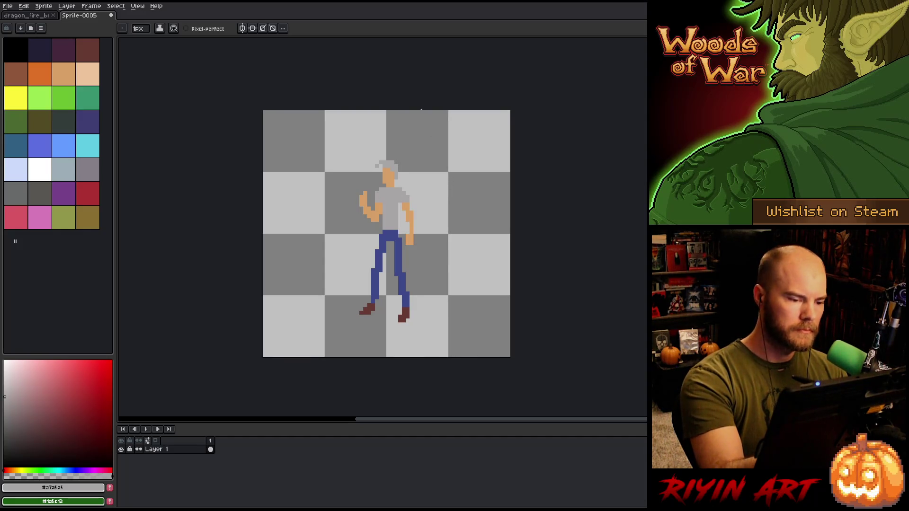
Step: Bucket-fill the figure's grey hair with the dark red-brown swatch
left_click(80, 54)
key("g")
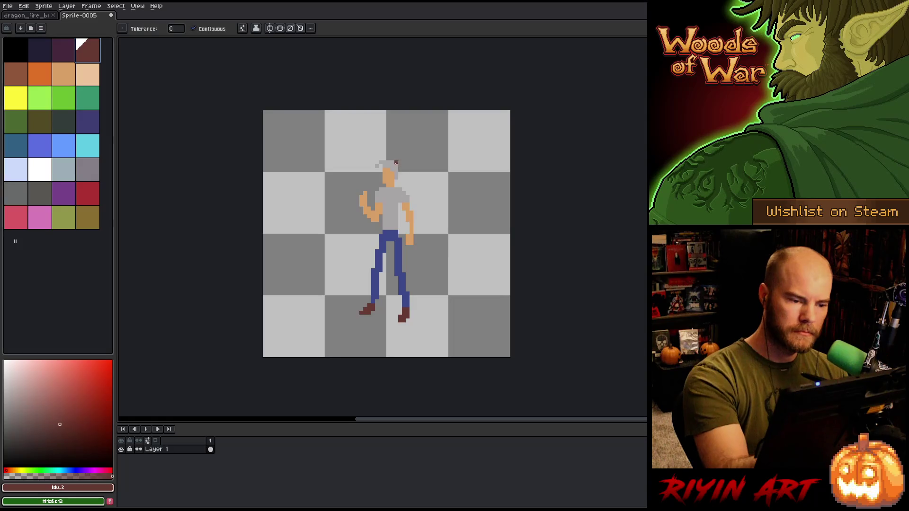
left_click(387, 166)
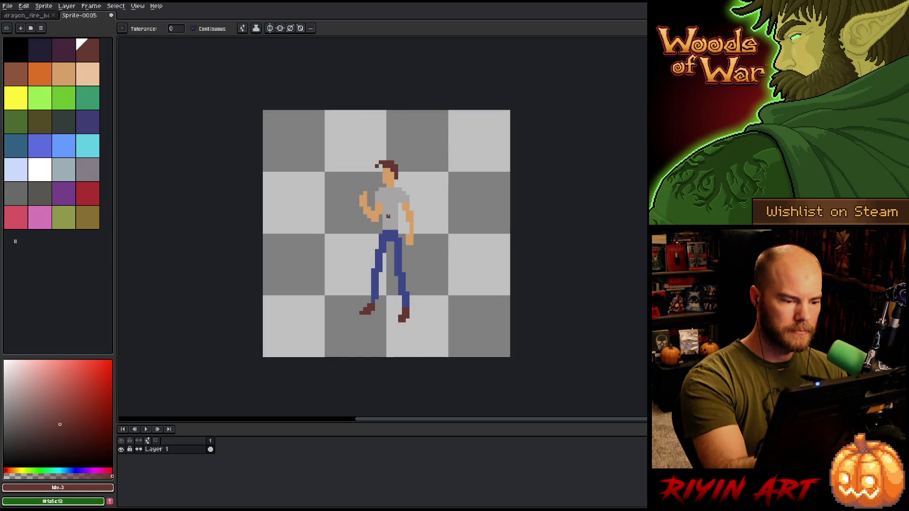
Step: Draw two darker grey fold lines down the shirt
key("i")
left_click(389, 202)
key("b")
left_click(9, 406)
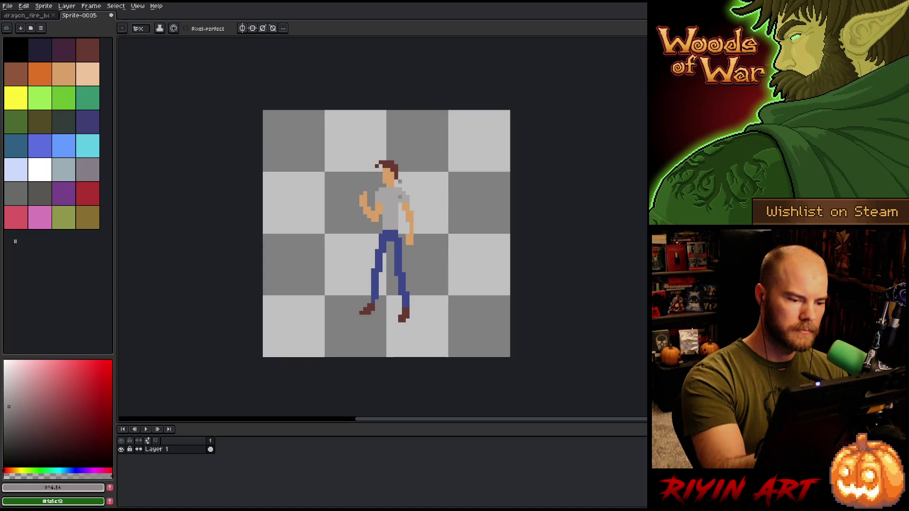
left_click_drag(395, 196, 396, 206)
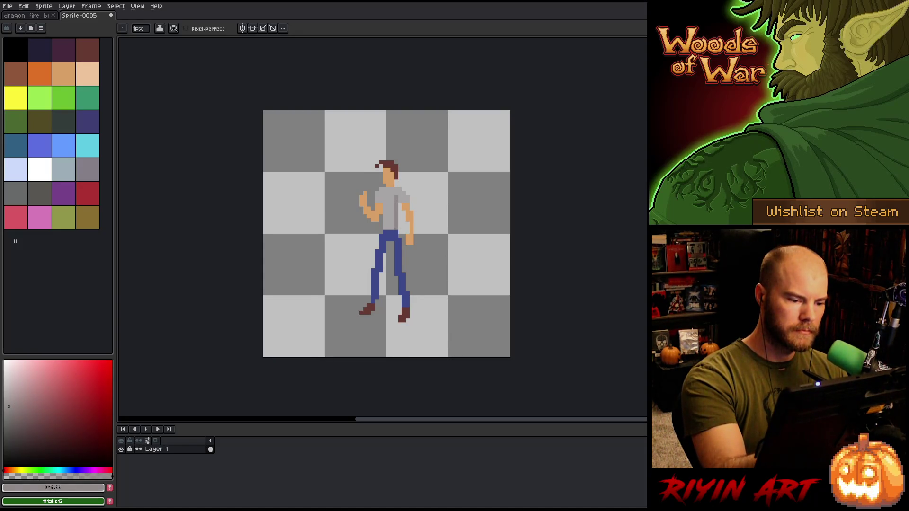
left_click_drag(400, 226, 400, 207)
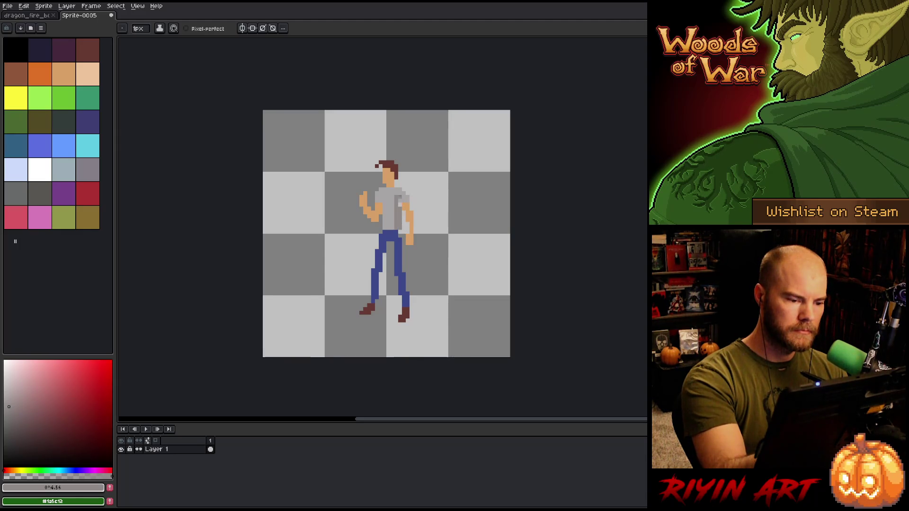
Step: Sample the jeans blue and shirt greys, then shift the colour toward a skin tan
left_click(400, 234, "alt")
left_click(396, 208, "alt")
left_click(402, 189, "alt")
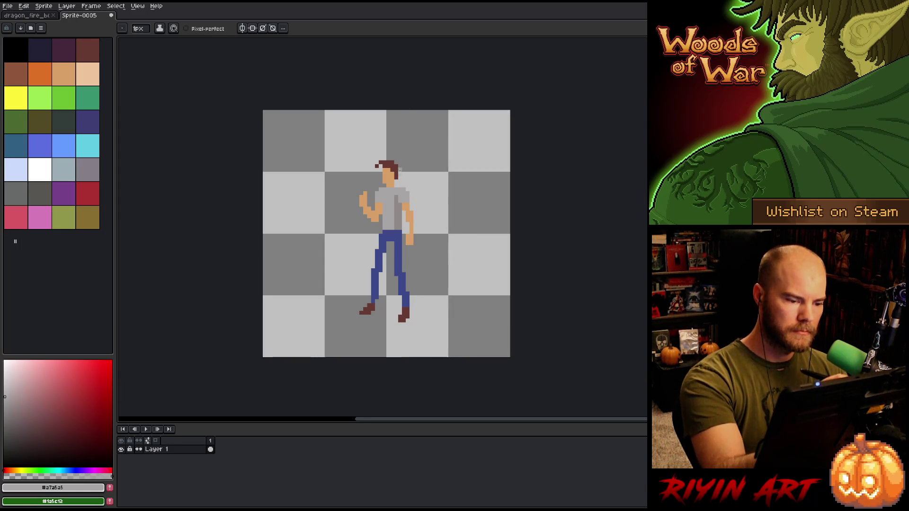
left_click(389, 177, "alt")
Step: Fill the raised arm with a darker tan, then refill it with a lighter tan
left_click(58, 390)
mouse_move(58, 389)
left_mouse_down()
mouse_move(46, 400)
mouse_move(53, 377)
mouse_move(47, 383)
left_mouse_up()
key("g")
left_click(369, 204)
left_click(381, 209)
left_click(367, 204)
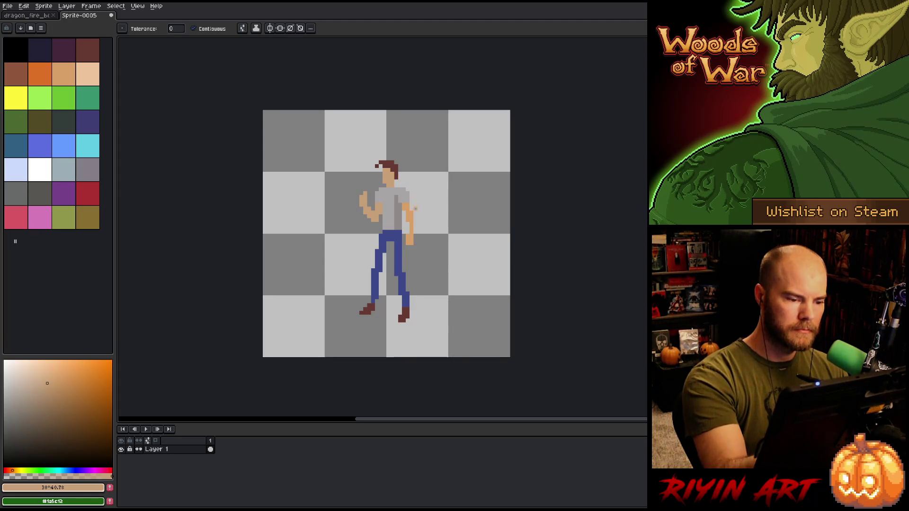
Step: Choose a slightly darker tan and the skin tone for shading the hand
left_click(50, 390)
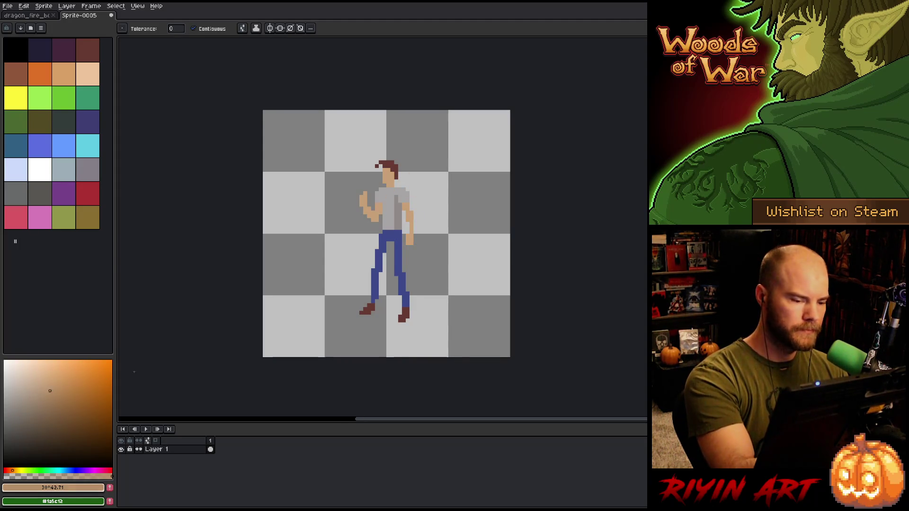
key("b")
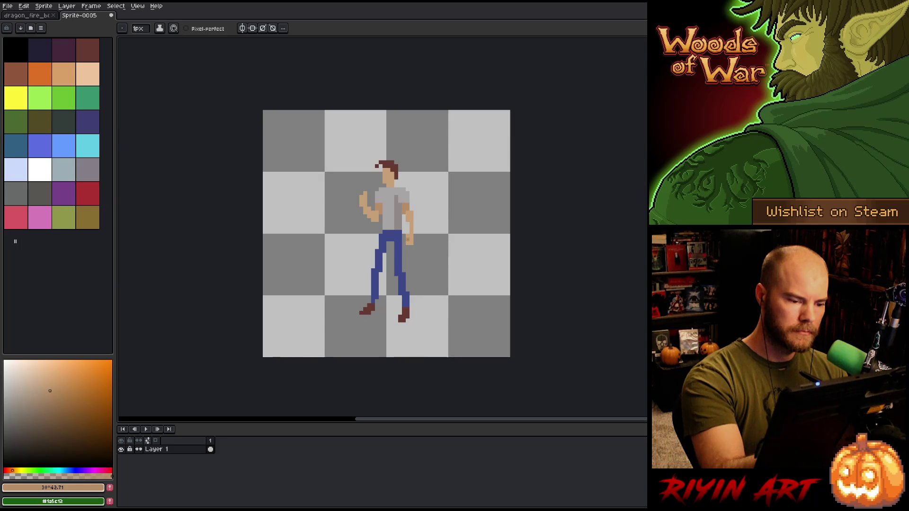
left_click(408, 239, "alt")
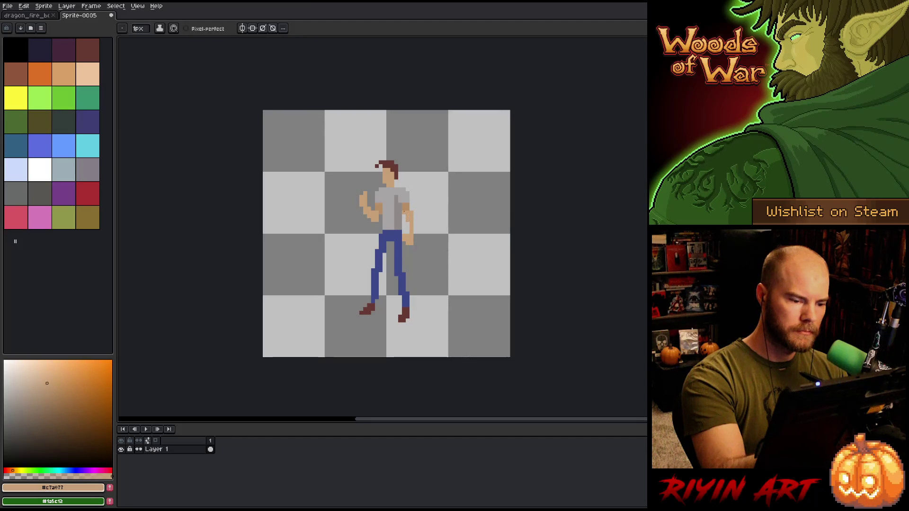
key("b")
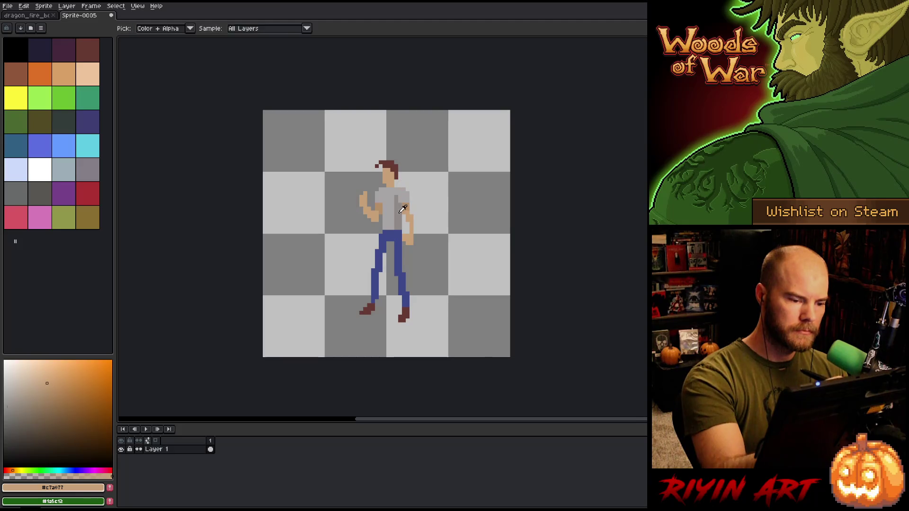
left_click(411, 131, "alt")
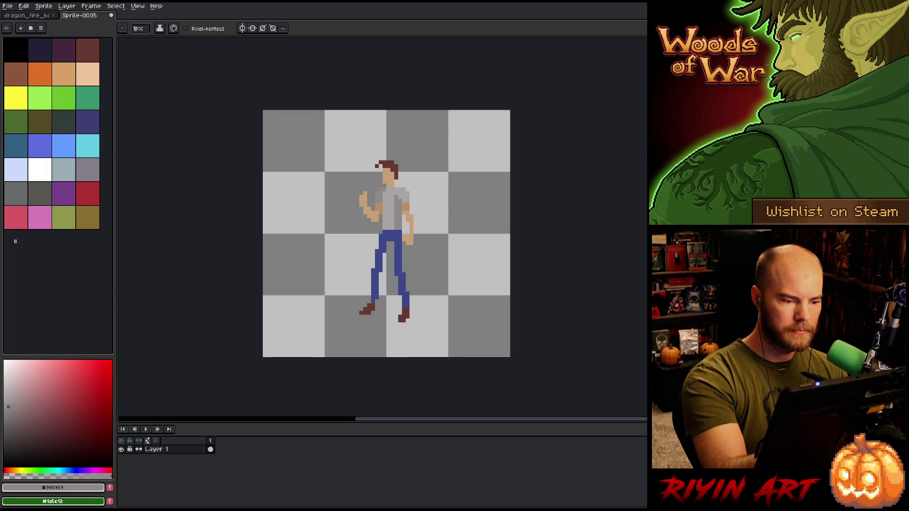
Step: Shade the right pant leg with darker jeans blue, replacing a first undone stroke
key("i")
left_click(401, 229, "alt")
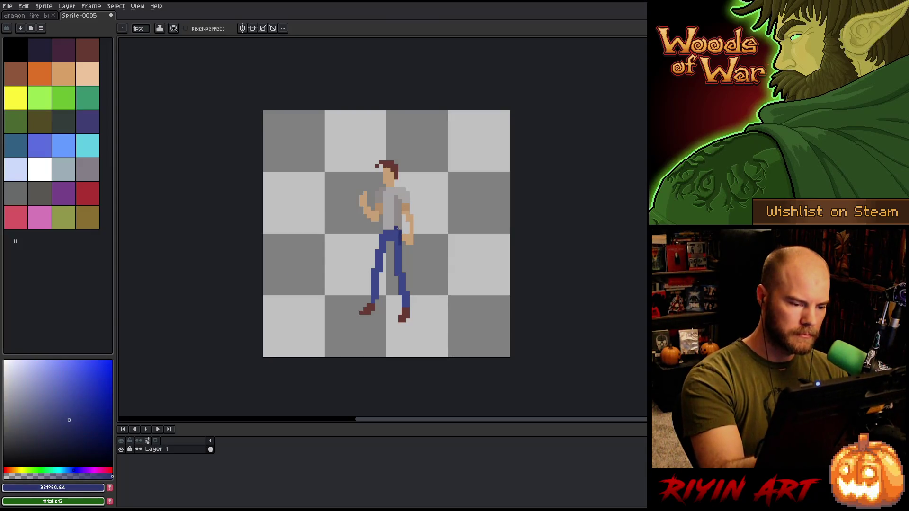
left_click_drag(400, 246, 398, 270)
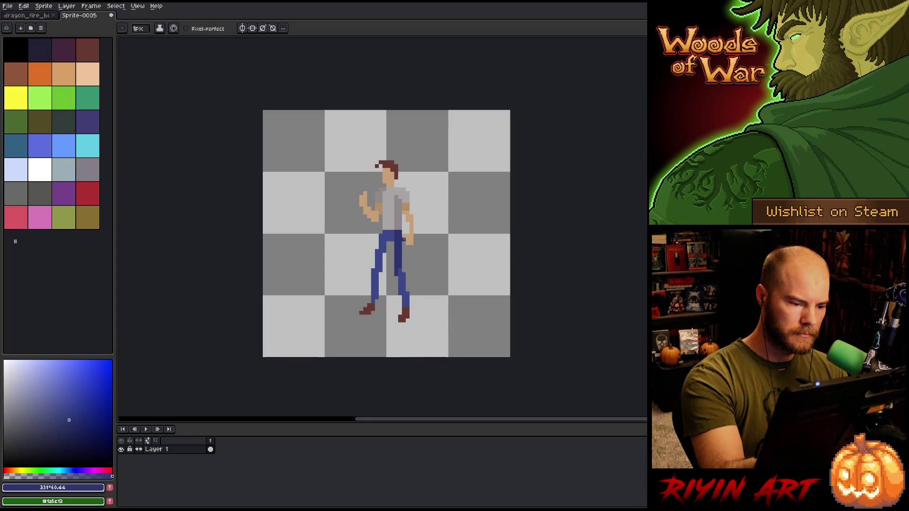
key("ctrl+z")
left_click(397, 234, "alt")
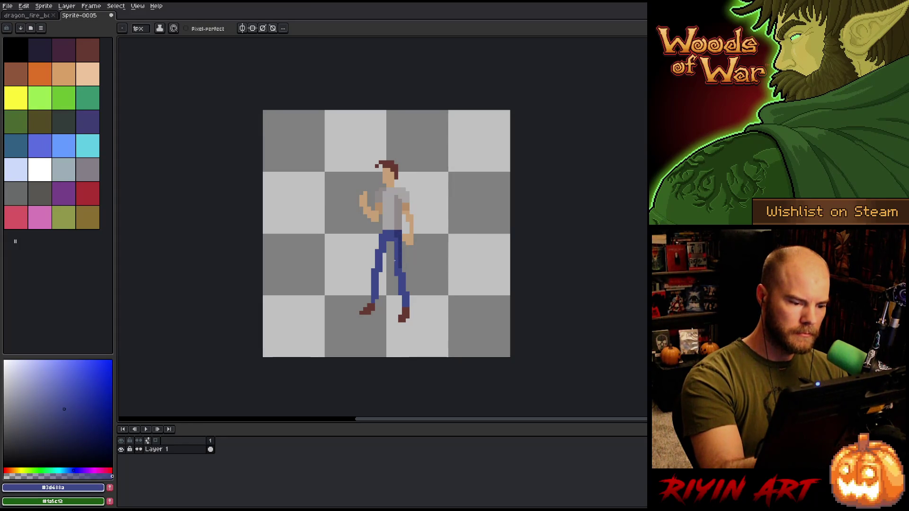
left_click(401, 268, "alt")
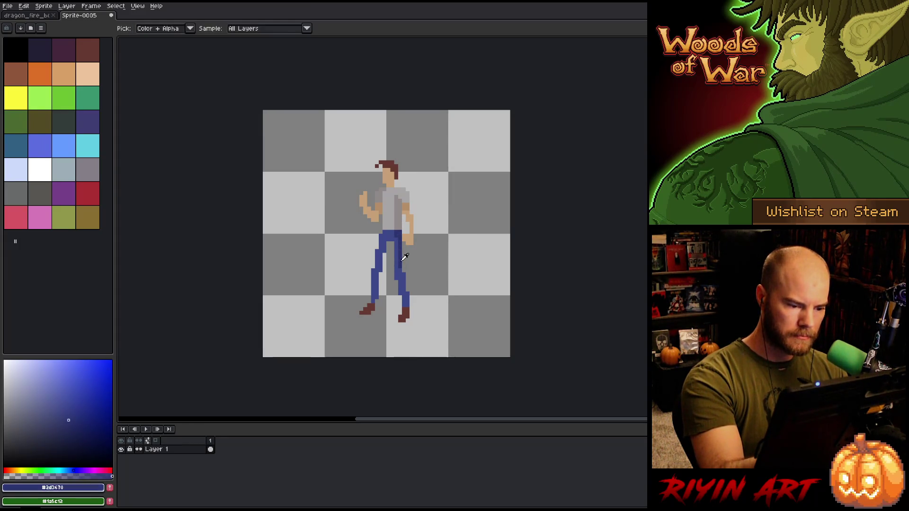
left_click_drag(401, 284, 407, 306)
left_click(403, 317, "alt")
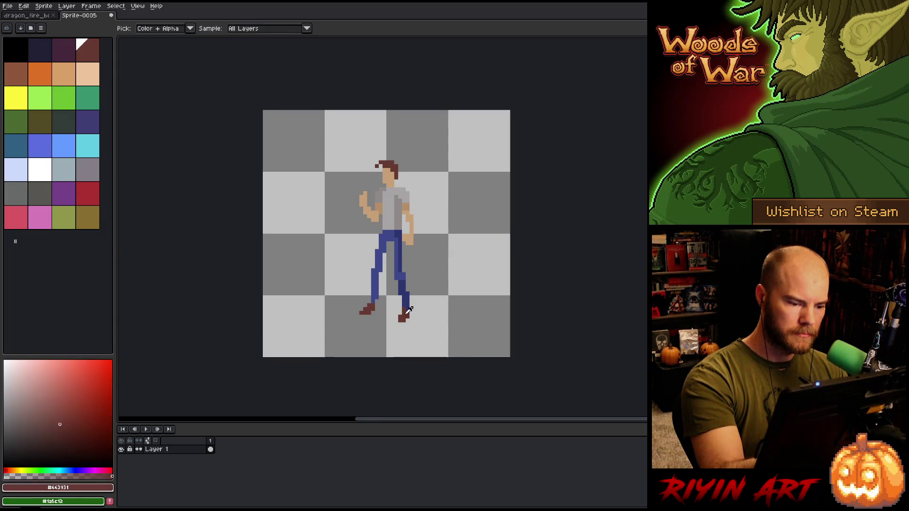
left_click(408, 279, "alt")
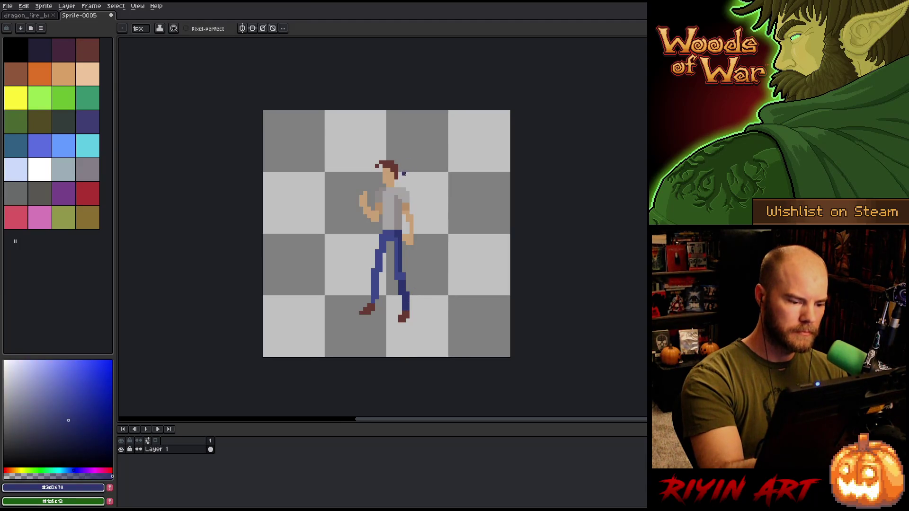
left_click(384, 225, "alt")
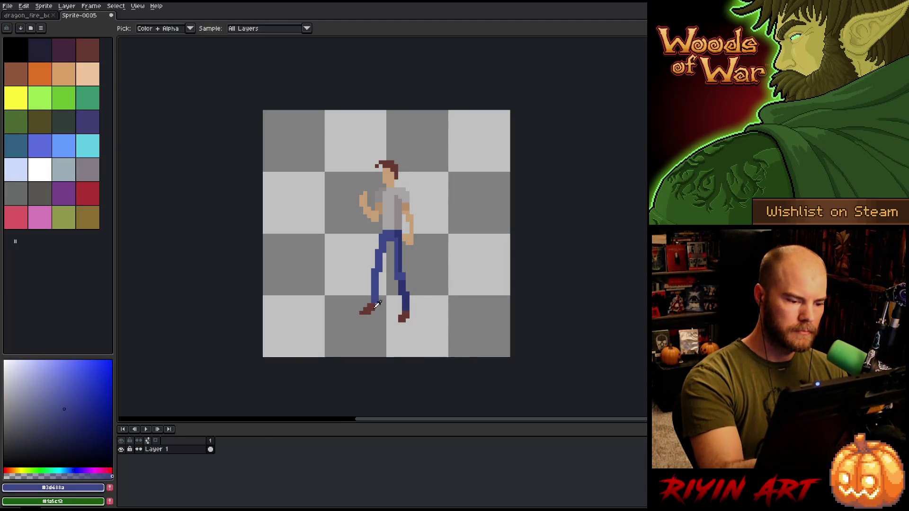
Step: Erase the lower-left part of the left shoe; try extending the right shoe, then undo it
left_click(395, 176, "alt")
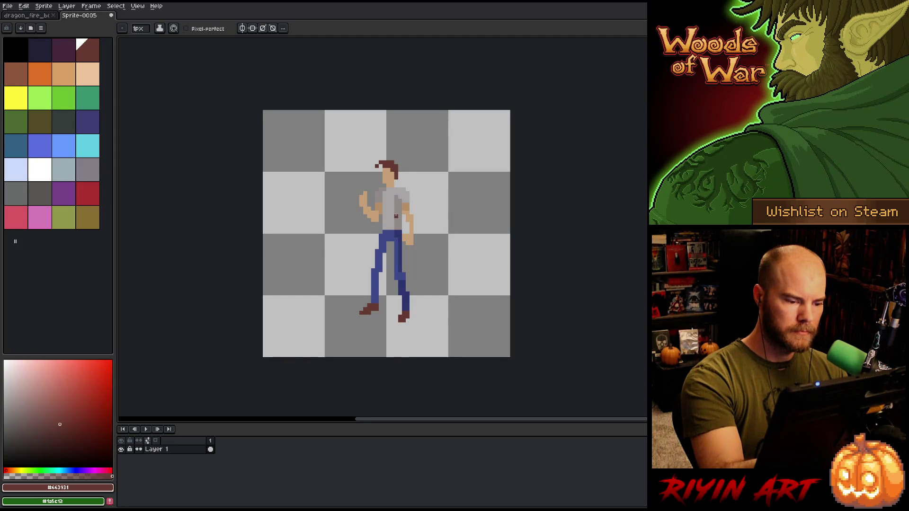
key("e")
left_click_drag(361, 313, 370, 313)
key("b")
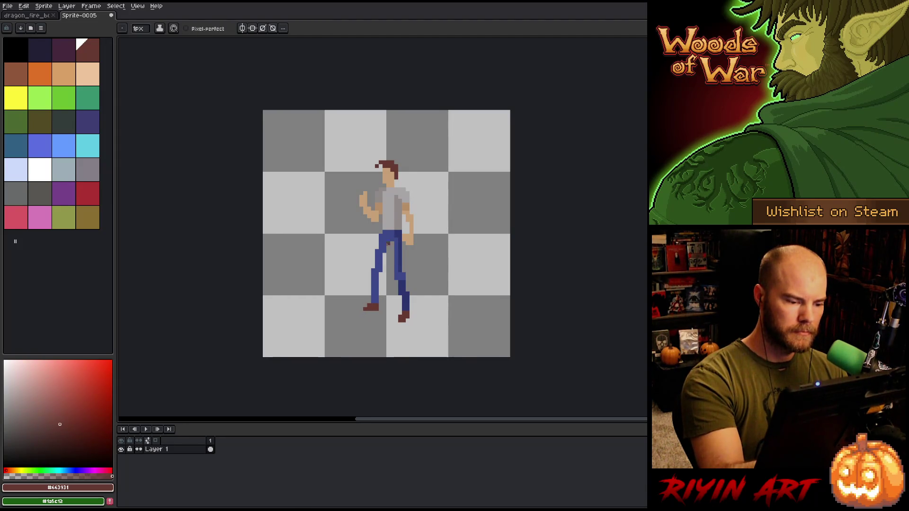
left_click(397, 324)
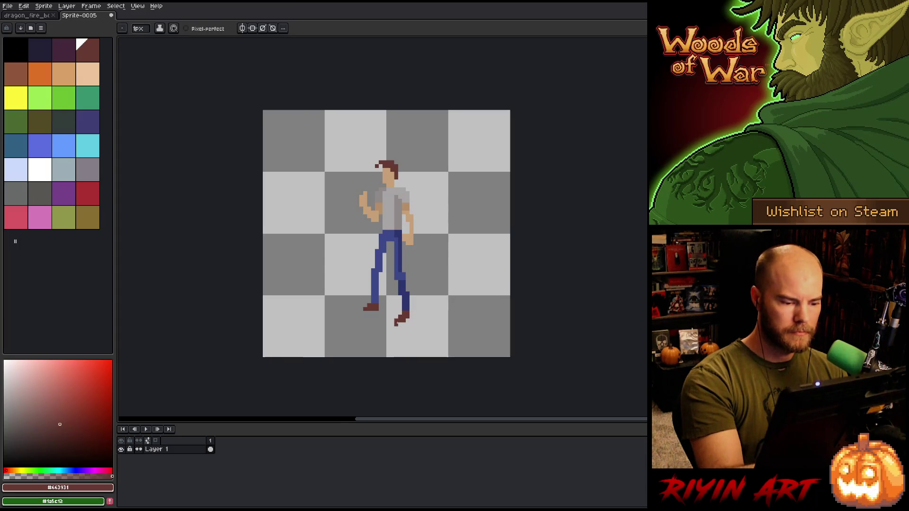
key("ctrl+z")
key("ctrl+z")
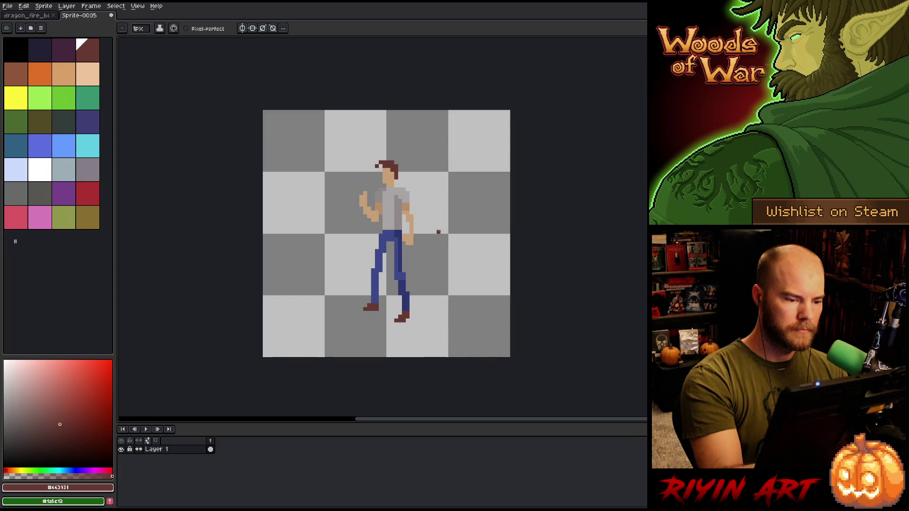
Step: Select the left shoe and nudge it down one pixel
key("m")
left_click_drag(385, 295, 360, 317)
key("Down")
key("b")
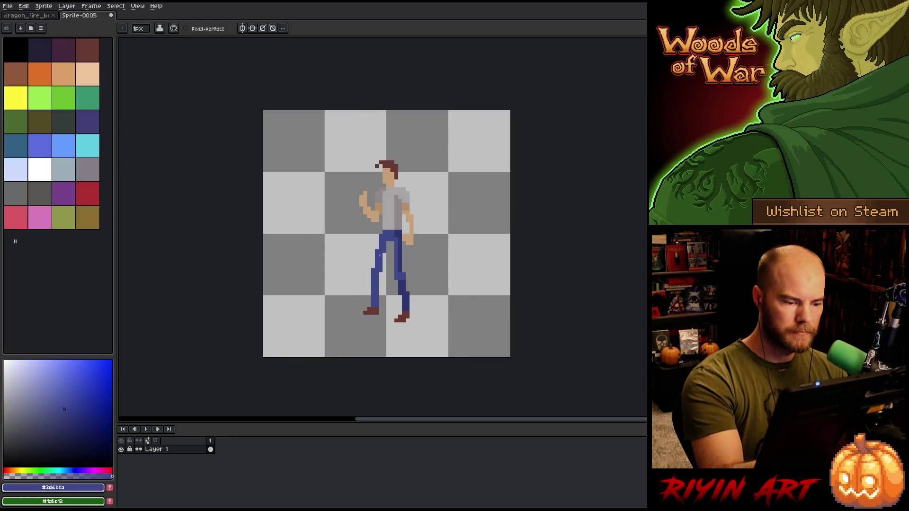
left_click(394, 233, "alt")
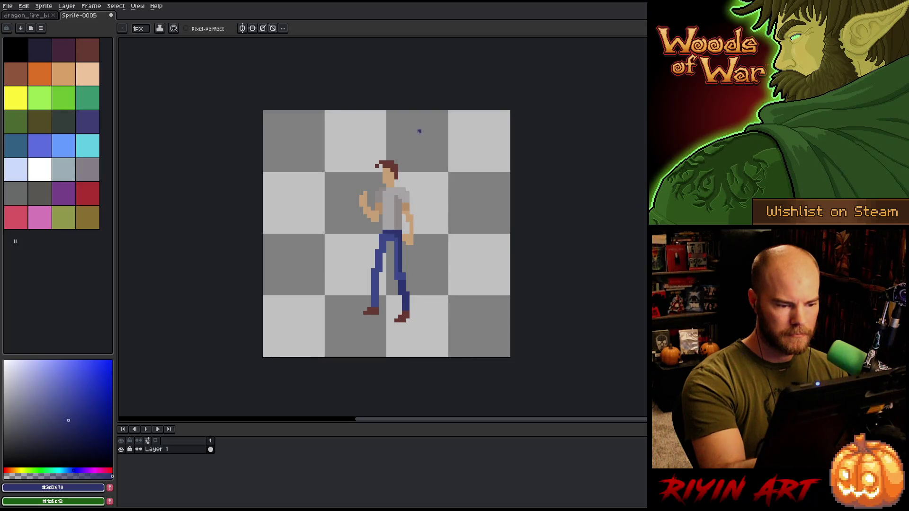
left_click(398, 231, "alt")
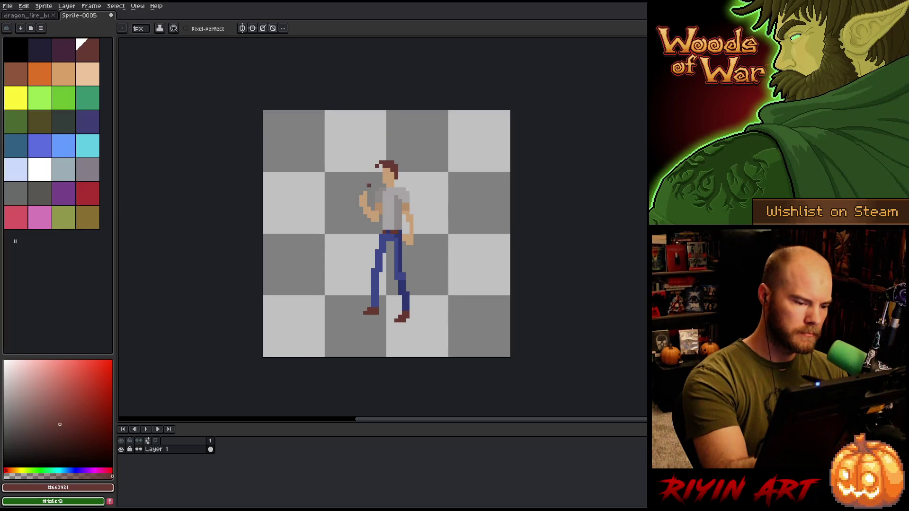
Step: Try white and light lavender from the palette, then sample the tan skin colour
left_click(38, 171)
left_click(25, 174)
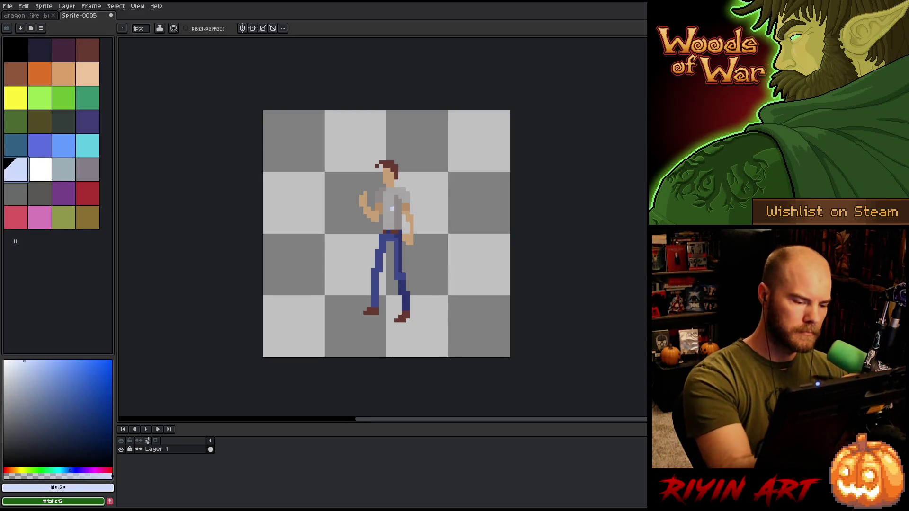
key("e")
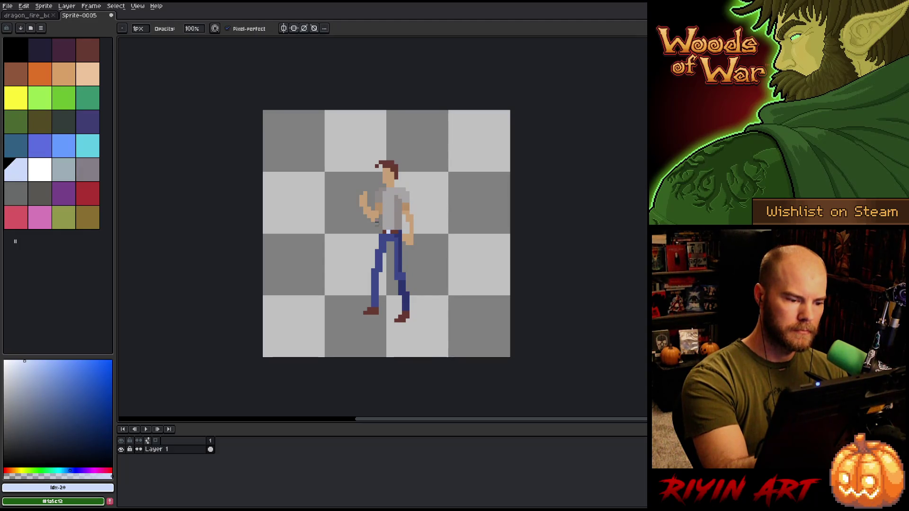
left_click(374, 218, "alt")
key("b")
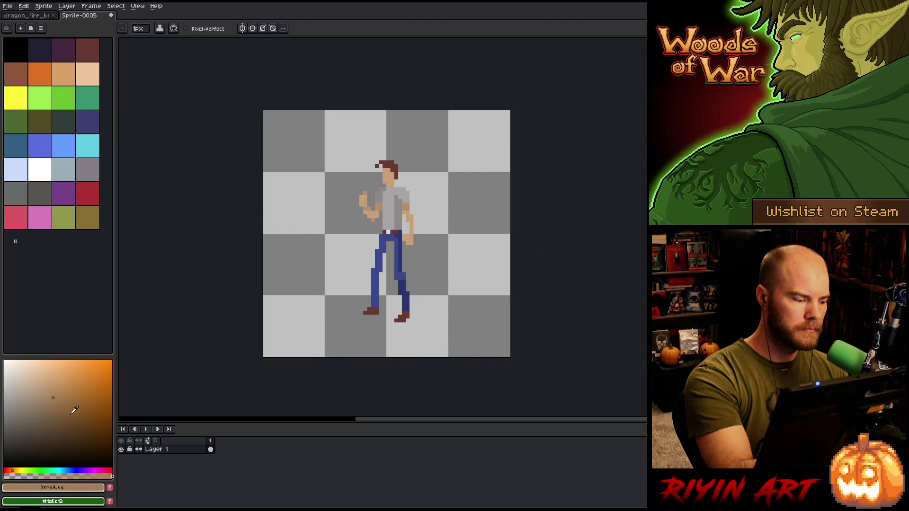
Step: Paint a single green eye pixel on the man's face
left_click(72, 433)
left_click(64, 98)
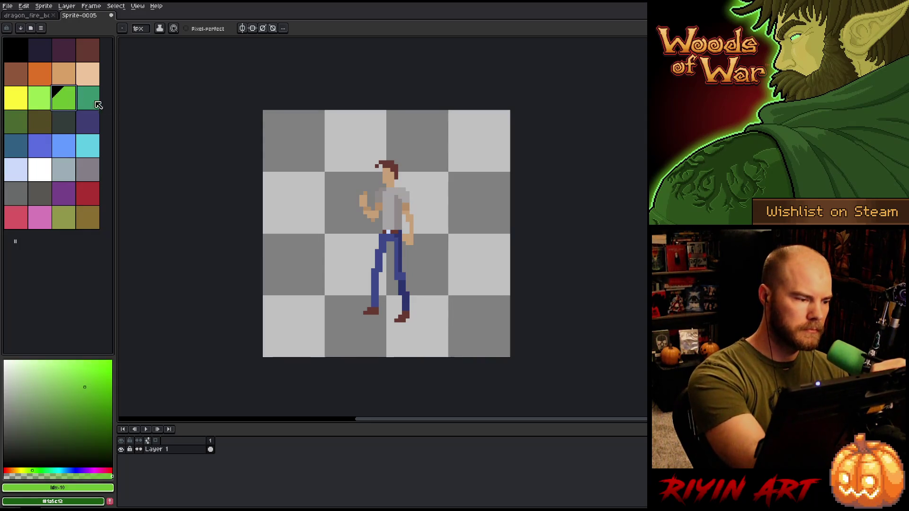
left_click_drag(85, 379, 85, 428)
left_click(388, 174)
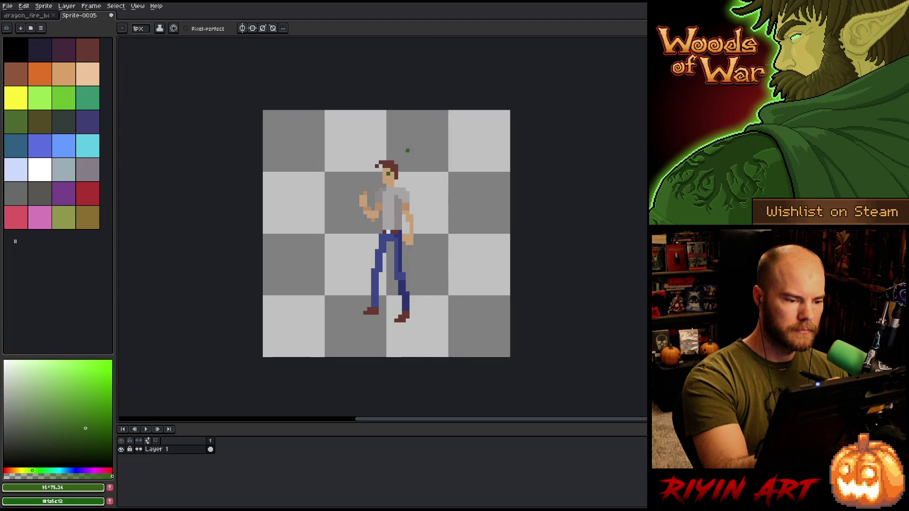
Step: Sample the dark brown from the hair and shoes for further touch-ups
left_click(400, 167, "alt")
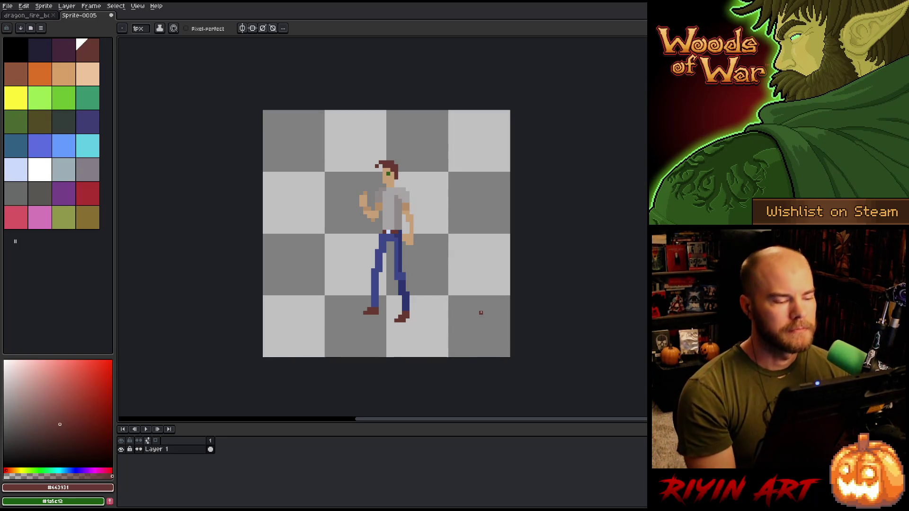
key("m")
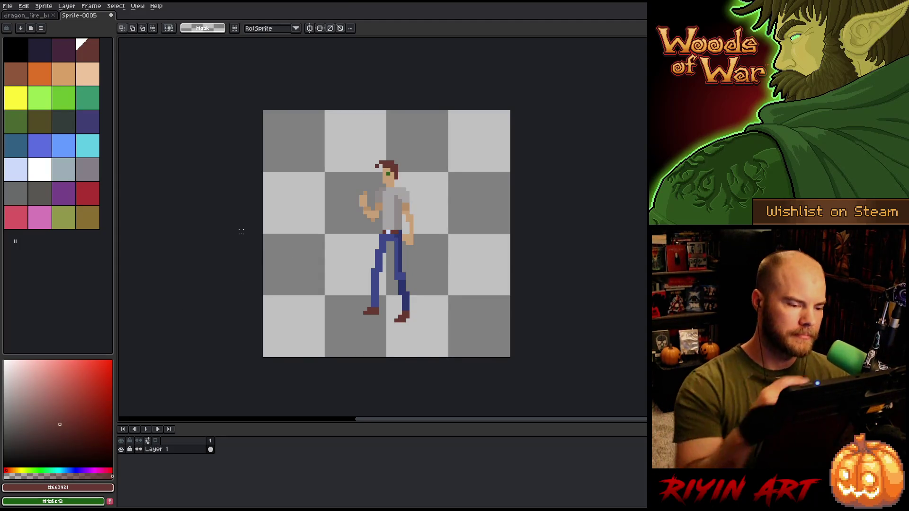
key("b")
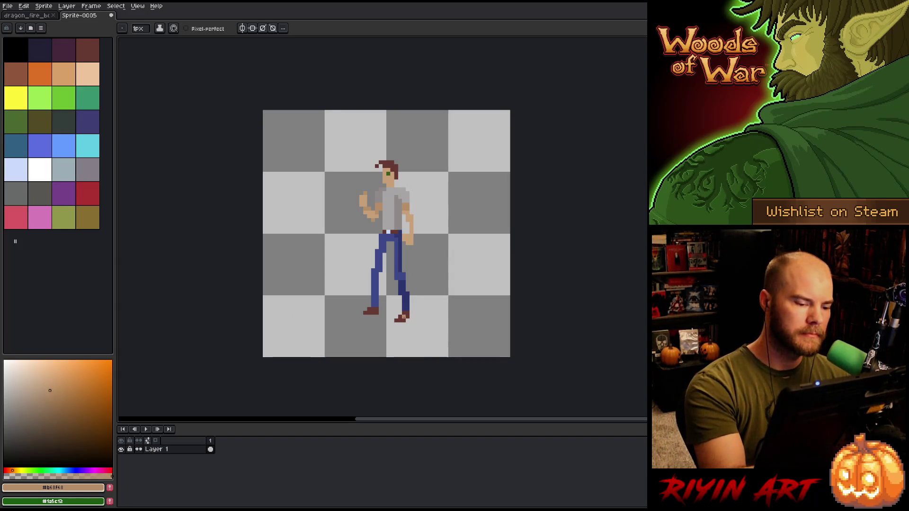
left_click(398, 317, "alt")
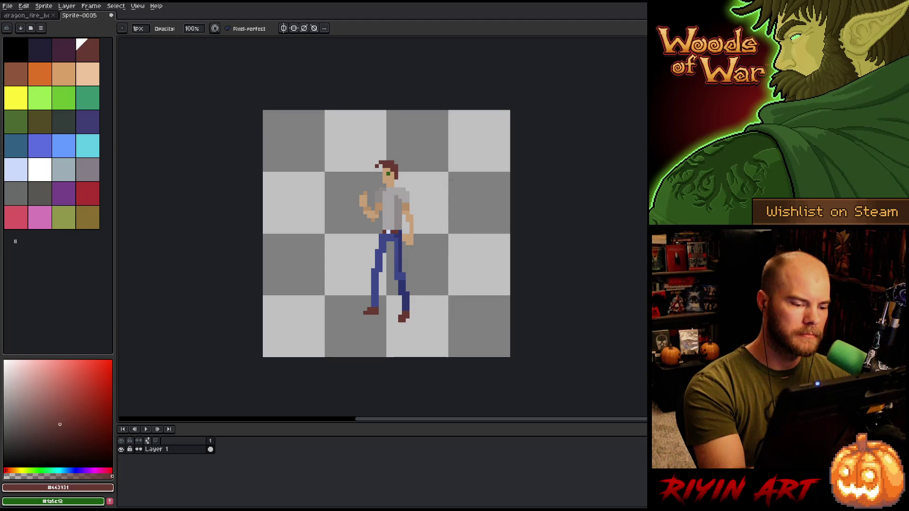
key("ctrl")
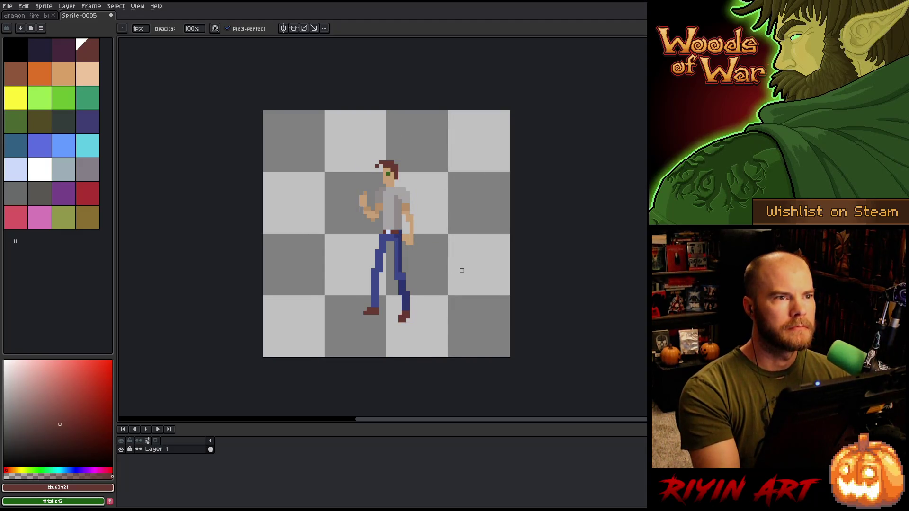
Step: Paint darker blue on the leg and blue pixels up the left leg's edge
key("e")
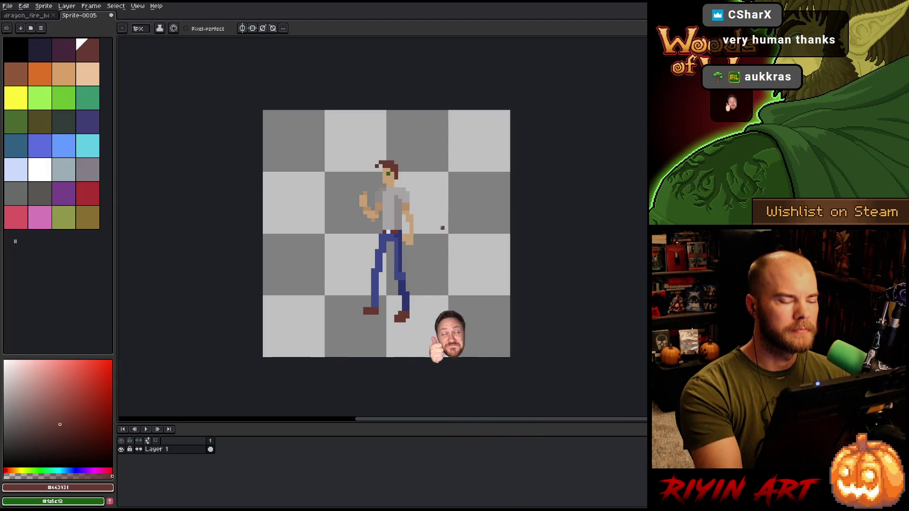
left_click(392, 251, "alt")
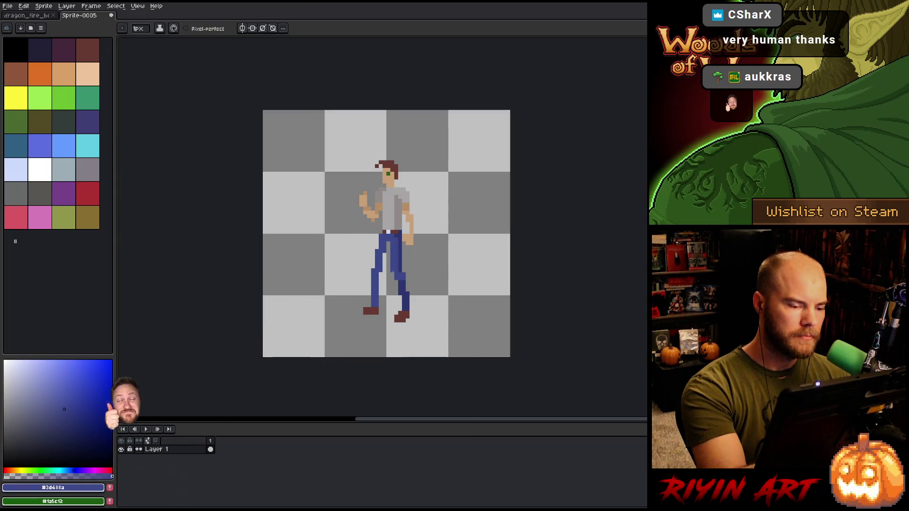
left_click(403, 285, "alt")
left_click_drag(397, 283, 397, 289)
left_click(381, 306, "alt")
left_click_drag(380, 305, 380, 277)
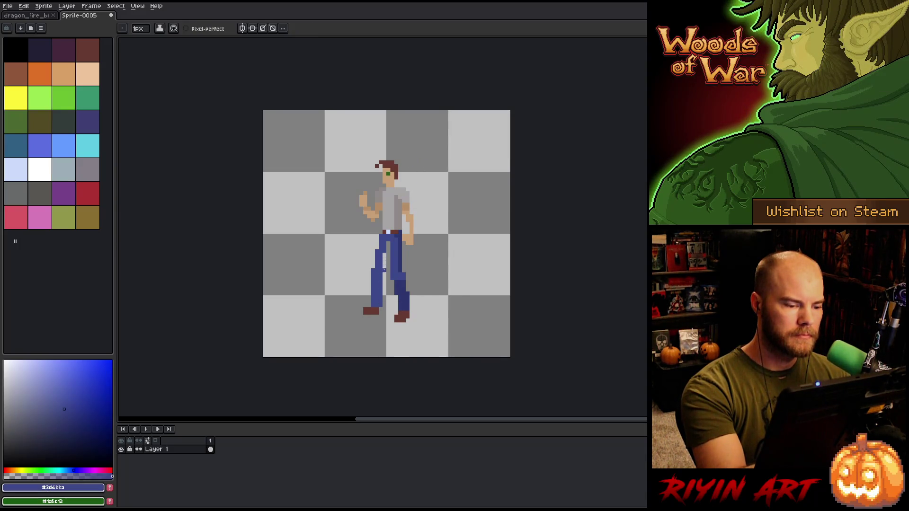
Step: Shade the jeans below the belt darker blue and sample the belt buckle colour
left_click(388, 242, "alt")
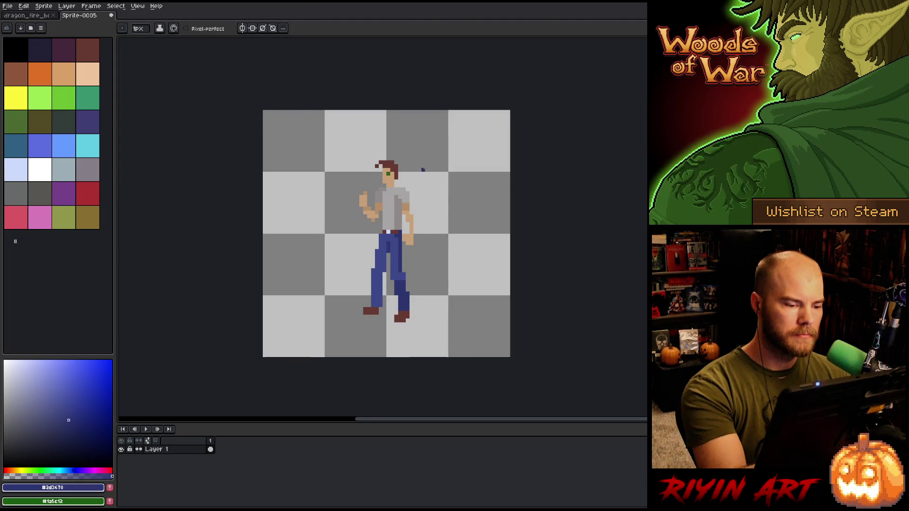
left_click(384, 256, "alt")
left_click(387, 247, "alt")
left_click_drag(384, 245, 385, 235)
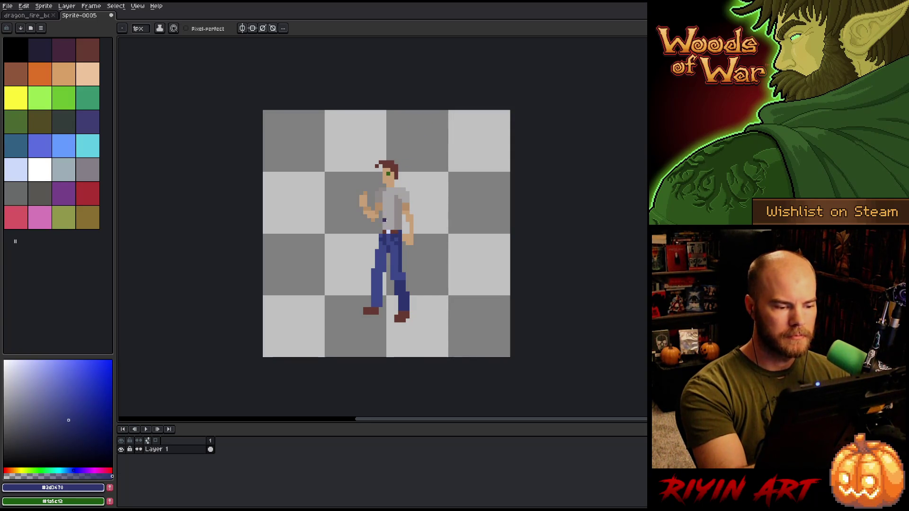
key("i")
left_click(387, 230)
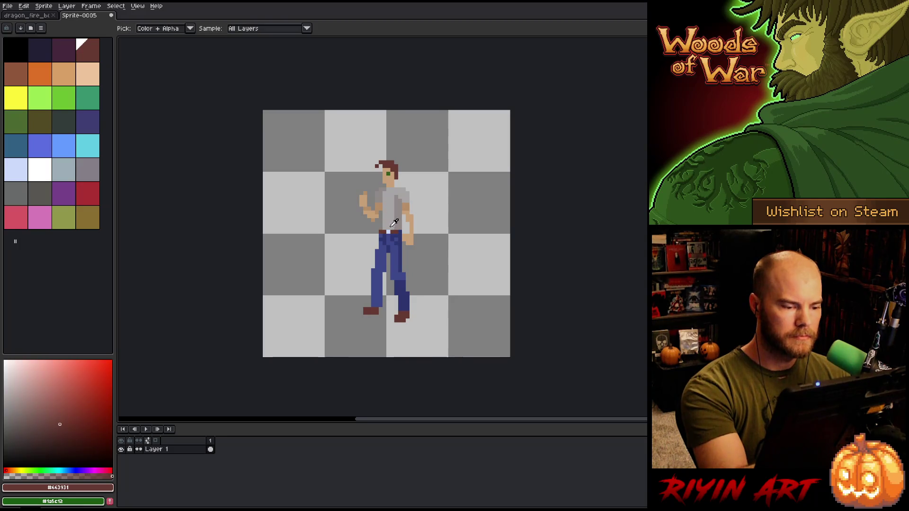
key("b")
key("i")
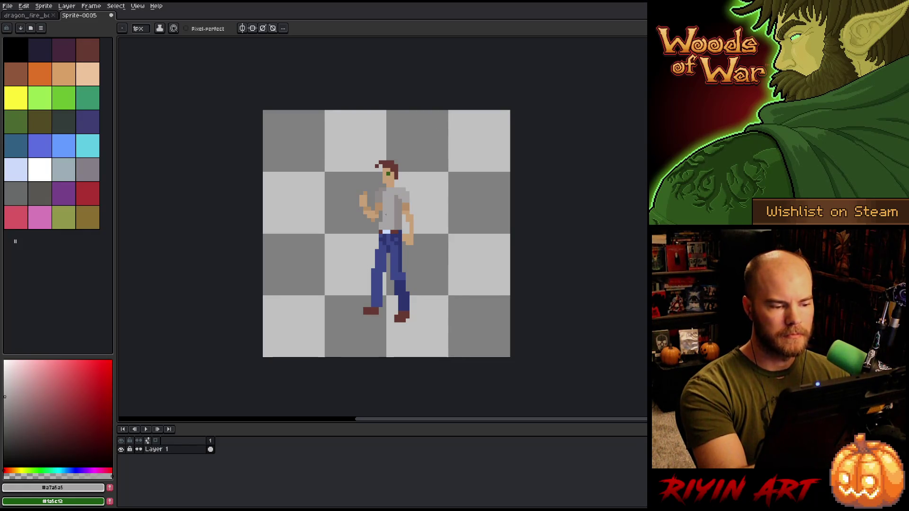
Step: Add a darker skin pixel and lighter skin touches to the belly, undoing one
left_click(413, 228, "alt")
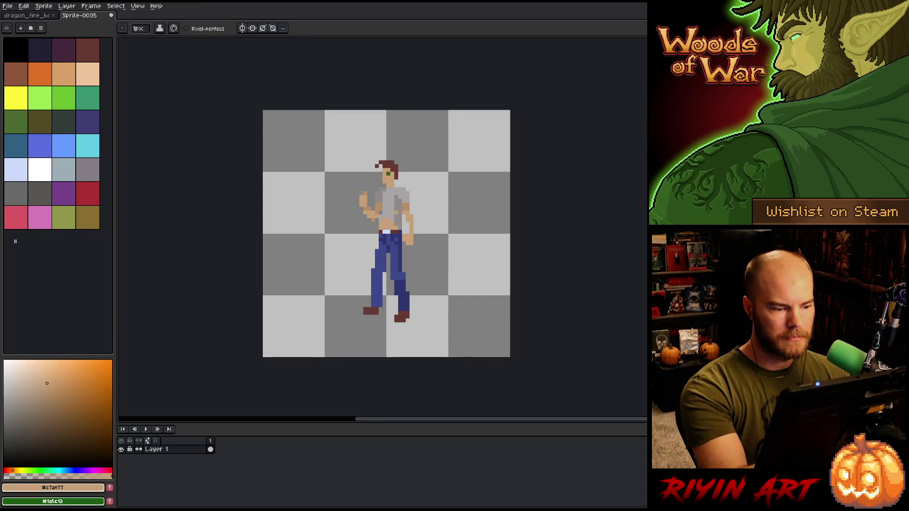
left_click(52, 404)
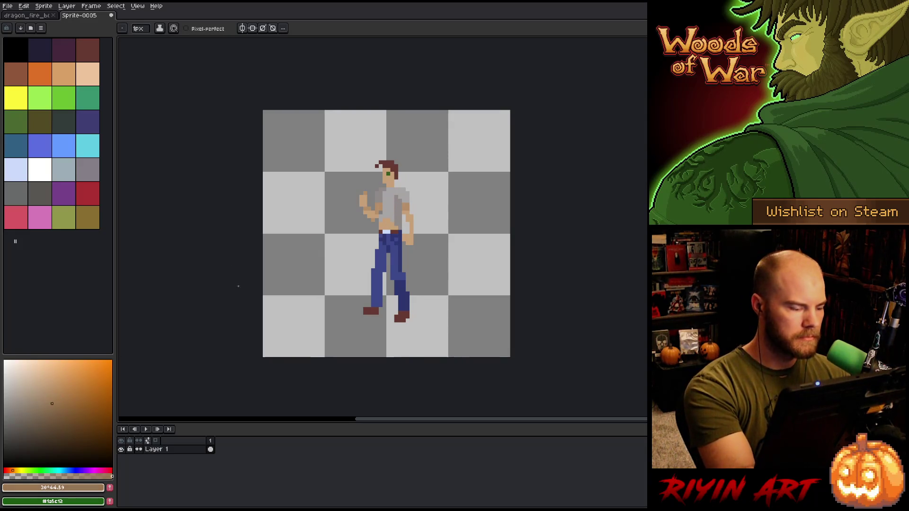
left_click(385, 224)
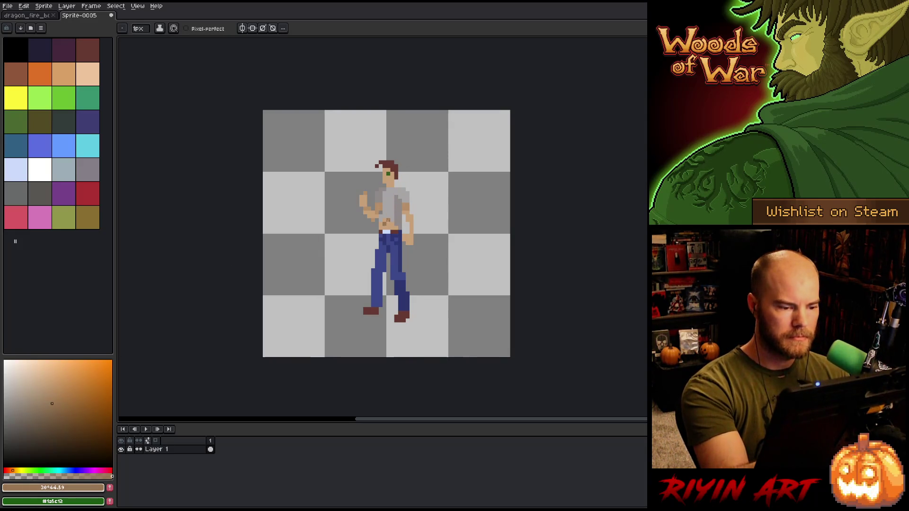
left_click(379, 222, "alt")
left_click(378, 226)
left_click(380, 232)
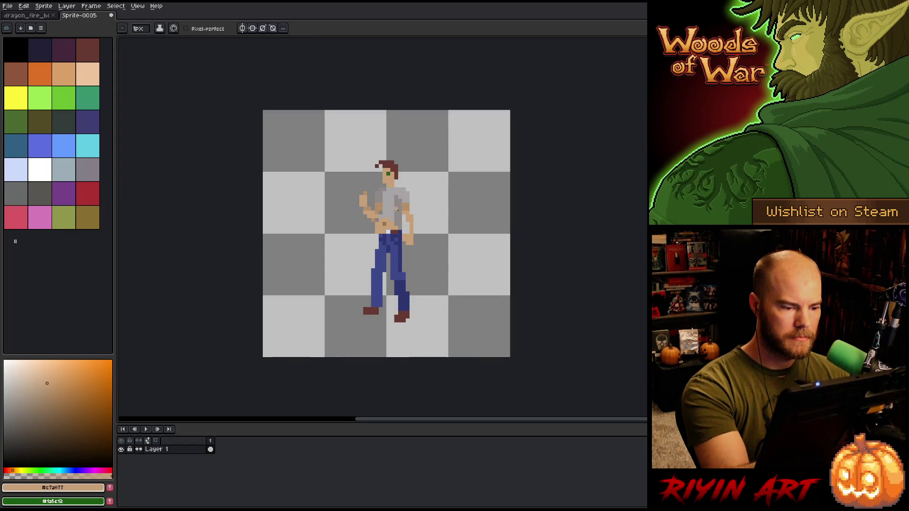
key("ctrl+z")
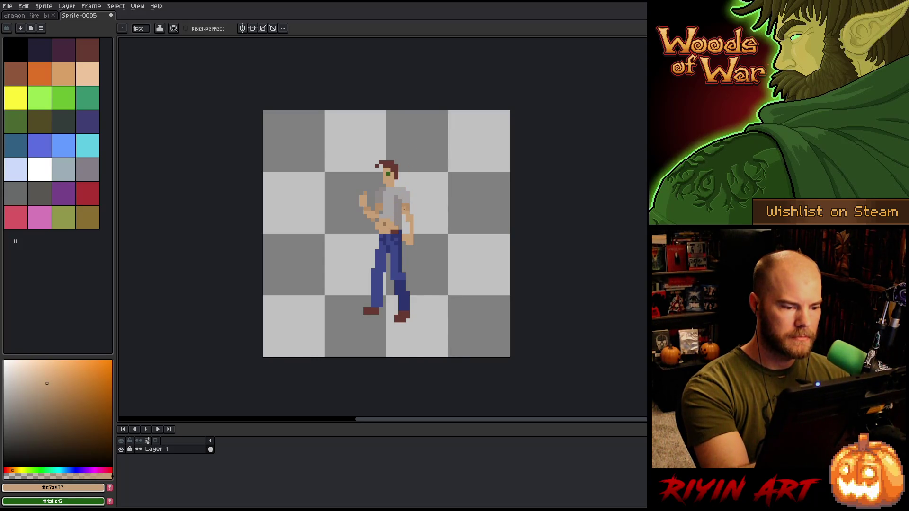
Step: Draw darker grey fold shading on the shirt and darken a few shirt pixels
left_click(396, 204, "alt")
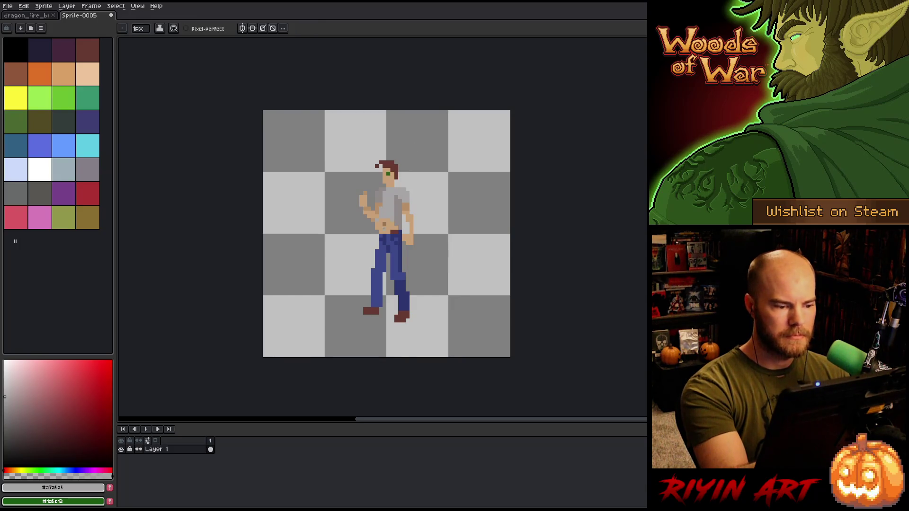
left_click(393, 178, "alt")
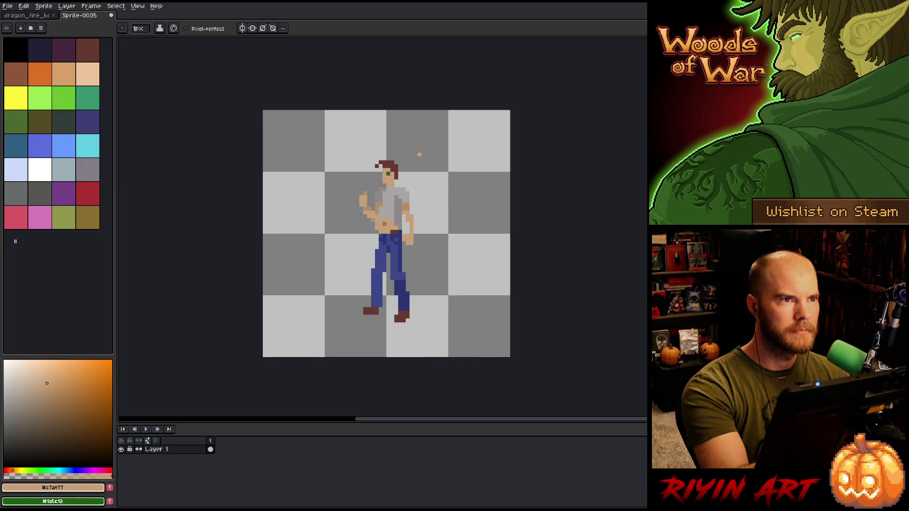
left_click(388, 222, "alt")
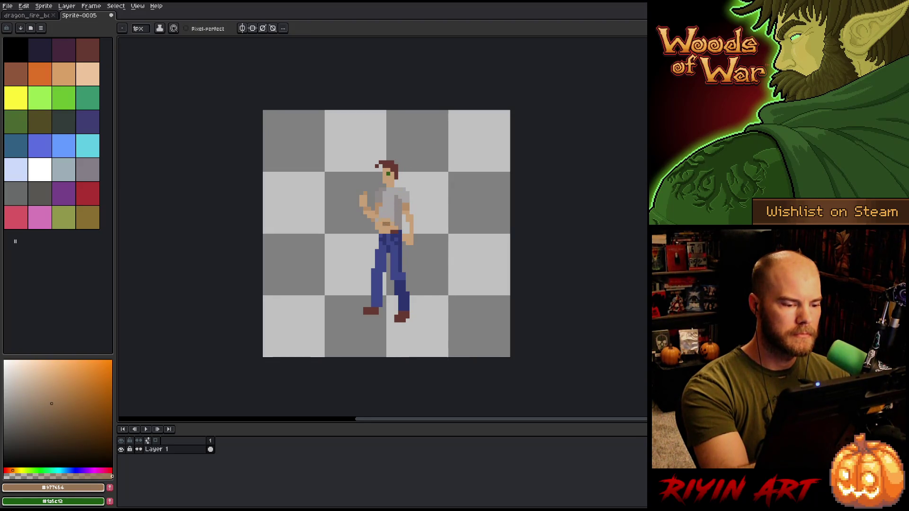
left_click(402, 216, "alt")
left_click(403, 205, "alt")
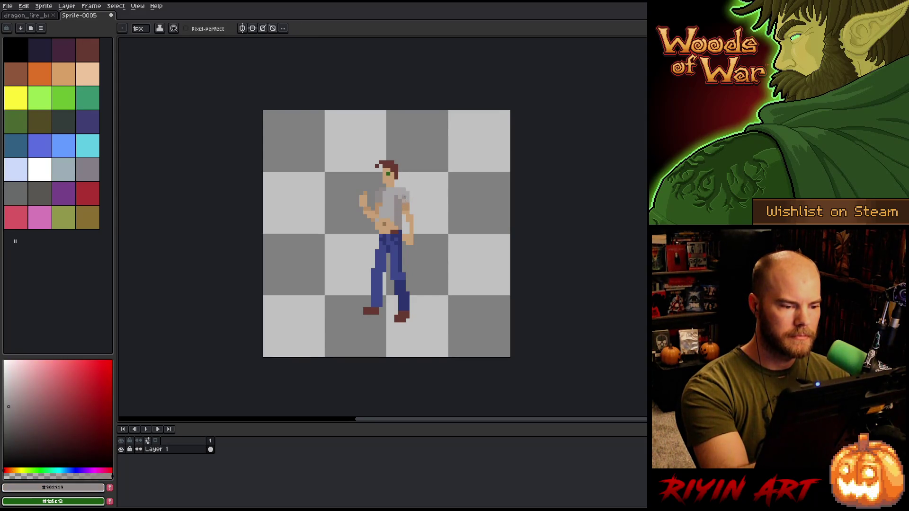
left_click(400, 200, "alt")
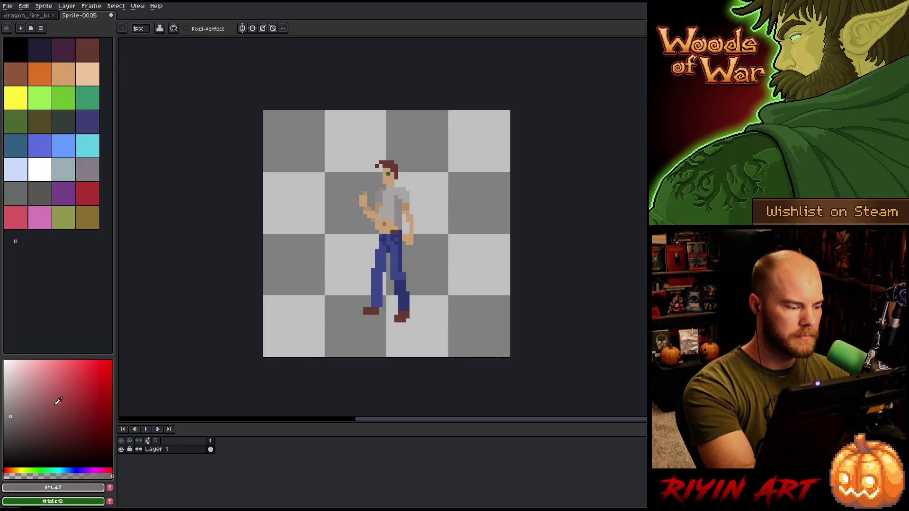
left_click_drag(399, 198, 403, 202)
left_click(401, 208, "alt")
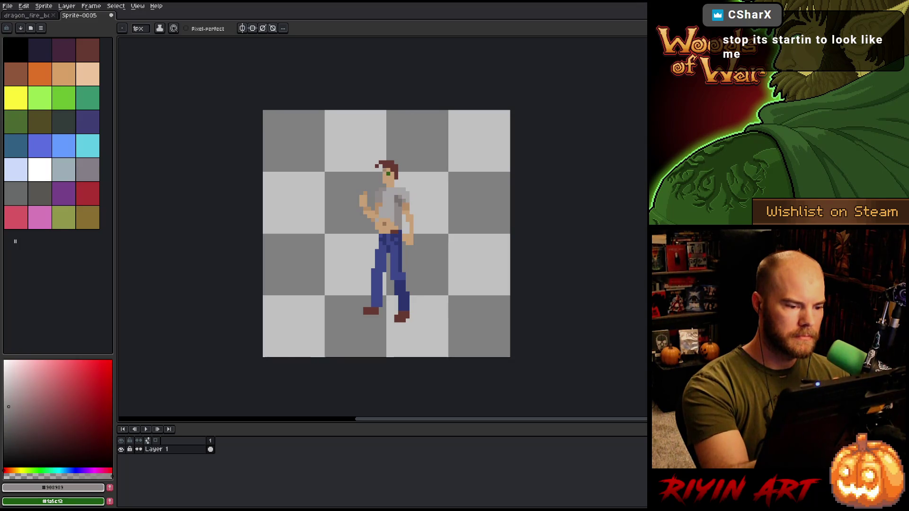
left_click(384, 193, "alt")
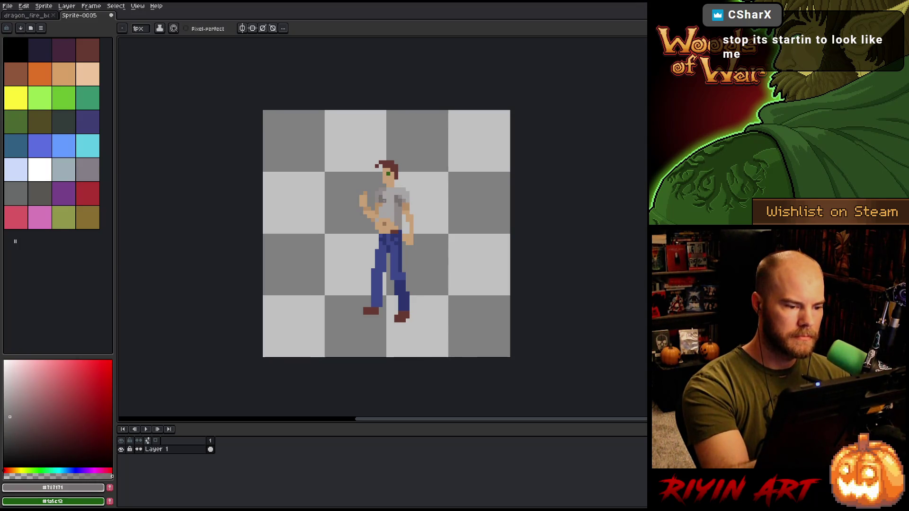
Step: Alternate between the lighter and darker shirt greys to touch up the shirt
left_click(402, 214, "alt")
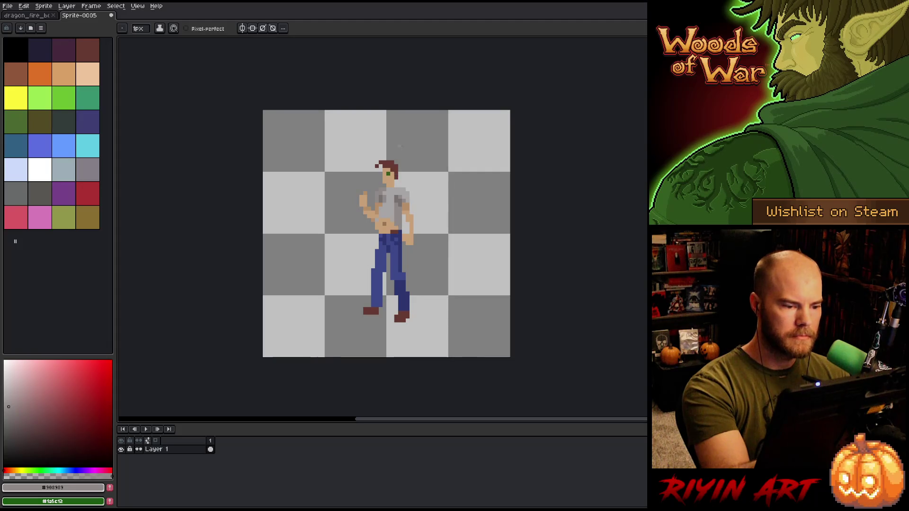
left_click(397, 195, "alt")
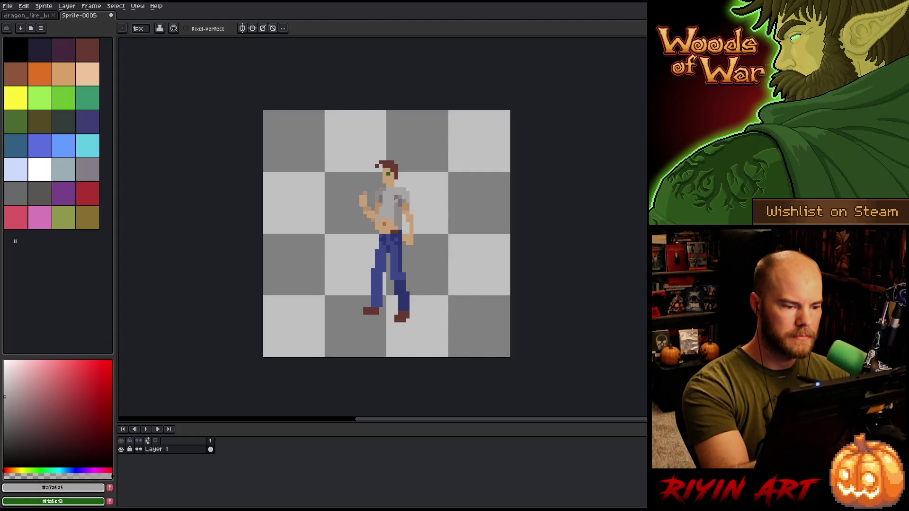
left_click(384, 200, "alt")
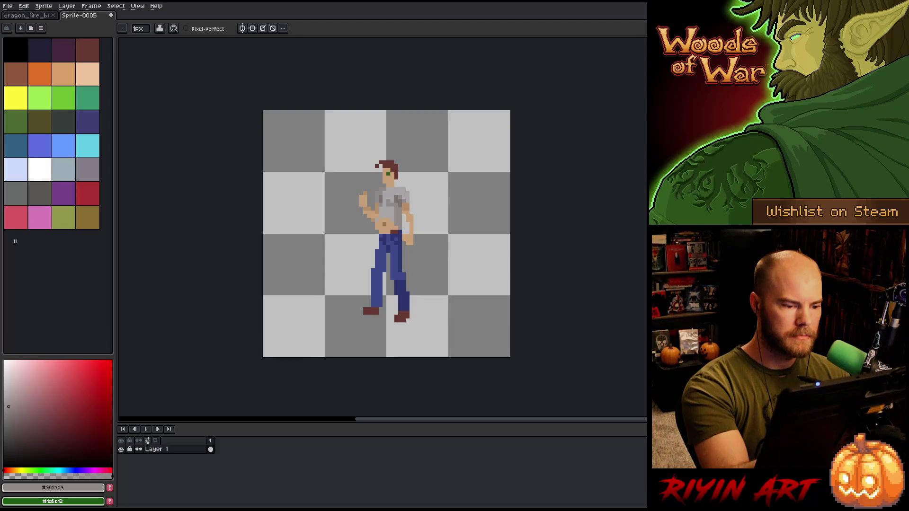
left_click(393, 199, "alt")
left_click(386, 206, "alt")
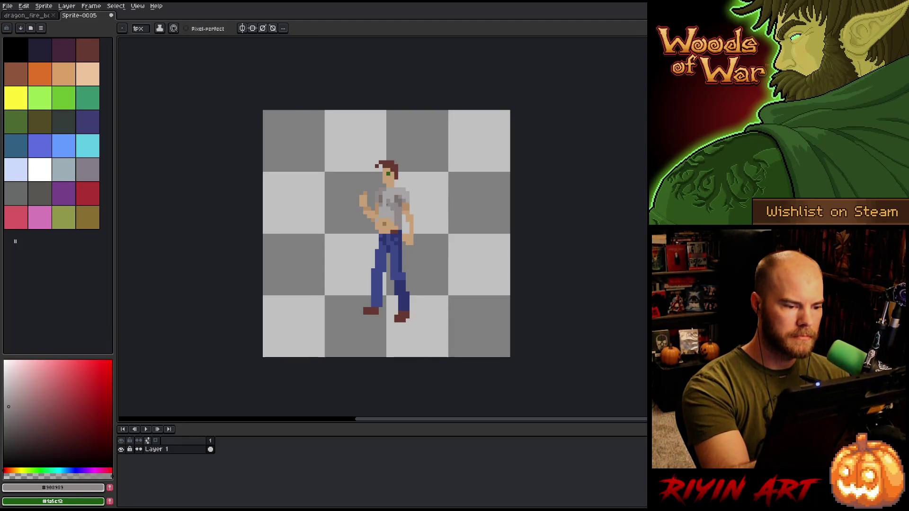
left_click(393, 210, "alt")
left_click(386, 206, "alt")
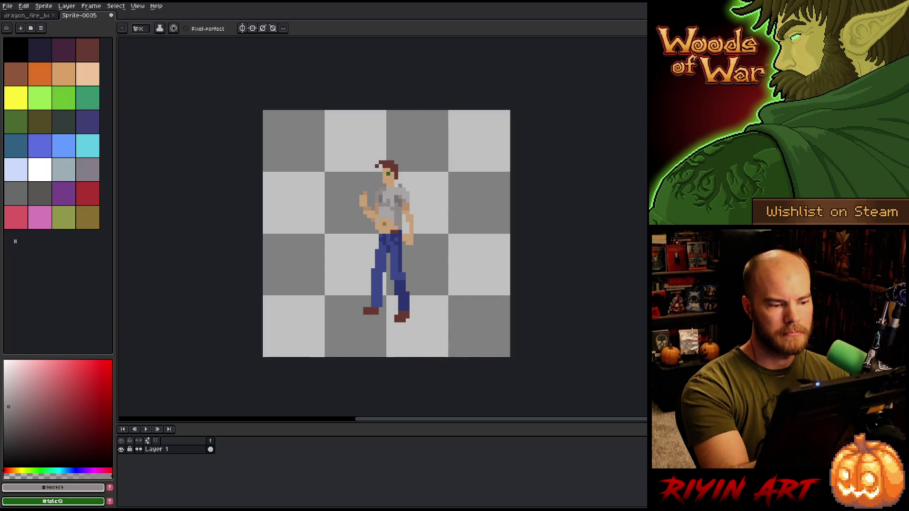
left_click(393, 210, "alt")
left_click(386, 206, "alt")
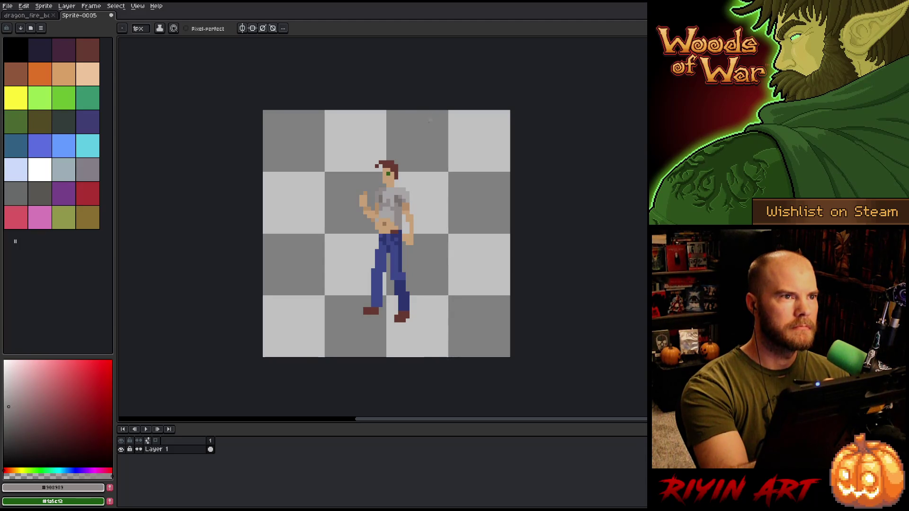
Step: Retouch the belly with light, darker and extra-light skin tans sampled from the sprite
left_click(391, 222, "alt")
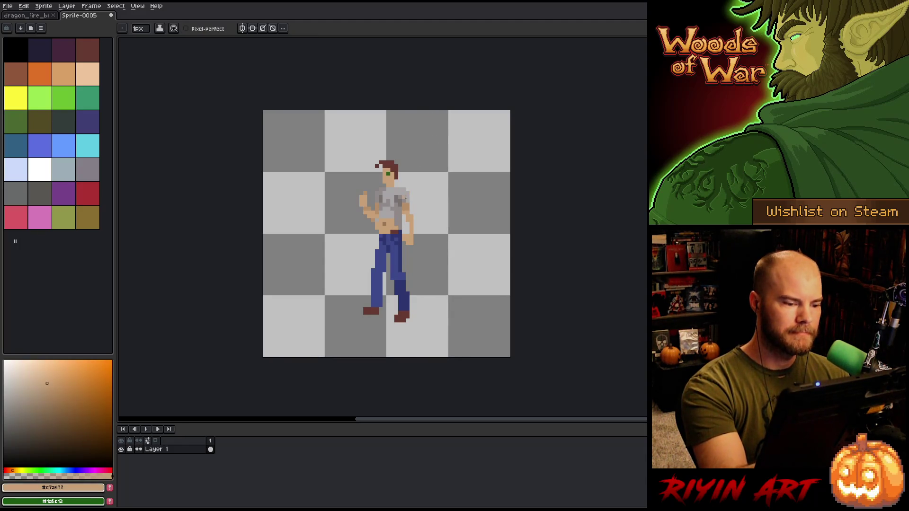
left_click(392, 222, "alt")
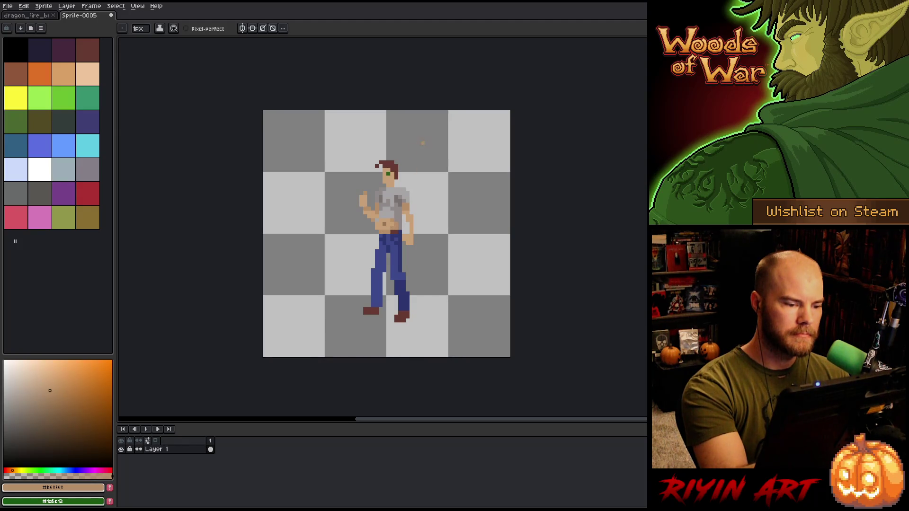
left_click(385, 179, "alt")
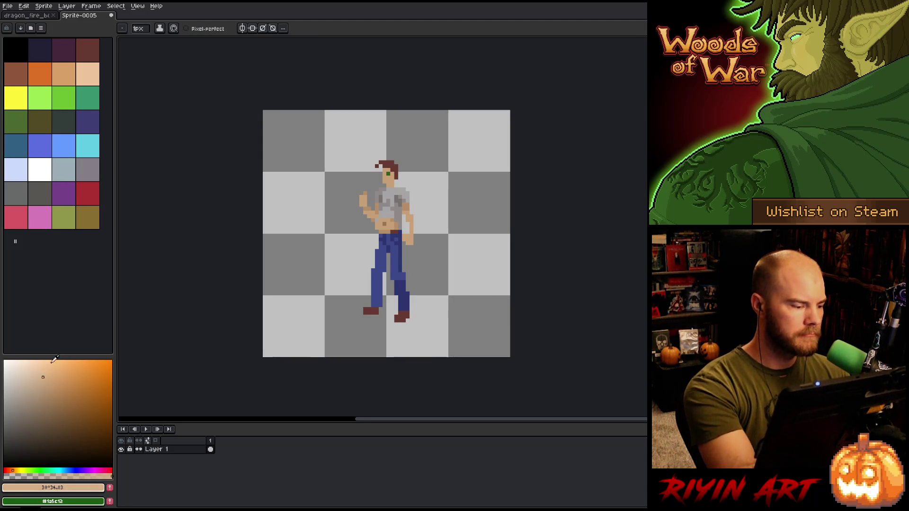
left_click(381, 223, "alt")
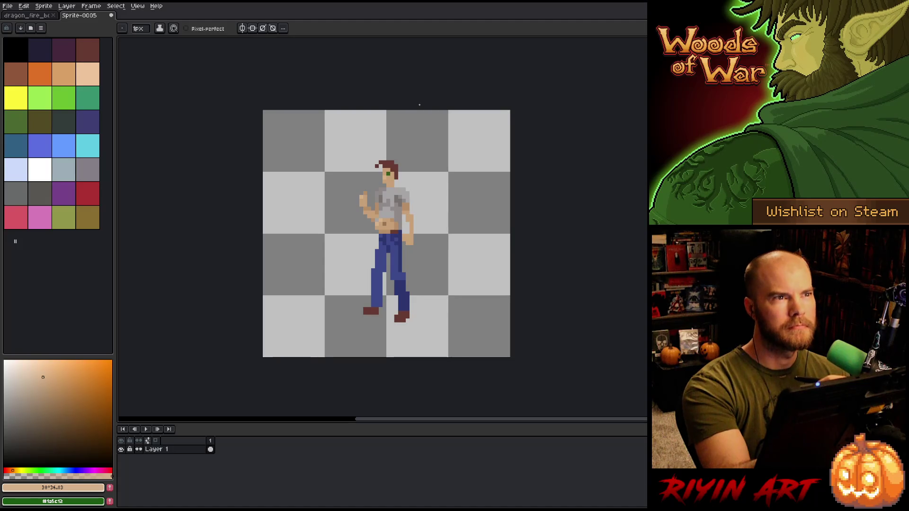
left_click(375, 205, "alt")
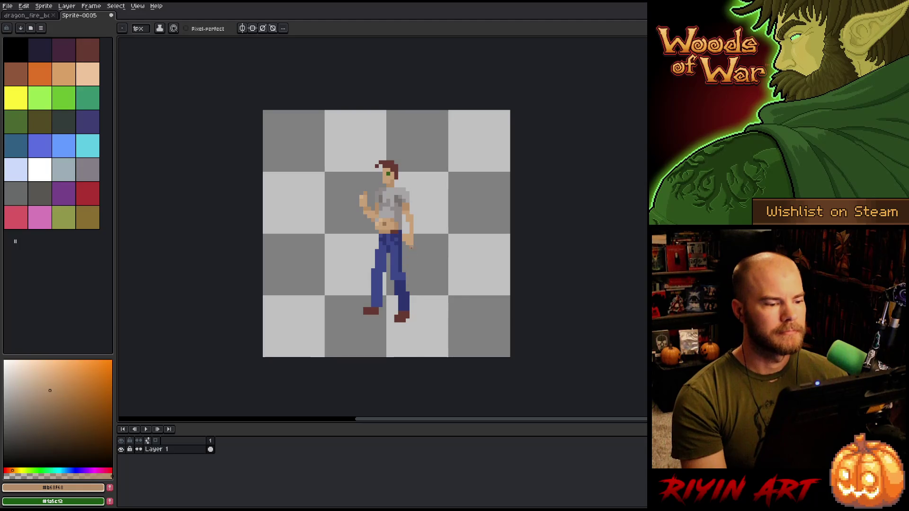
Step: Zoom in on the pixel man and pan to centre him in the view
scroll(409, 228, "up", 3)
scroll(408, 228, "down", 2)
scroll(408, 229, "up", 1)
left_click_drag(410, 227, 417, 211)
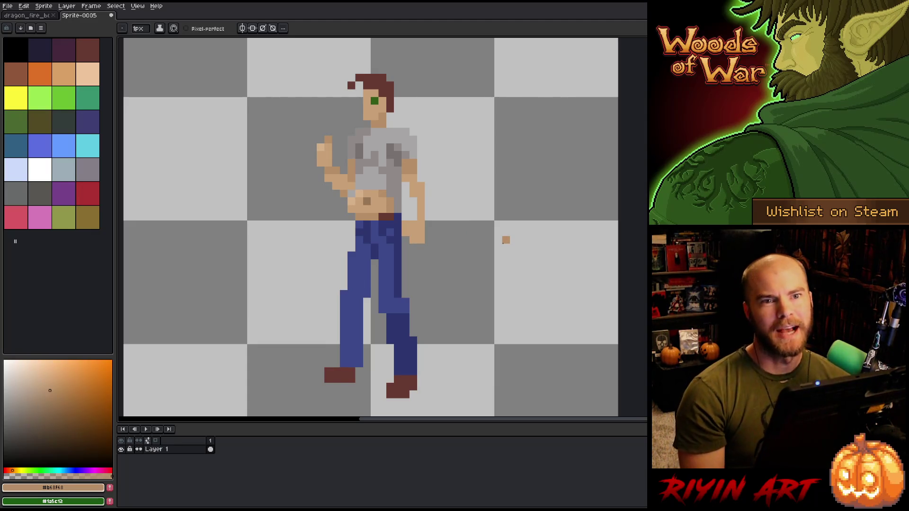
scroll(452, 263, "down", 2)
scroll(403, 244, "up", 1)
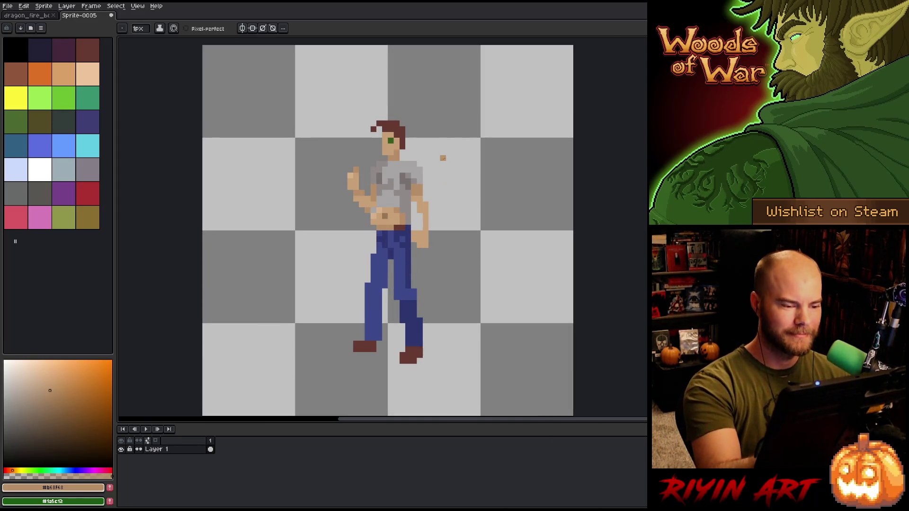
Step: Draw a black strap from shoulder to belt, undo it, and try it again down the chest
key("m")
mouse_move(417, 159)
left_mouse_down()
mouse_move(397, 166)
mouse_move(402, 225)
mouse_move(416, 150)
mouse_move(402, 220)
left_mouse_up()
key("ctrl+z")
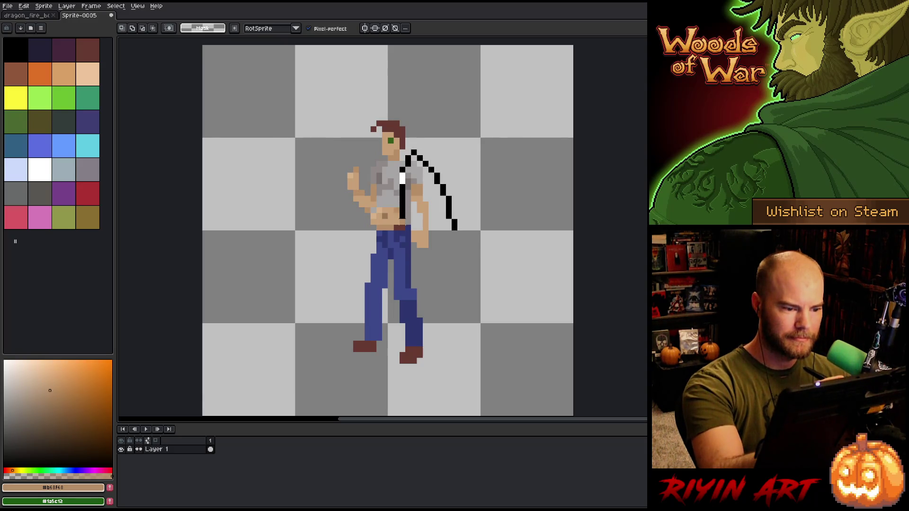
key("ctrl+z")
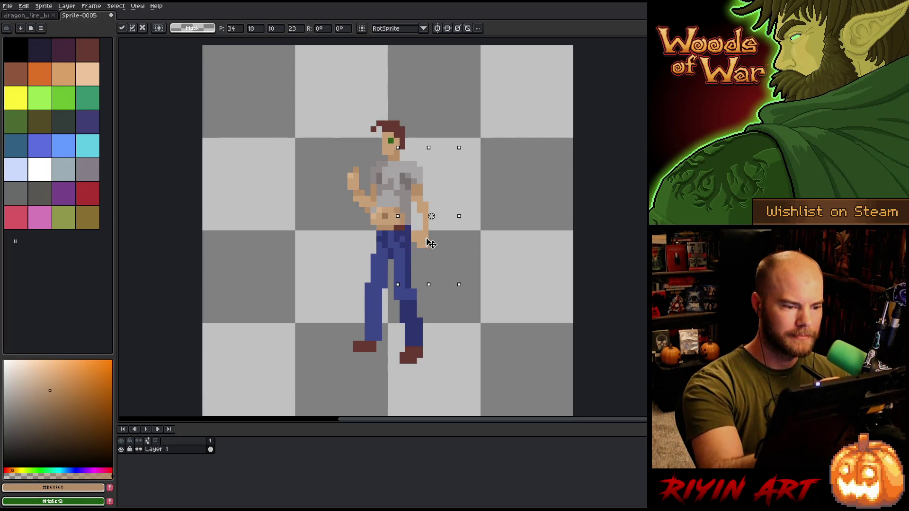
key("b")
mouse_move(368, 153)
left_mouse_down()
mouse_move(385, 164)
mouse_move(379, 220)
mouse_move(320, 233)
mouse_move(331, 143)
left_mouse_up()
Step: Shift the selected arm slightly over and commit its new position
left_click_drag(380, 198, 374, 196)
key("ctrl+d")
key("i")
key("b")
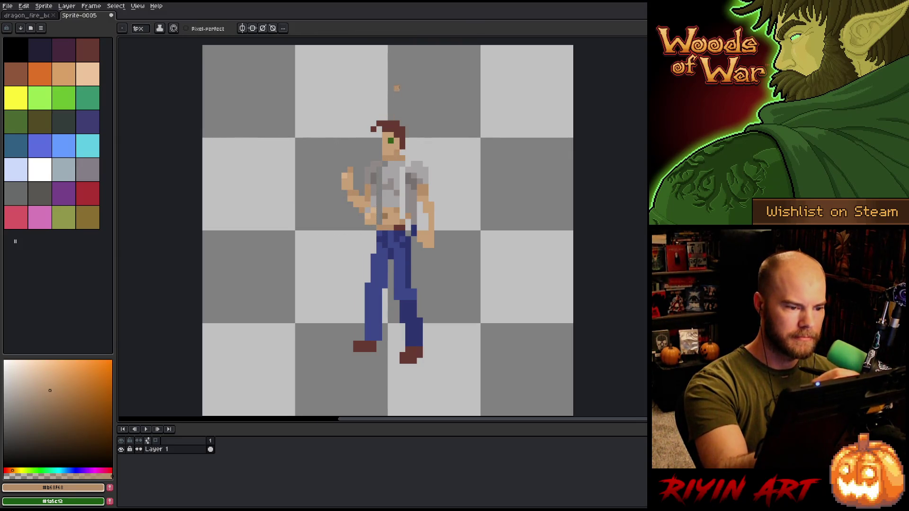
Step: Paint light tan skin pixels across the belly and beside the jeans' waist
left_click(393, 162, "alt")
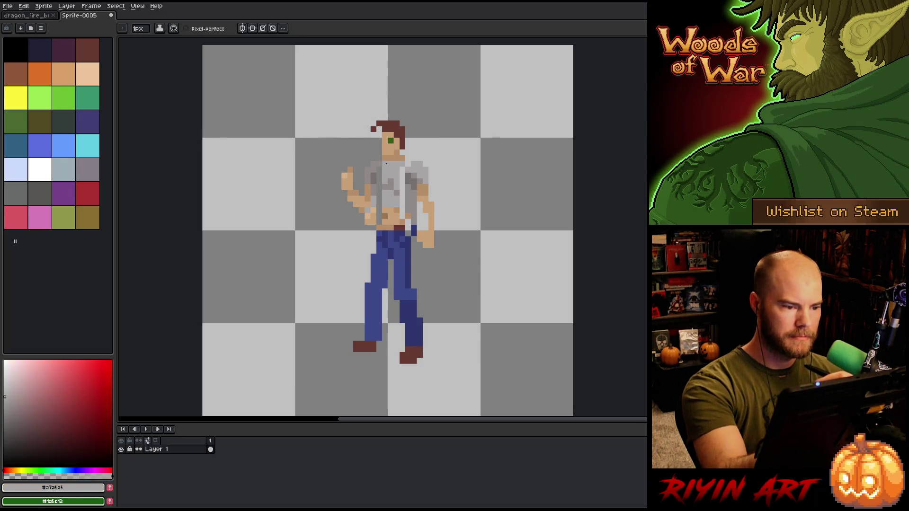
left_click(390, 176, "alt")
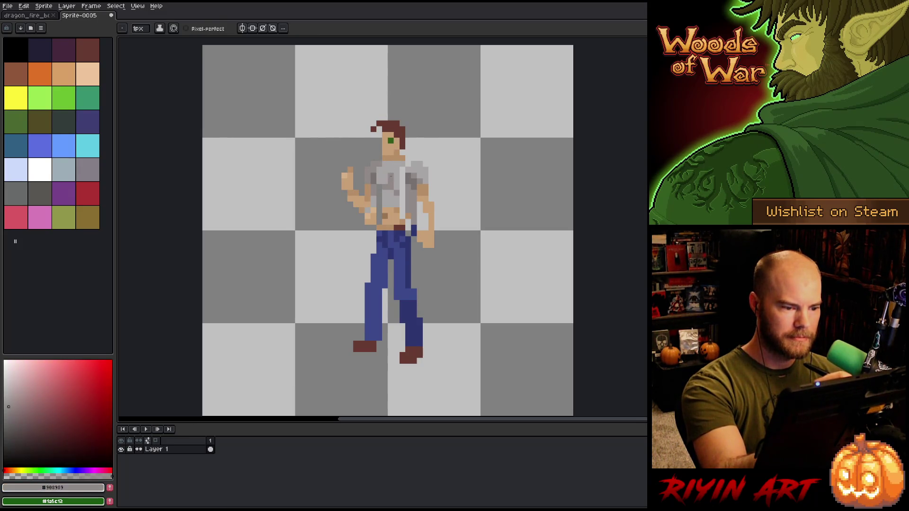
left_click(380, 193, "alt")
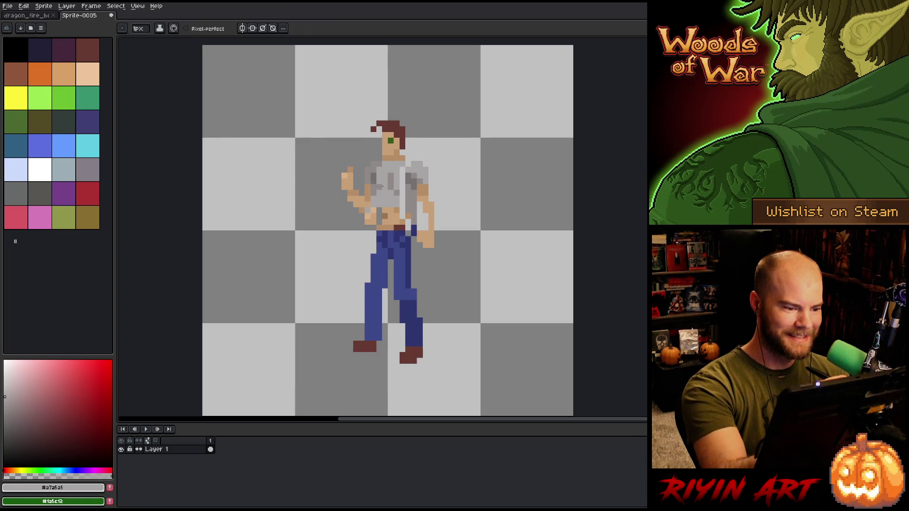
left_click(379, 186, "alt")
left_click(379, 217)
left_click(385, 216)
left_click(372, 234)
Step: Darken the left waistline, lighten the waist, and fix a dark belly pixel in tan
left_click(385, 217, "alt")
left_click(371, 234)
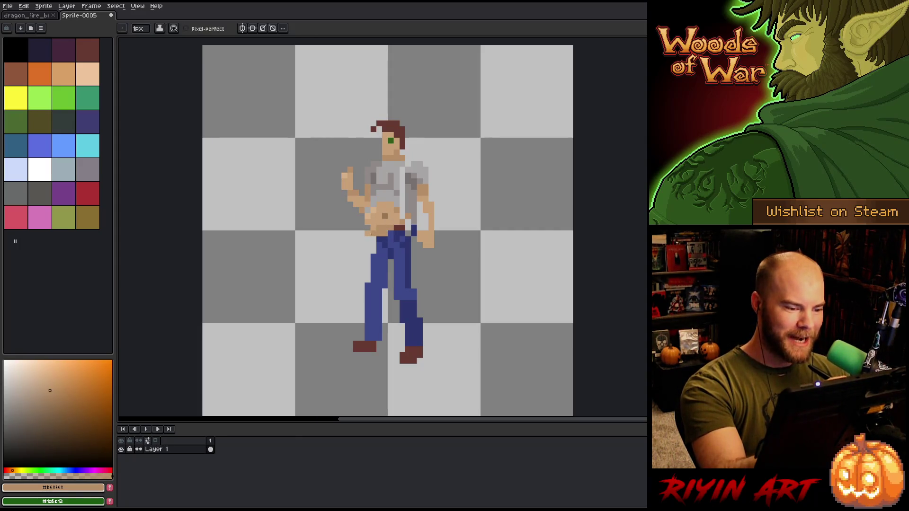
left_click(374, 216, "alt")
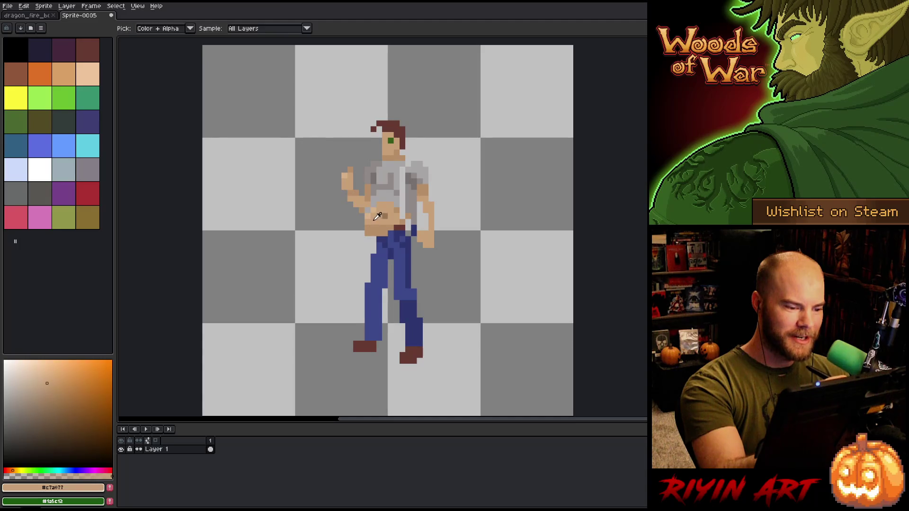
left_click(374, 233)
key("e")
left_click(384, 216, "alt")
left_click(379, 216)
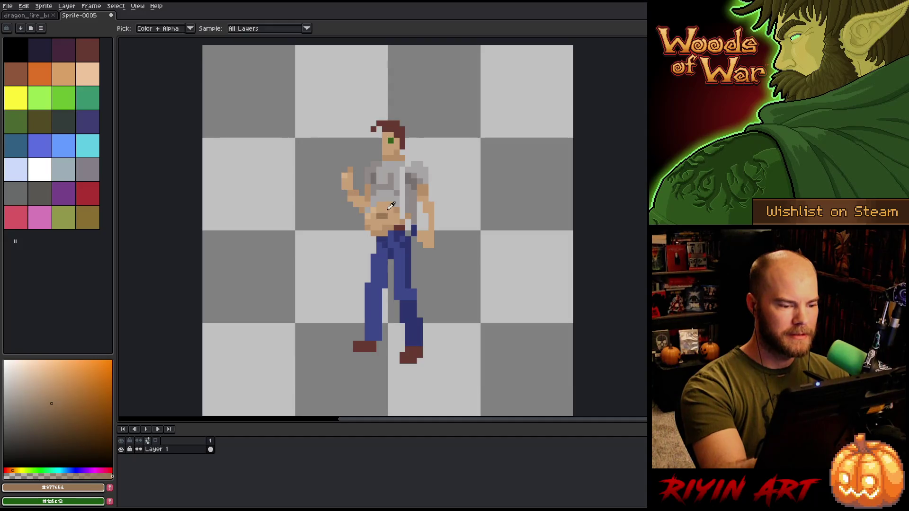
left_click(373, 216, "alt")
Step: Sample the shirt grey, belt brown and jeans navy and blue from the figure
left_click(404, 209, "alt")
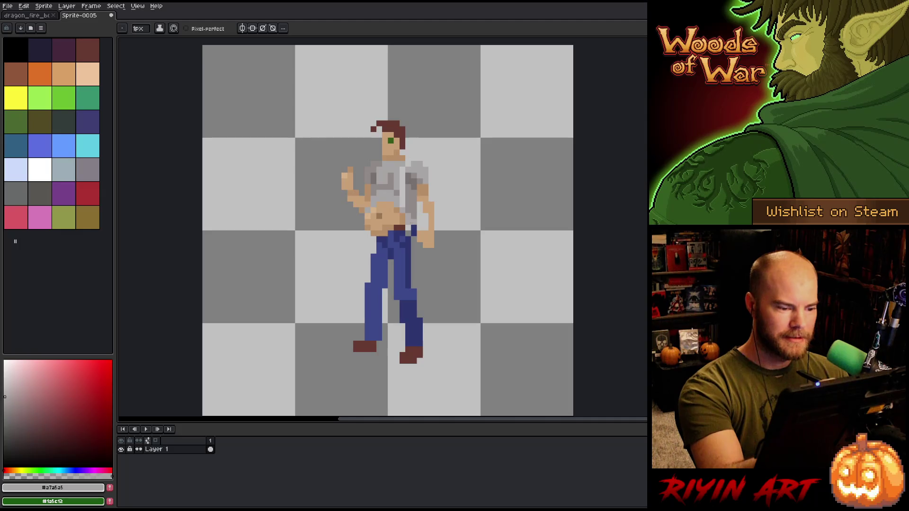
left_click(414, 232, "alt")
left_click(408, 227, "alt")
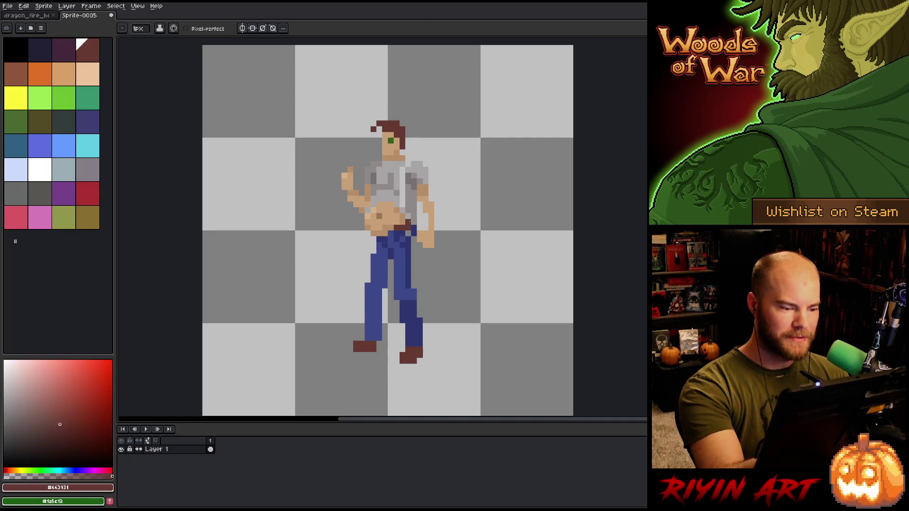
left_click(413, 239, "alt")
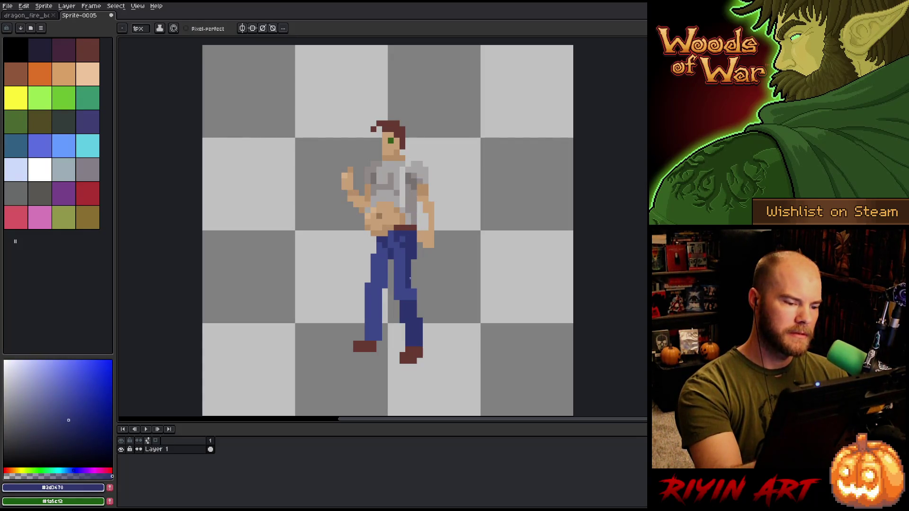
left_click(408, 278, "alt")
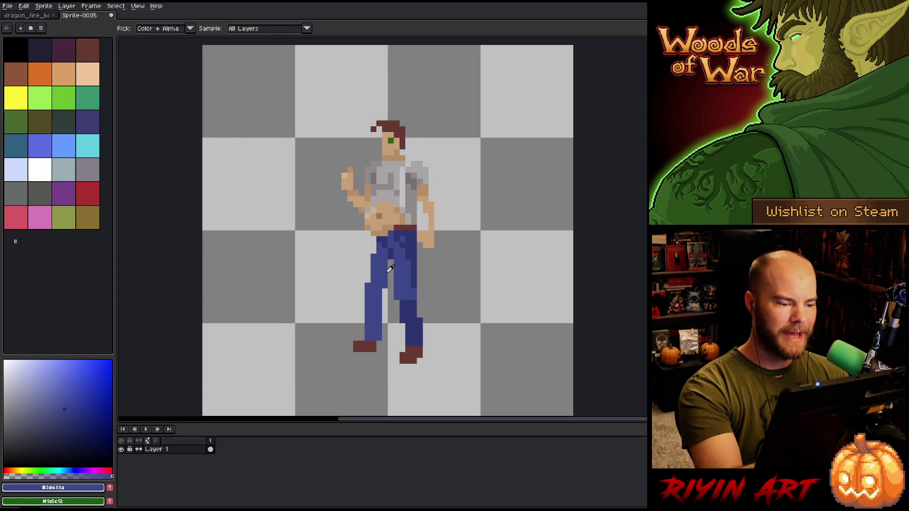
left_click(391, 266, "alt")
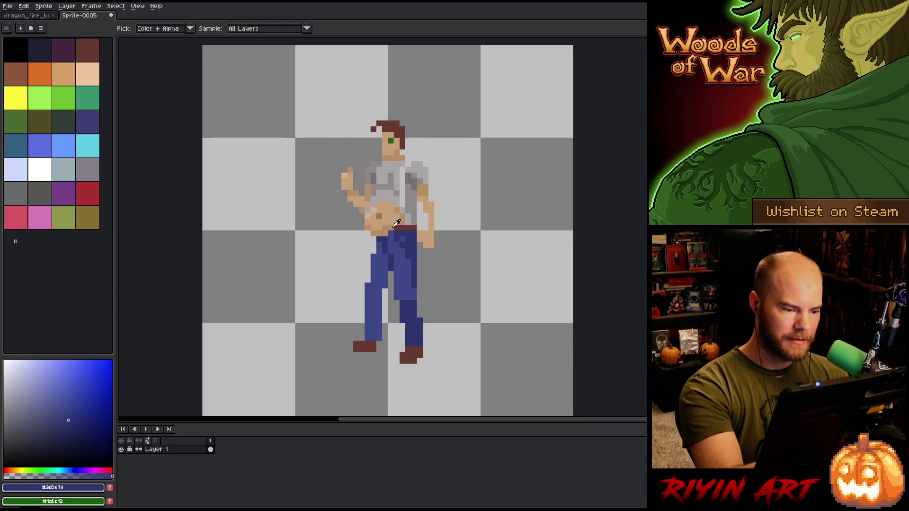
Step: Add darker grey shading down the shirt's right side beside the arm
left_click(402, 222, "alt")
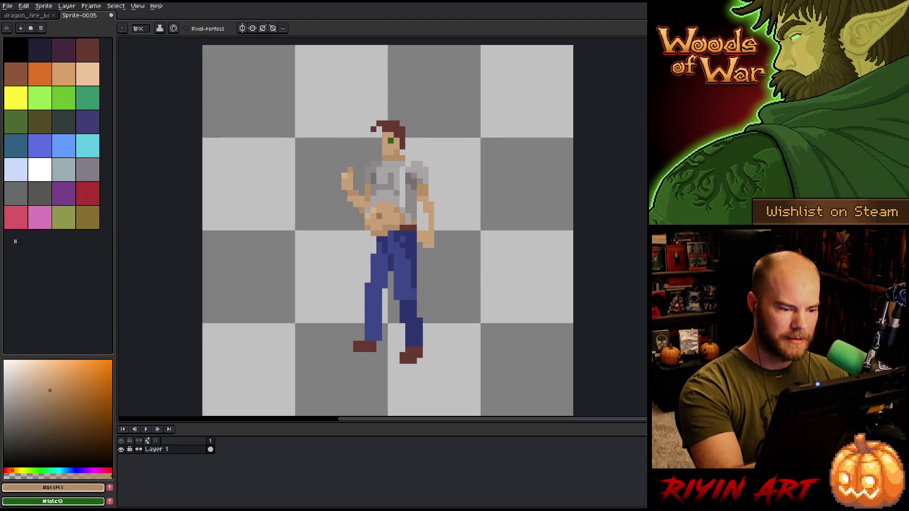
left_click(408, 222, "alt")
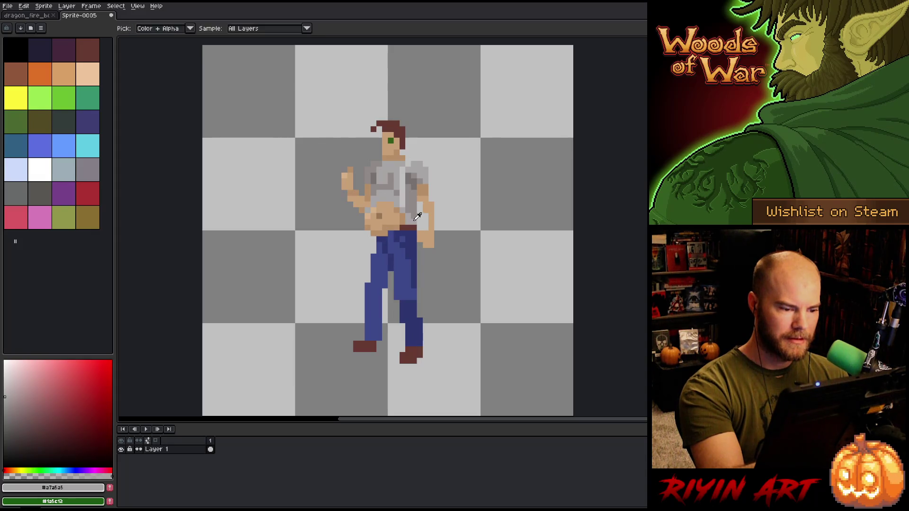
left_click(408, 222, "alt")
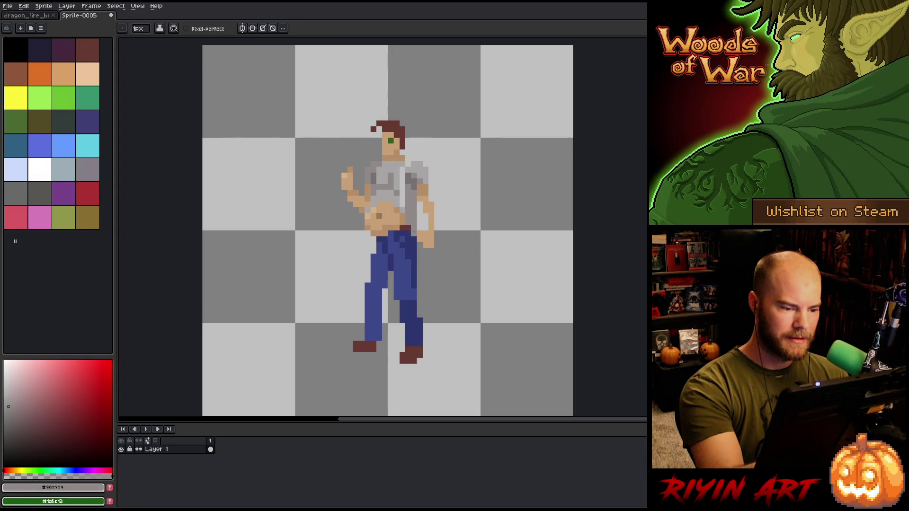
left_click(414, 239, "alt")
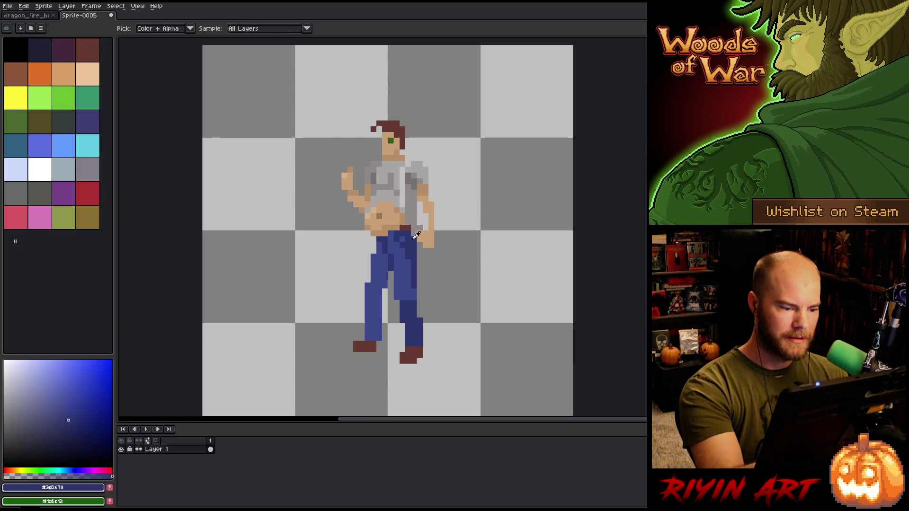
left_click(419, 208, "alt")
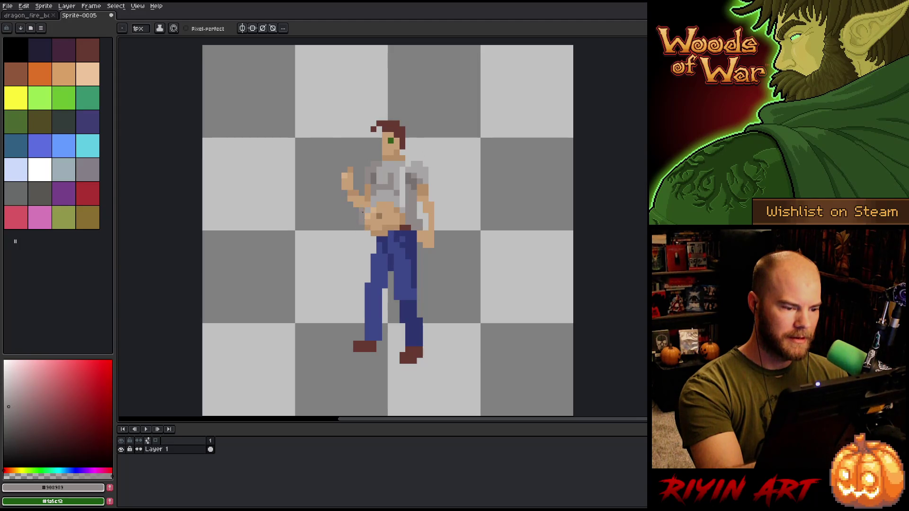
left_click(407, 175, "alt")
left_click(402, 187, "alt")
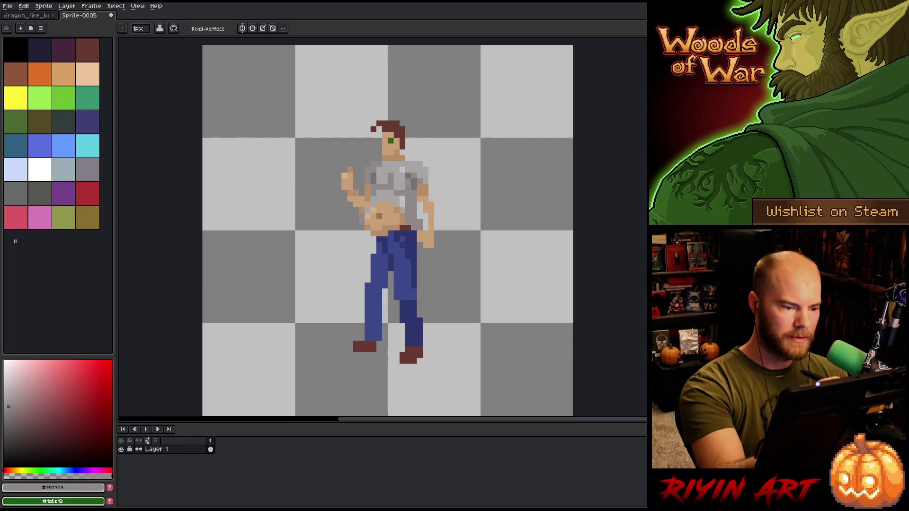
left_click(406, 171, "alt")
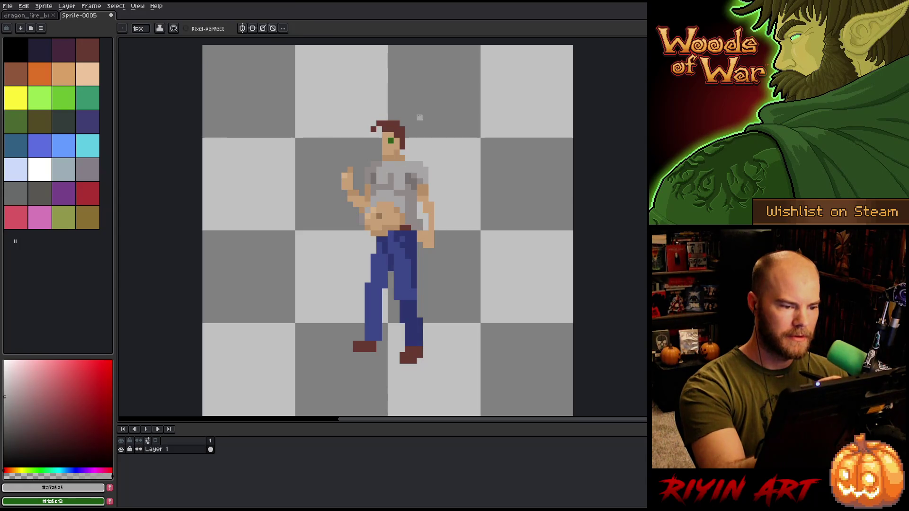
left_click(406, 153, "alt")
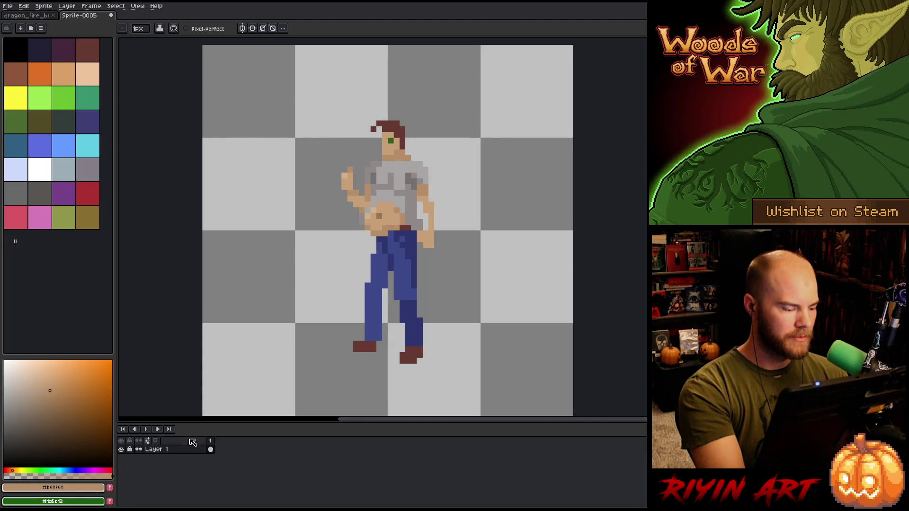
Step: Add a new layer under Layer 1 filled with dark grey, then return to Layer 1 with the pencil
key("shift+n")
left_click_drag(184, 453, 182, 470)
left_click_drag(16, 415, 3, 444)
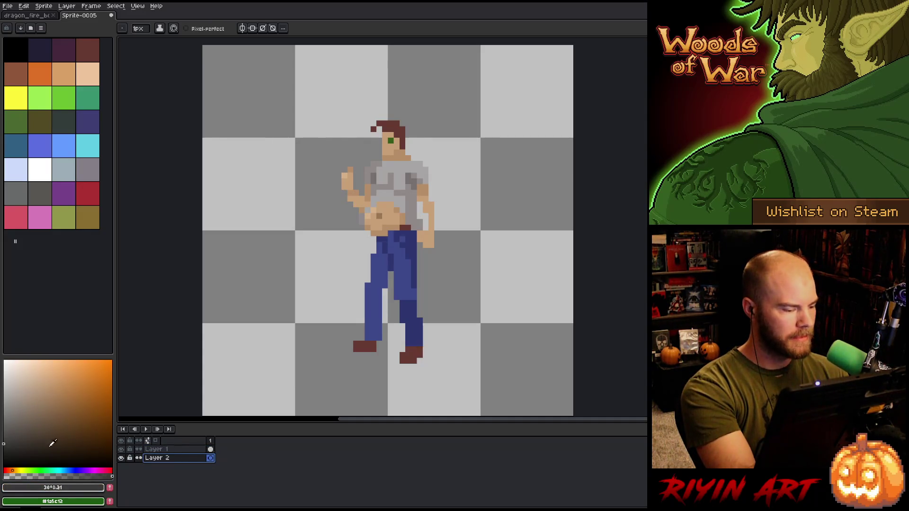
key("g")
left_click(485, 232)
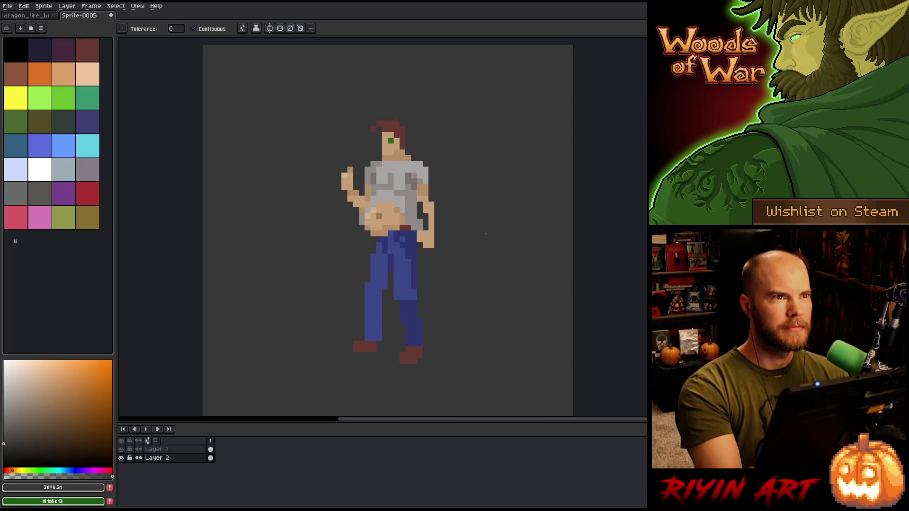
left_click(171, 450)
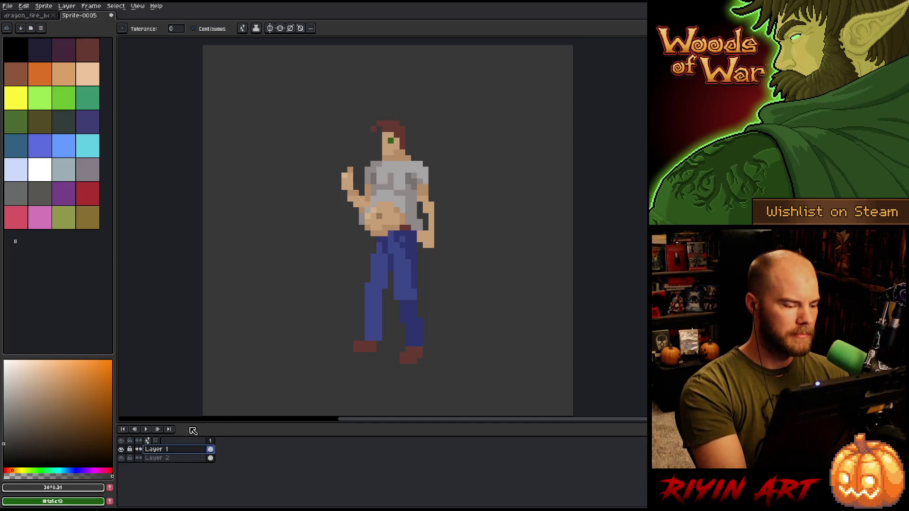
key("b")
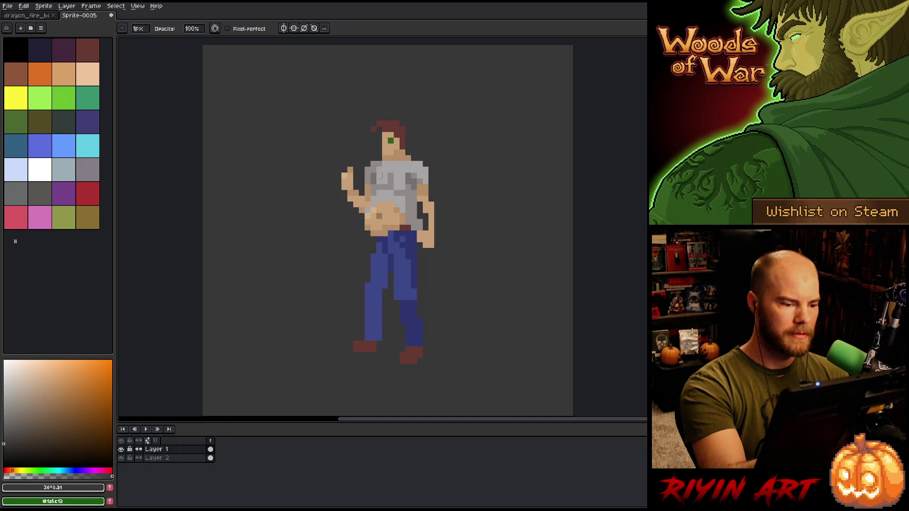
Step: Paint a second green eye pixel on the man's face
left_click(380, 204, "alt")
left_click(368, 210, "alt")
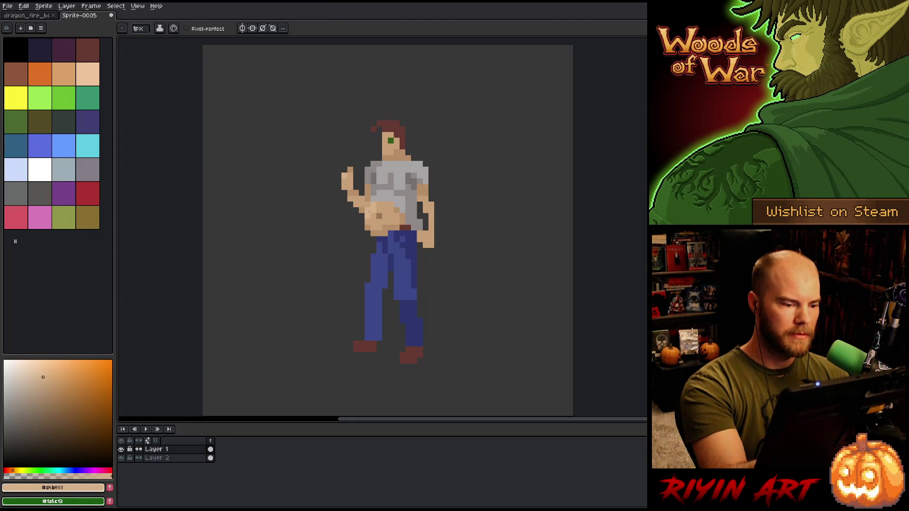
left_click(387, 202, "alt")
left_click(393, 151, "alt")
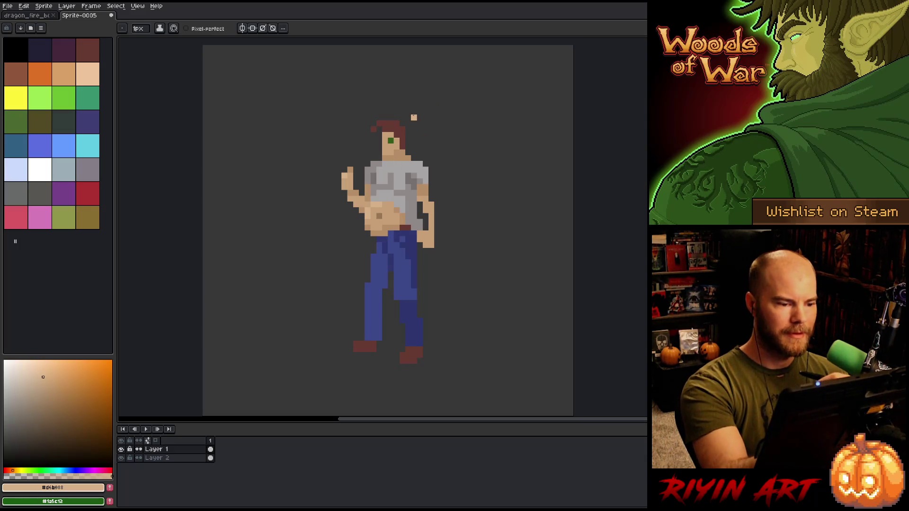
left_click(390, 141, "alt")
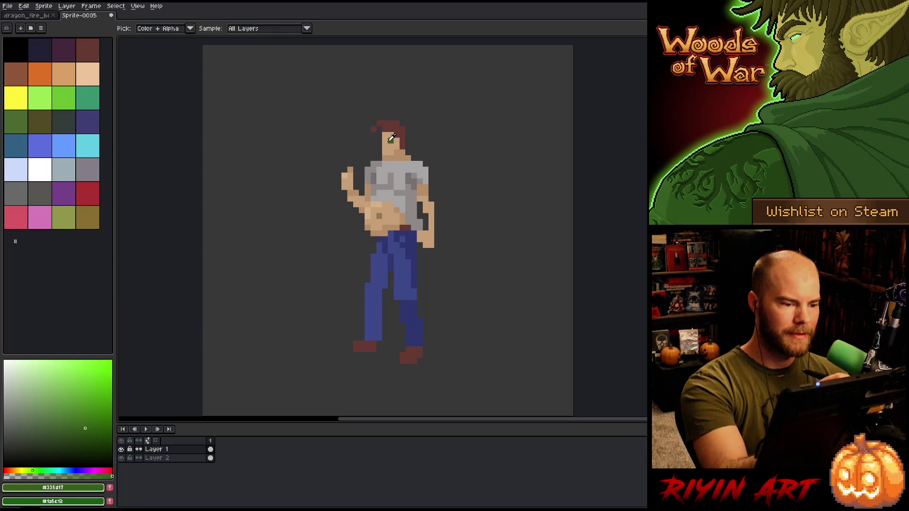
left_click(378, 140)
Step: Add a darker tan pixel at the man's mouth
left_click(385, 134, "alt")
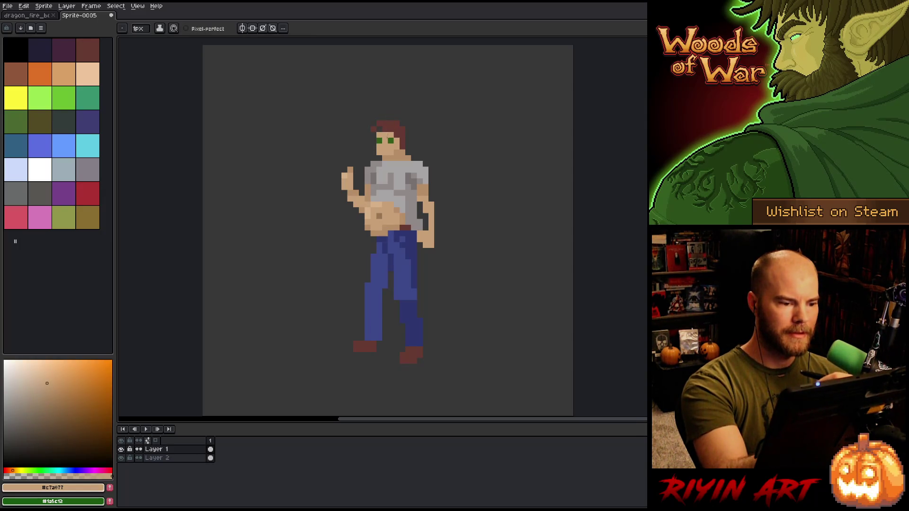
left_click(390, 141, "alt")
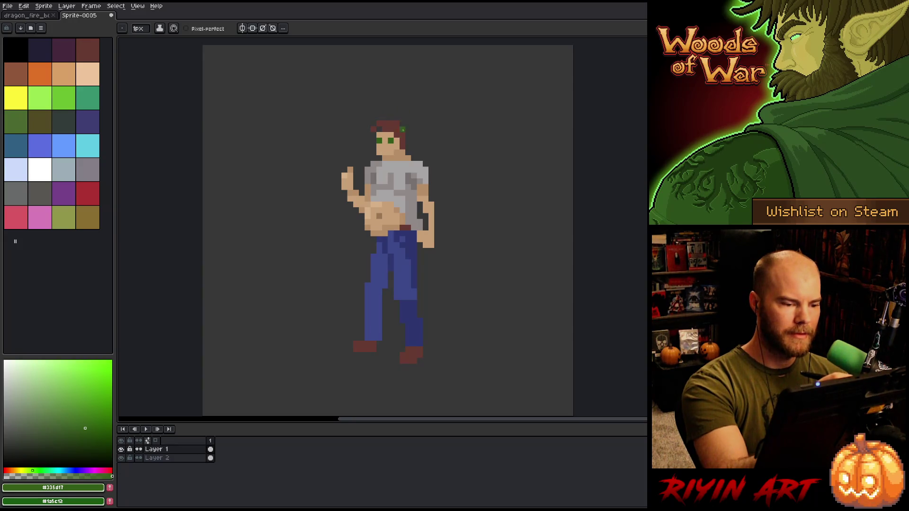
left_click(402, 158, "alt")
left_click(386, 152)
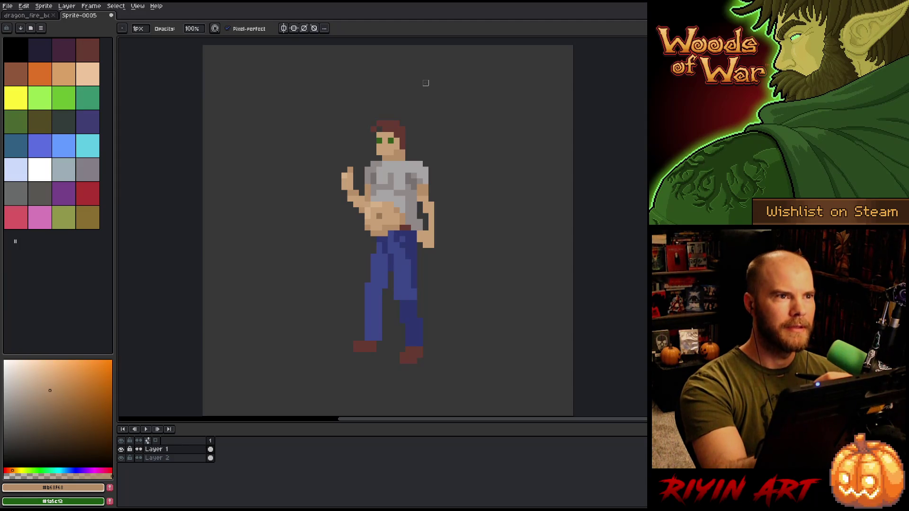
left_click(390, 124, "alt")
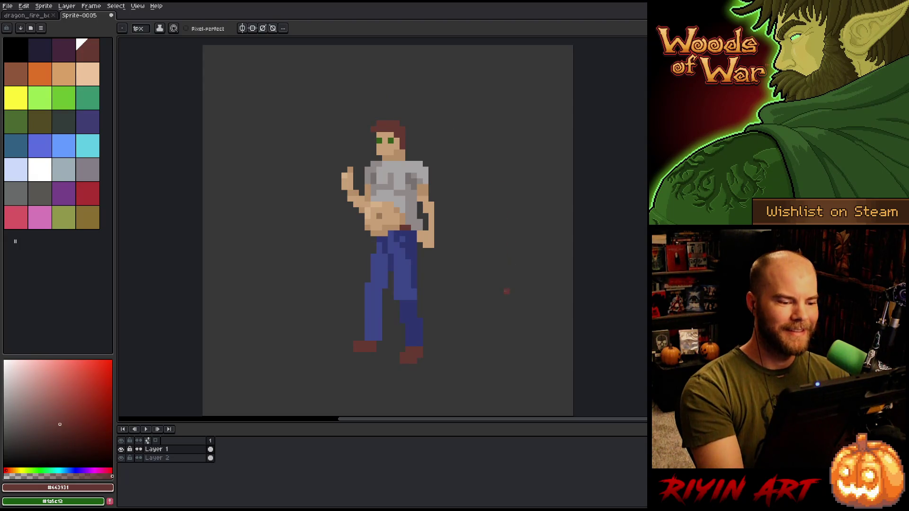
Step: Add a grey shirt pixel at the man's right shoulder
left_click(429, 193, "alt")
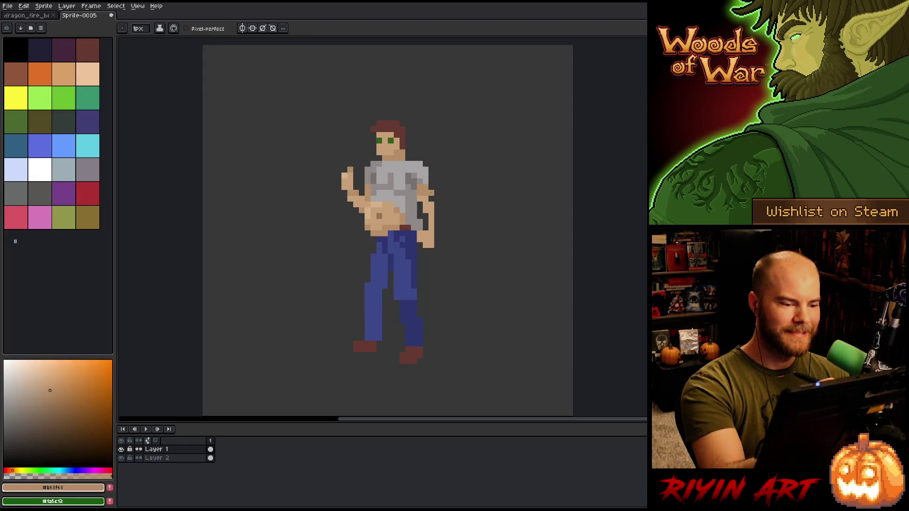
left_click(431, 181, "alt")
left_click(425, 164)
left_click(431, 161, "alt")
Step: Extend the right arm downward with a line of tan pixels
left_click(432, 194, "alt")
left_click(432, 187, "alt")
left_click(431, 198, "alt")
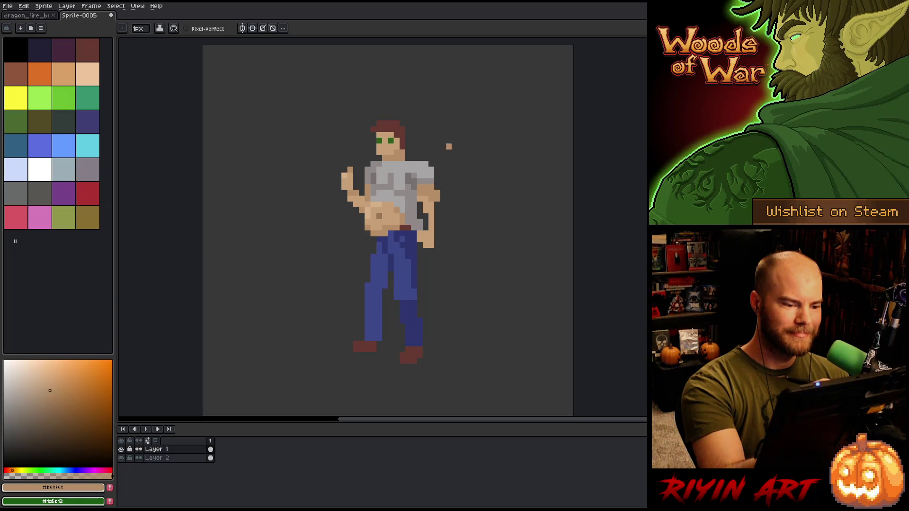
left_click(436, 198, "alt")
left_click(436, 211)
left_click_drag(436, 203, 437, 228)
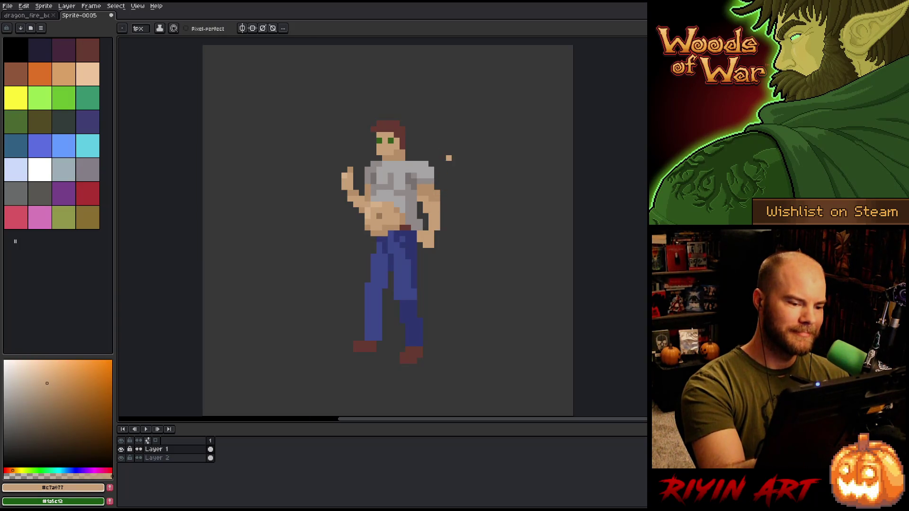
Step: Choose a slightly darker tan shade from the torso and palette
left_click(372, 189, "alt")
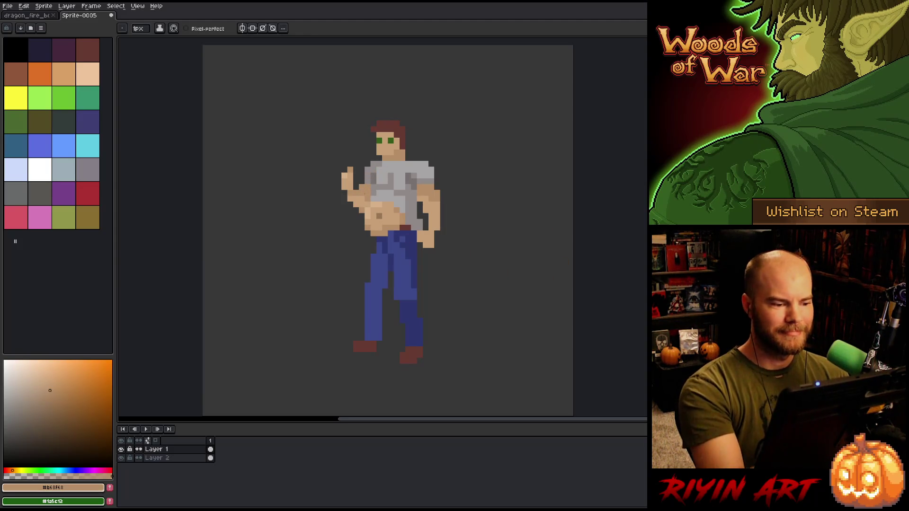
left_click(59, 412)
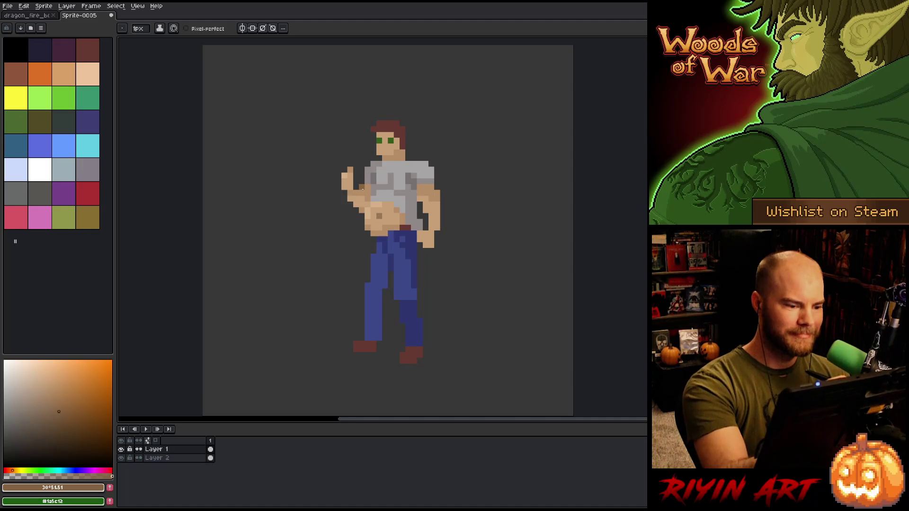
left_click(52, 404)
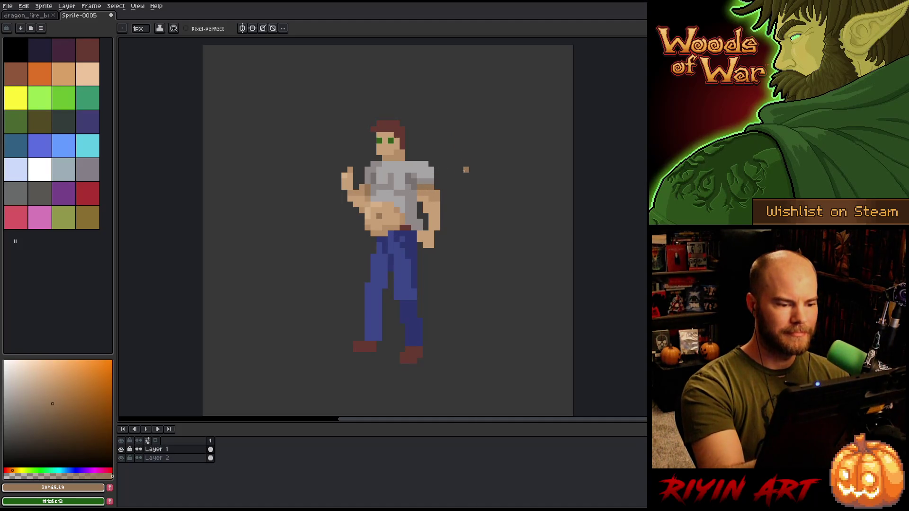
Step: Shade the shirt, belly and arm with eyedropped greys, jeans blue and skin tans
left_click(387, 188, "alt")
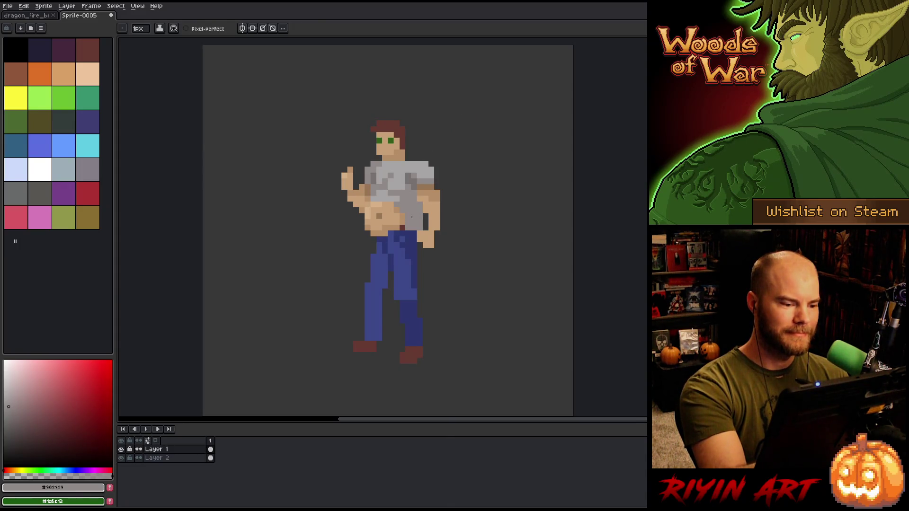
left_click(378, 218, "alt")
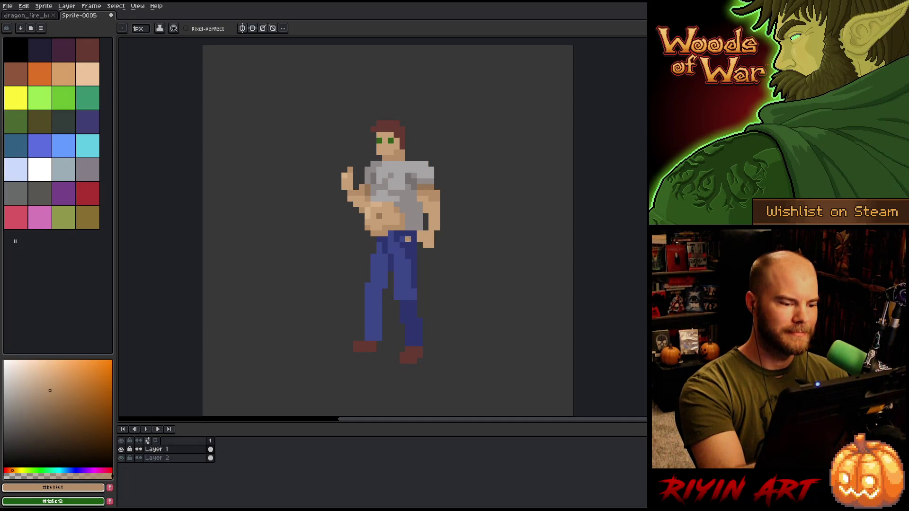
left_click(392, 232, "alt")
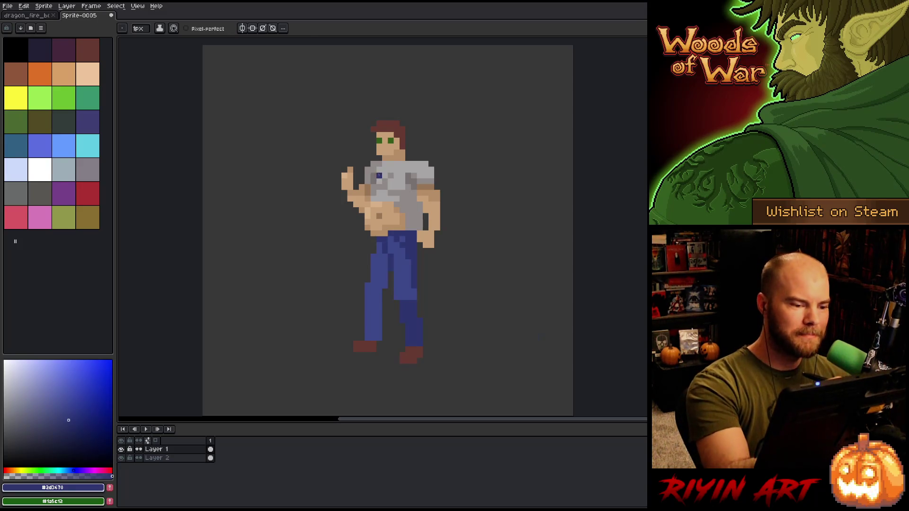
left_click(379, 176, "alt")
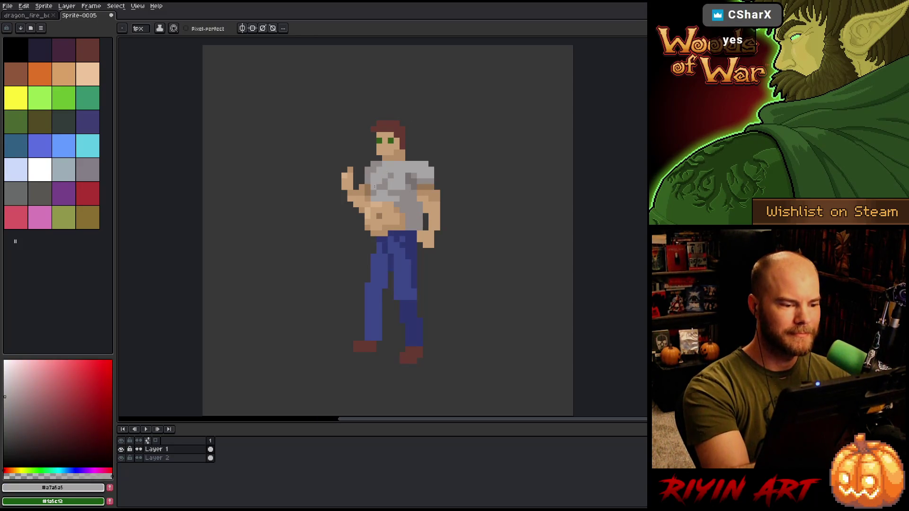
left_click(368, 188, "alt")
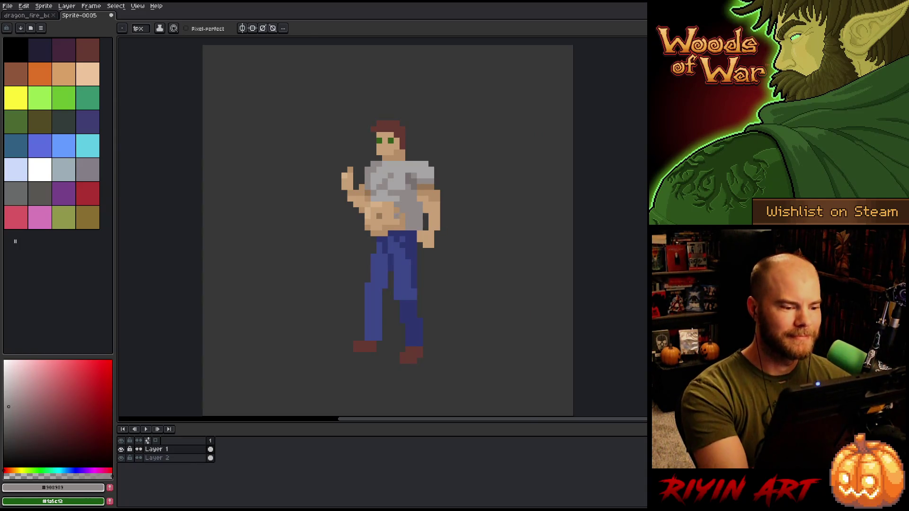
left_click(386, 217, "alt")
left_click(419, 192, "alt")
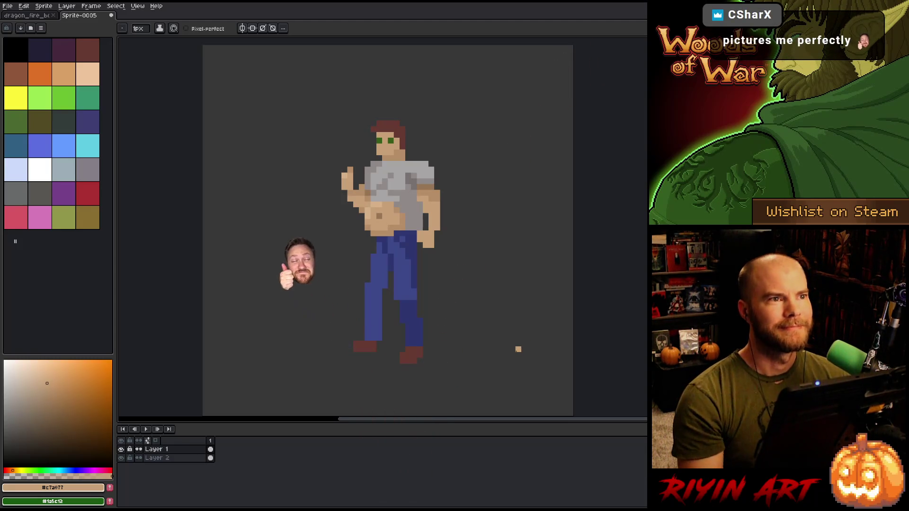
key("ctrl+a")
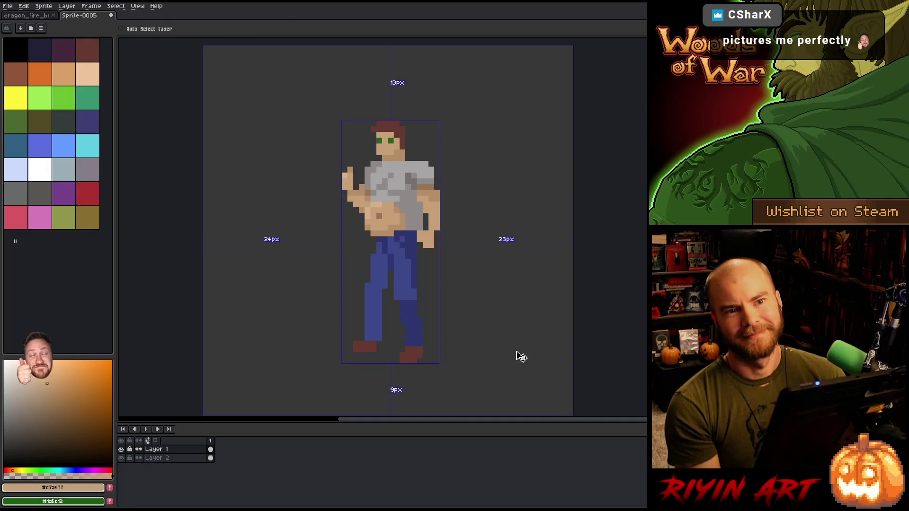
Step: Close the Sprite-0005 sketch without saving it
key("ctrl+s")
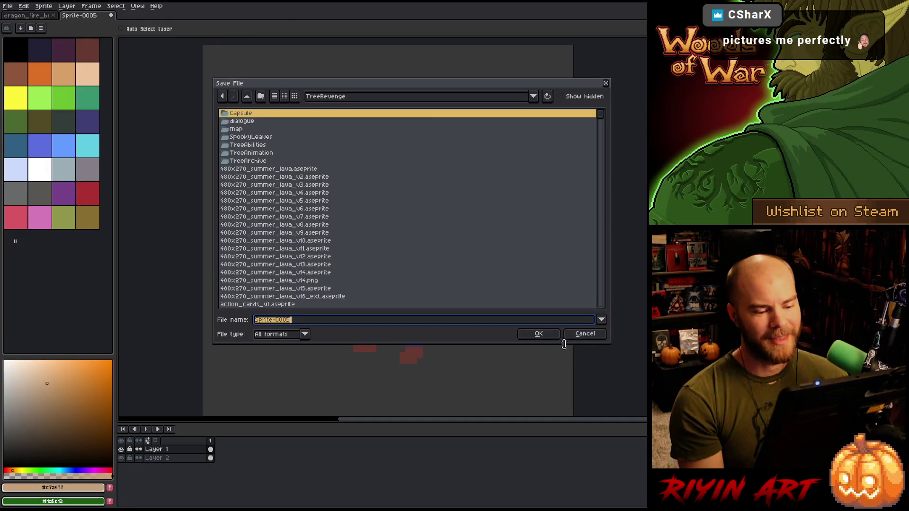
left_click(584, 334)
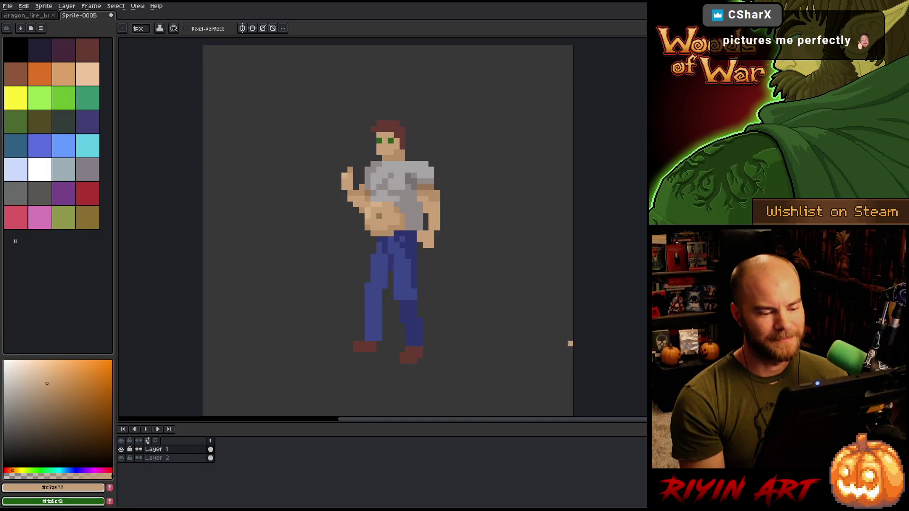
left_click(111, 16)
left_click(462, 277)
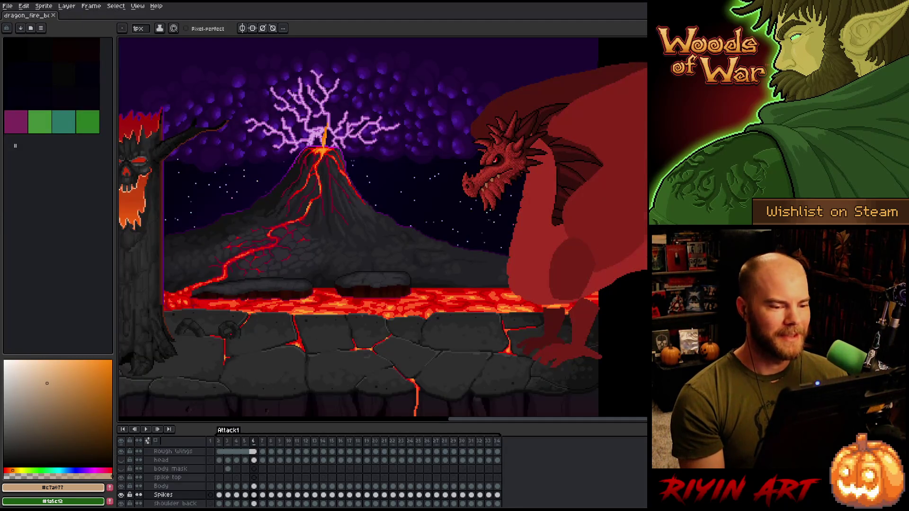
Step: Play the dragon fire-breath animation and stop it on frame 2
scroll(360, 227, "up", 1)
key("Return")
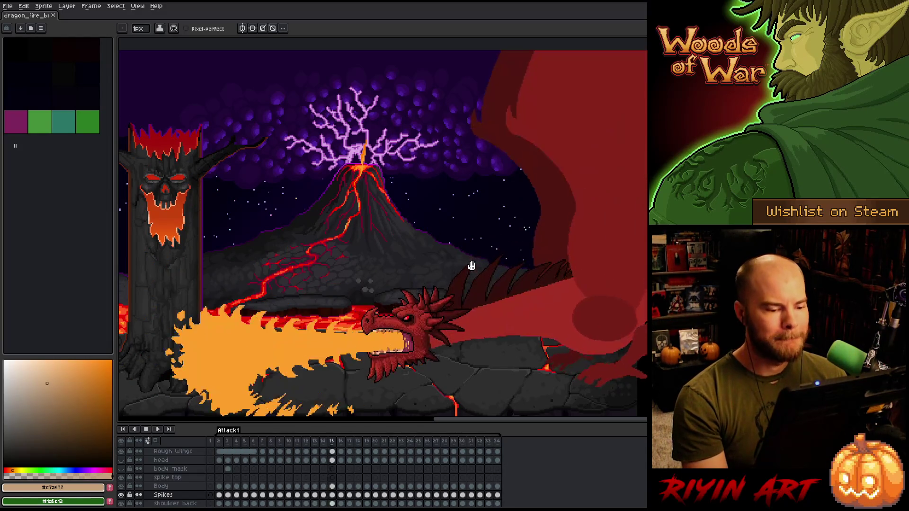
left_click(219, 440)
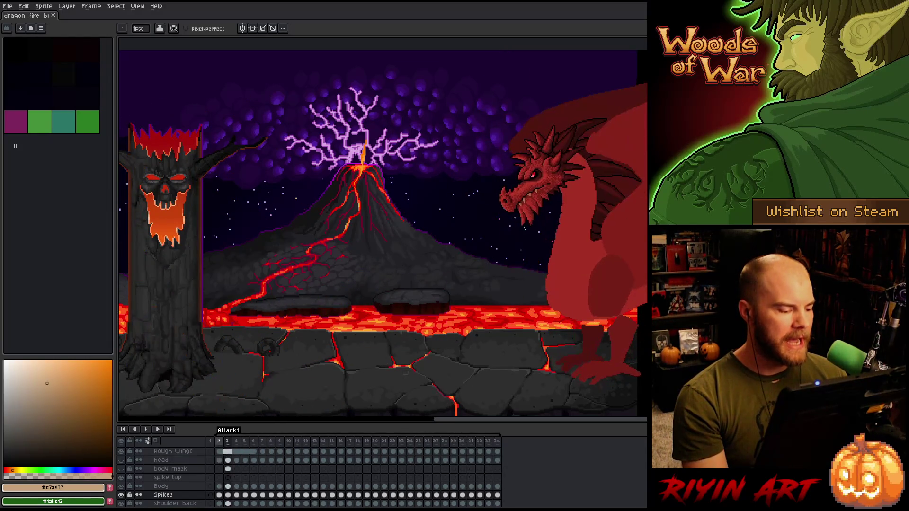
Step: Pick the dragon's dark red as drawing colour and hide the Rough Wings layer
scroll(598, 123, "up", 5)
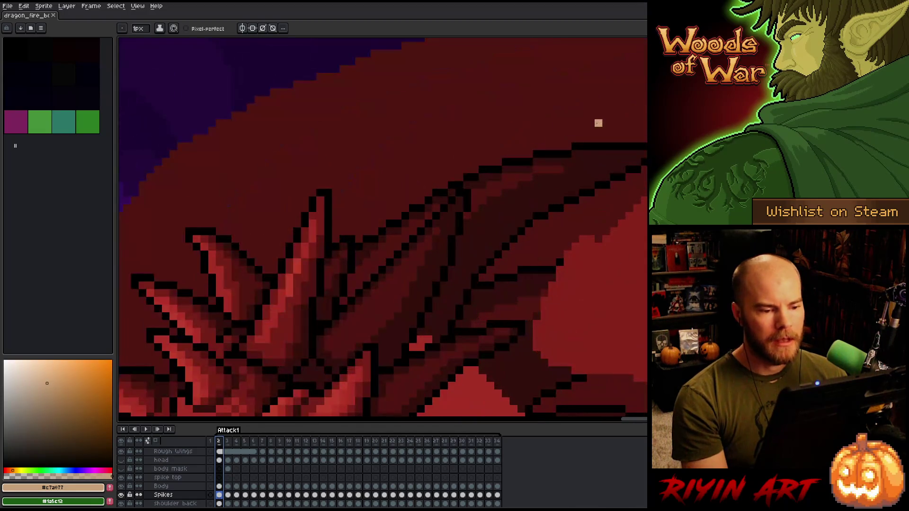
left_click(481, 190, "alt")
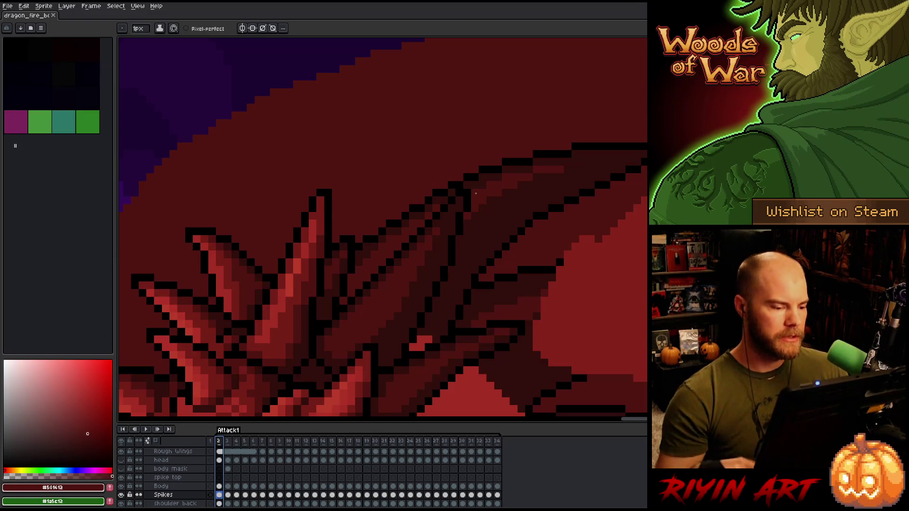
scroll(471, 192, "down", 5)
scroll(469, 198, "up", 2)
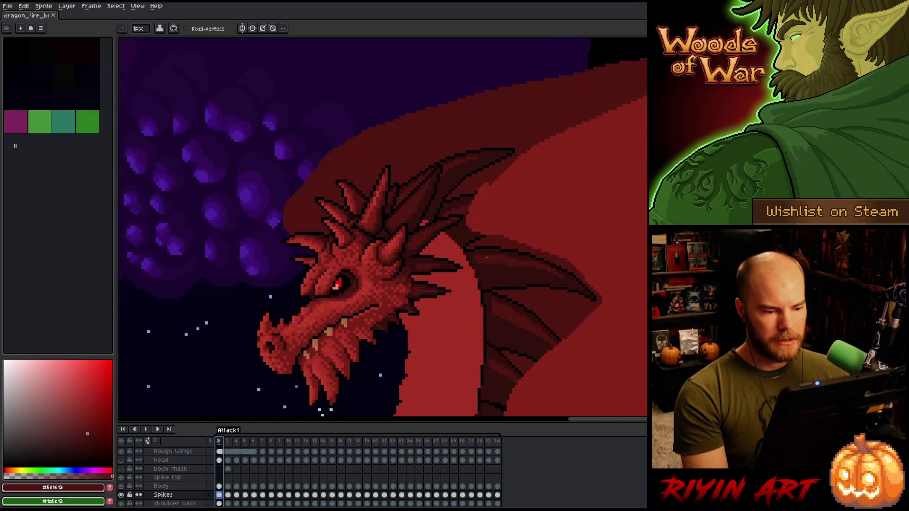
scroll(175, 480, "up", 2)
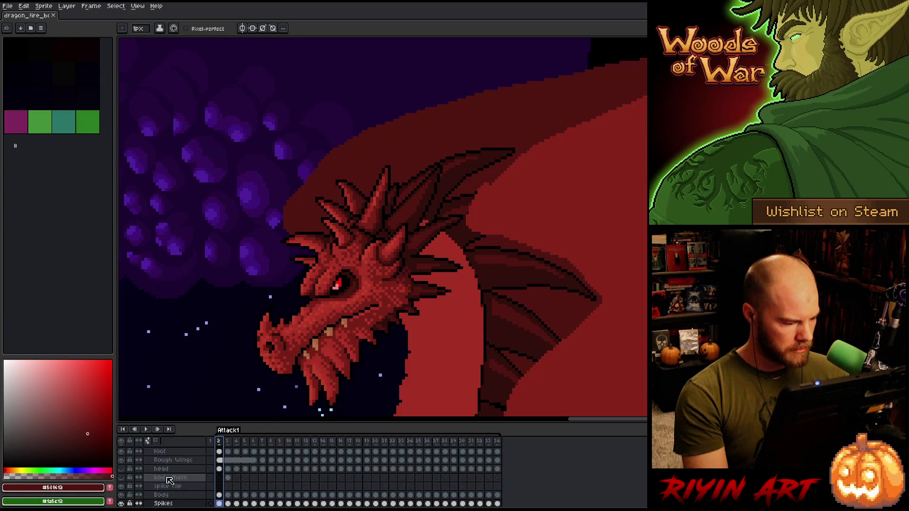
left_click(121, 470)
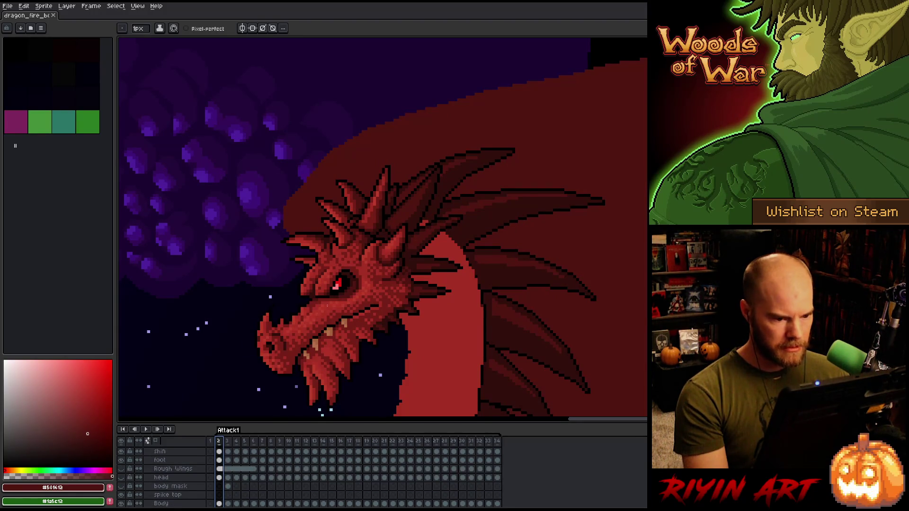
Step: Step through the animation frames, comparing frames 6 and 7
scroll(351, 256, "down", 5)
scroll(351, 256, "up", 4)
scroll(368, 281, "down", 3)
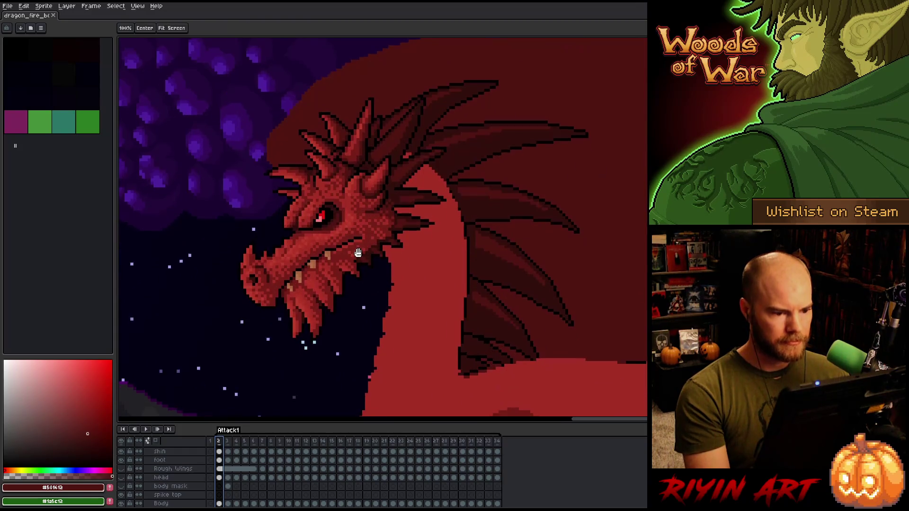
scroll(357, 260, "up", 3)
key("Right")
key("Right")
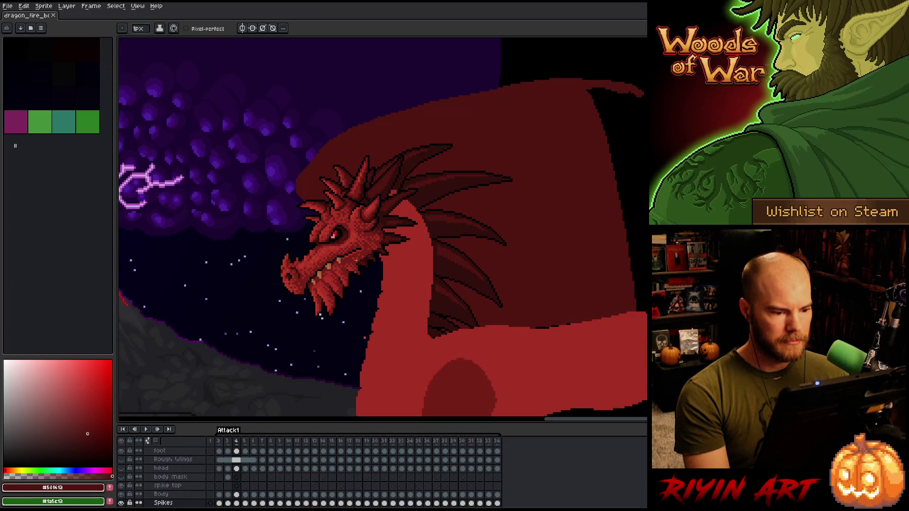
key("Right")
key("Right")
key("Right")
key("Left")
key("Right")
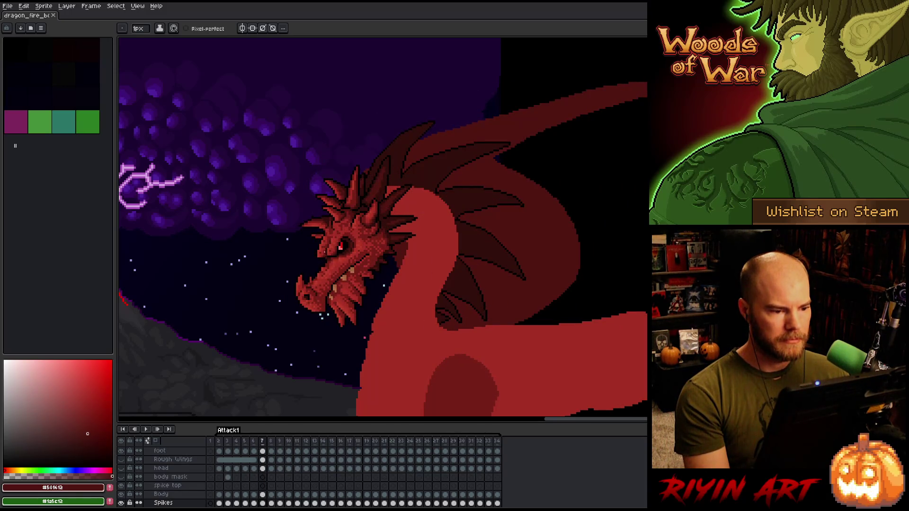
Step: Select the Spikes cel on frame 7, briefly toggling the wing layer's visibility
scroll(369, 114, "up", 2)
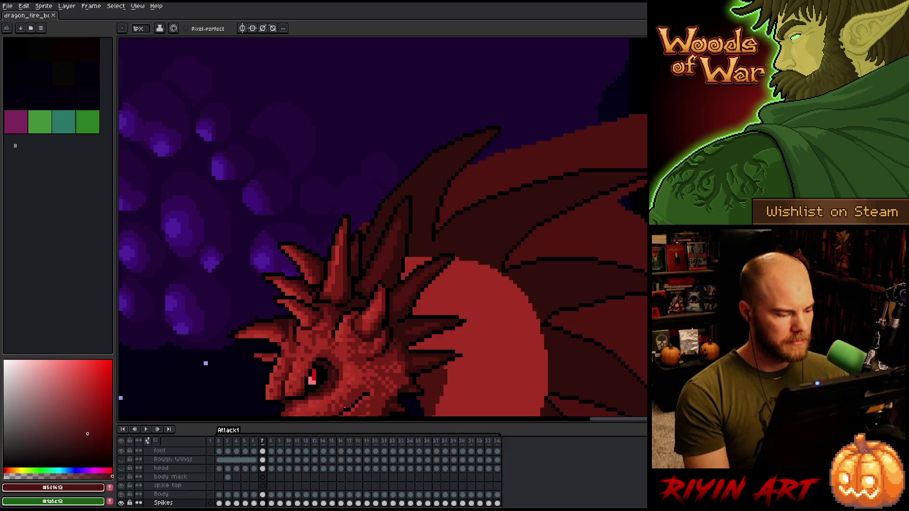
scroll(258, 495, "down", 1)
left_click(262, 485)
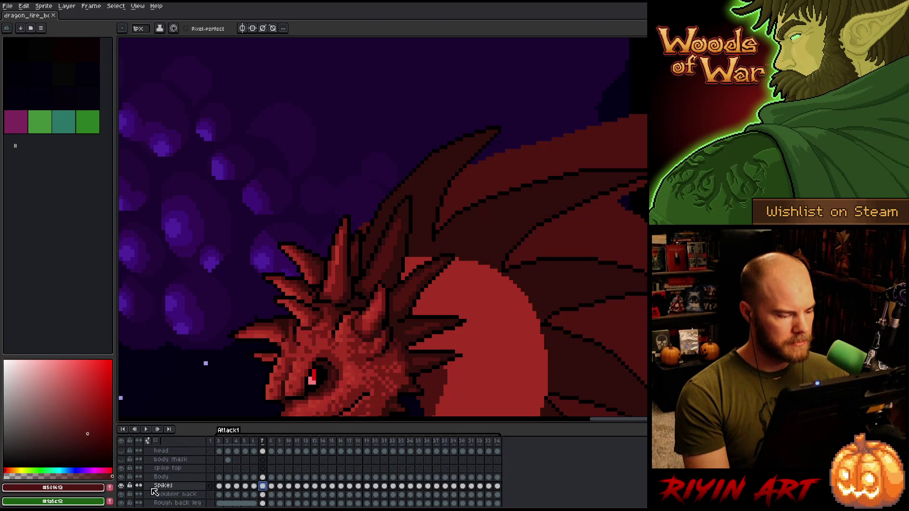
left_click(121, 494)
left_click(121, 494)
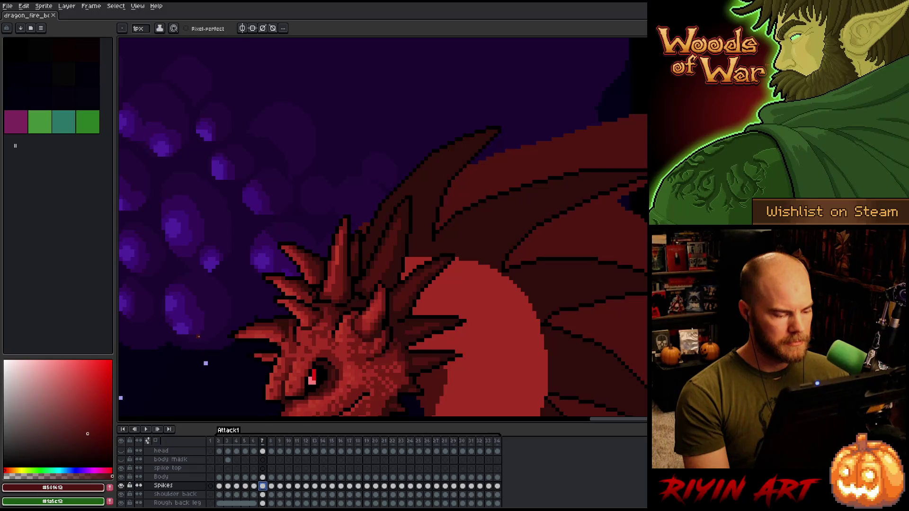
key("shift+c")
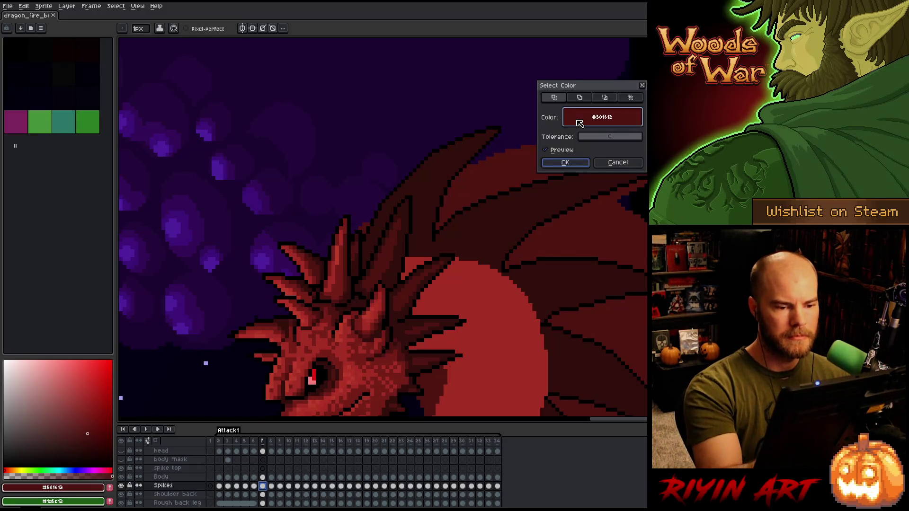
Step: Select the wing's colour range, then clear the selection and return to the pencil
left_click(565, 162)
key("v")
key("ctrl+d")
key("b")
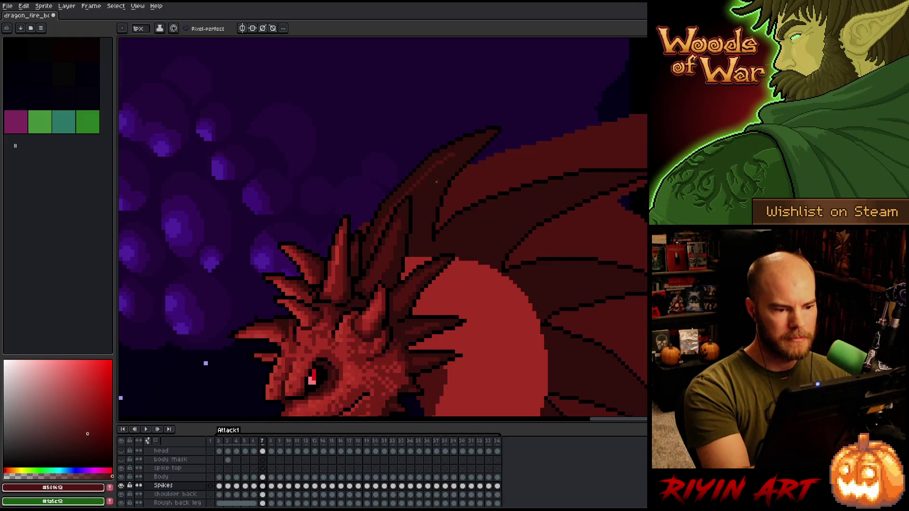
Step: Preview neighbouring frames and start repainting frame 7's spikes in dark and outline reds
key("Return")
key("Return")
key("Return")
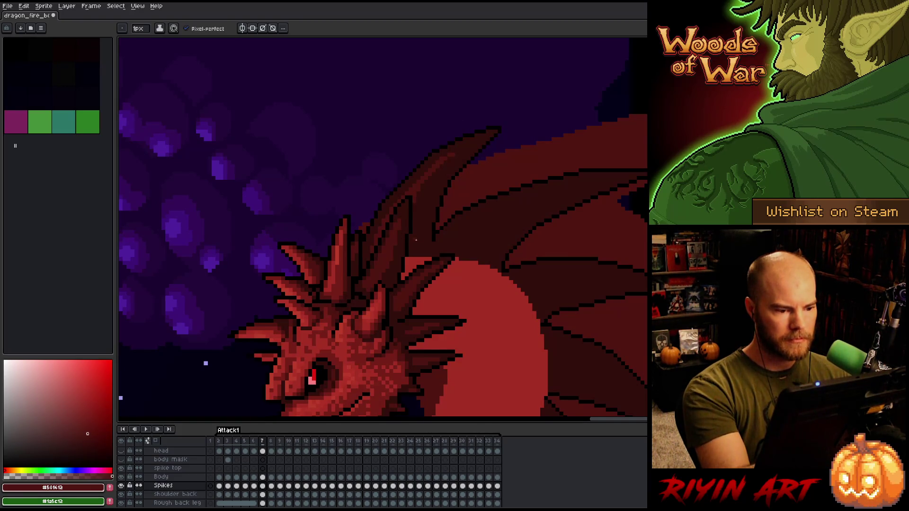
key("Return")
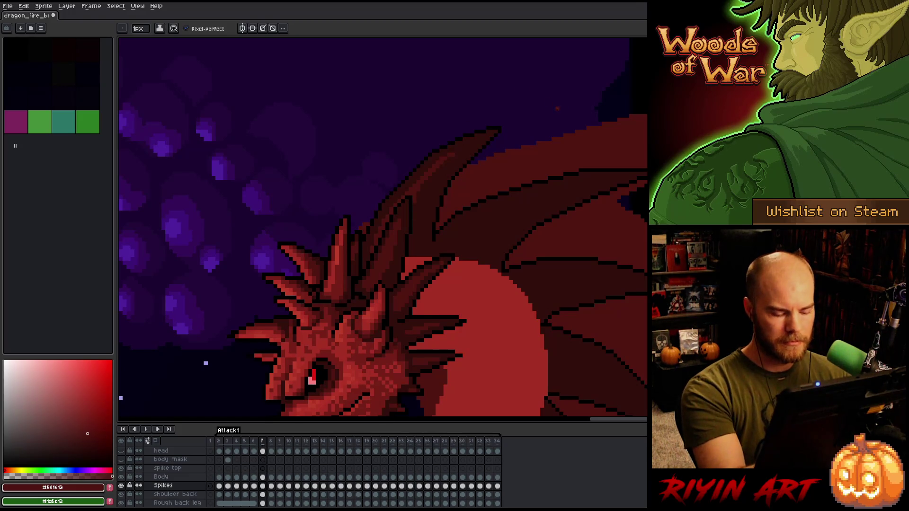
key("Return")
left_click(416, 198, "alt")
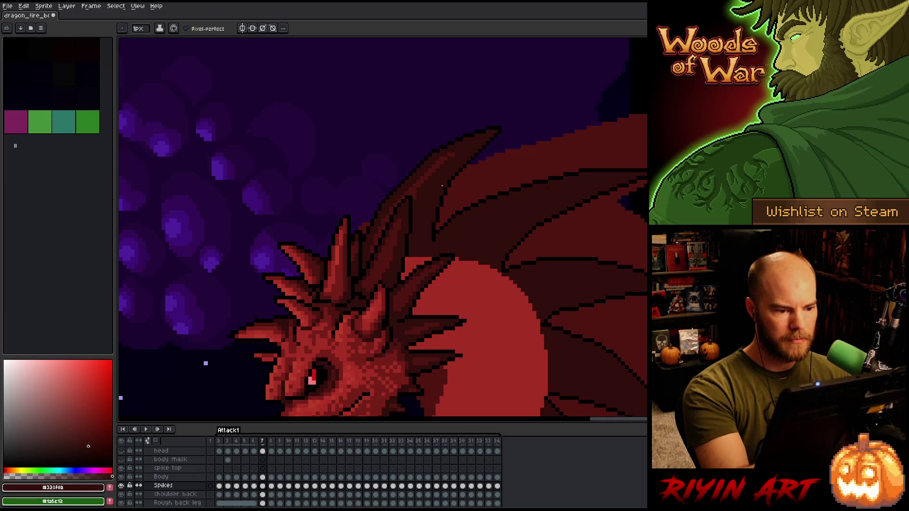
left_click(426, 175, "alt")
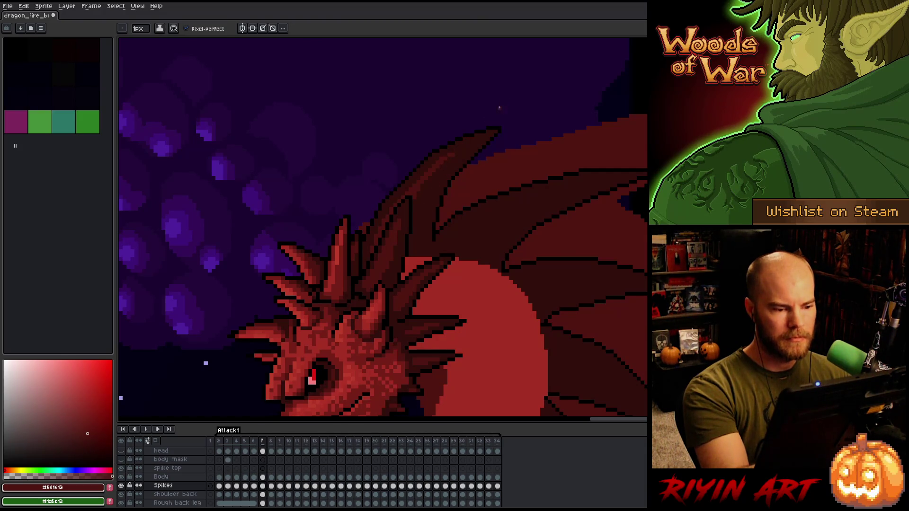
left_click(449, 165, "alt")
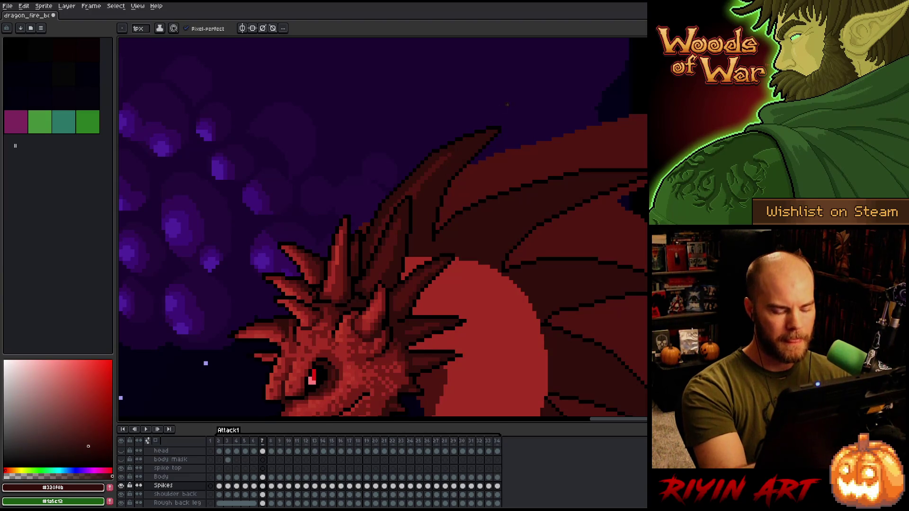
Step: Compare spikes between frames 6 and 7 and redraw them in the spike's dark red
key("Left")
key("Right")
key("Left")
key("Right")
key("Left")
key("Right")
key("Left")
key("Right")
left_click(454, 151, "alt")
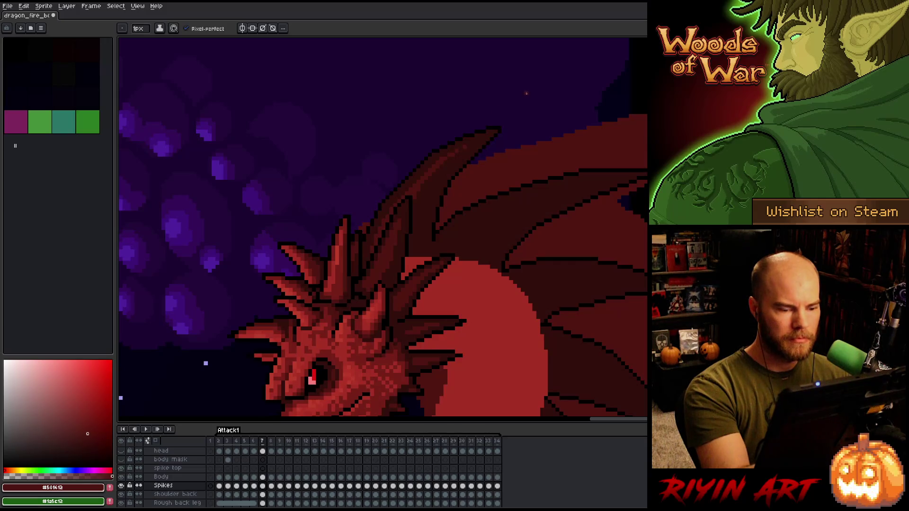
Step: Recheck frame 7's spikes against frame 6 and add darker outline red pixels
key("Left")
key("Right")
key("Left")
key("Right")
key("Left")
key("Right")
left_click(463, 148, "alt")
Step: Finish aligning frame 7's spikes with frame 6 using the dark and outline reds
key("Left")
key("Right")
key("Left")
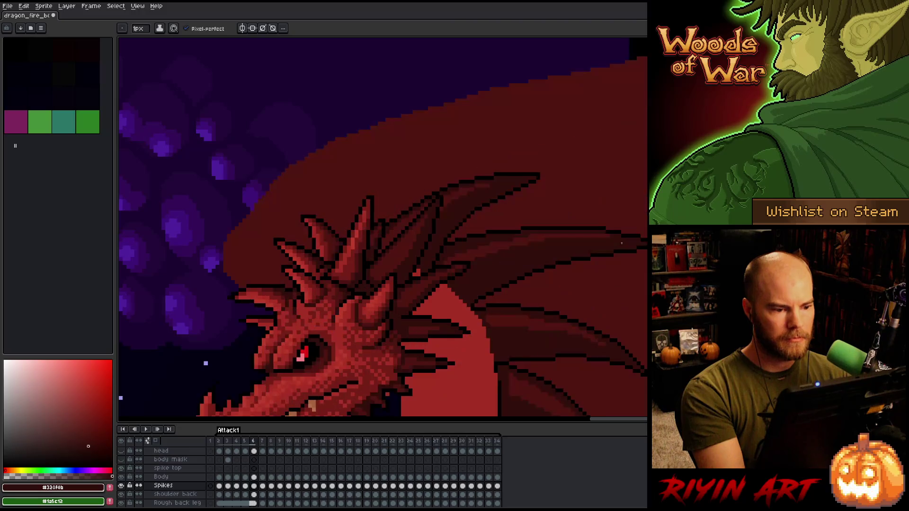
key("Right")
left_click(421, 187, "alt")
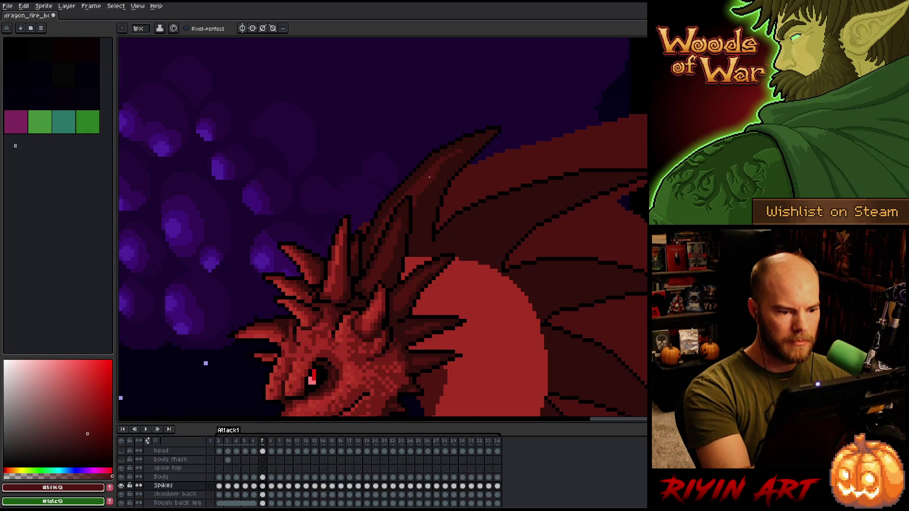
left_click(434, 178, "alt")
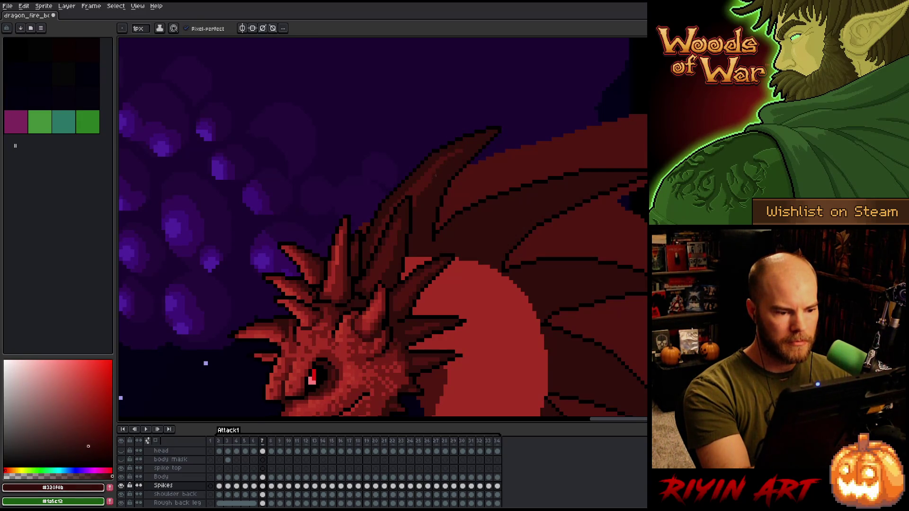
left_click(419, 206, "alt")
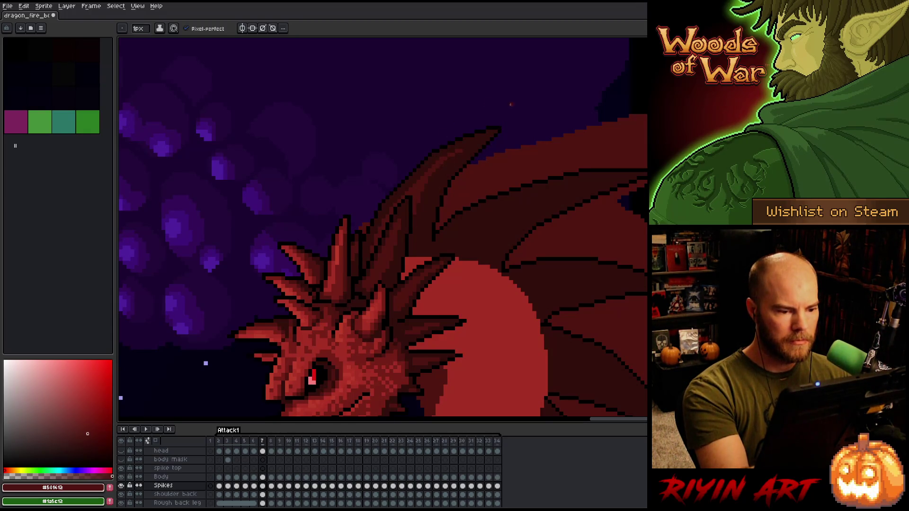
Step: Compare frame 7 with frame 6 once more and advance to frame 8
key("comma")
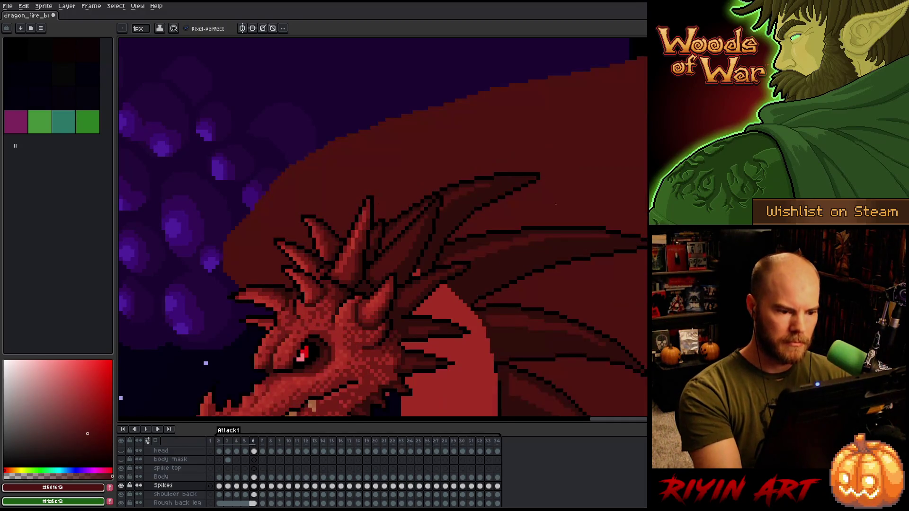
key("period")
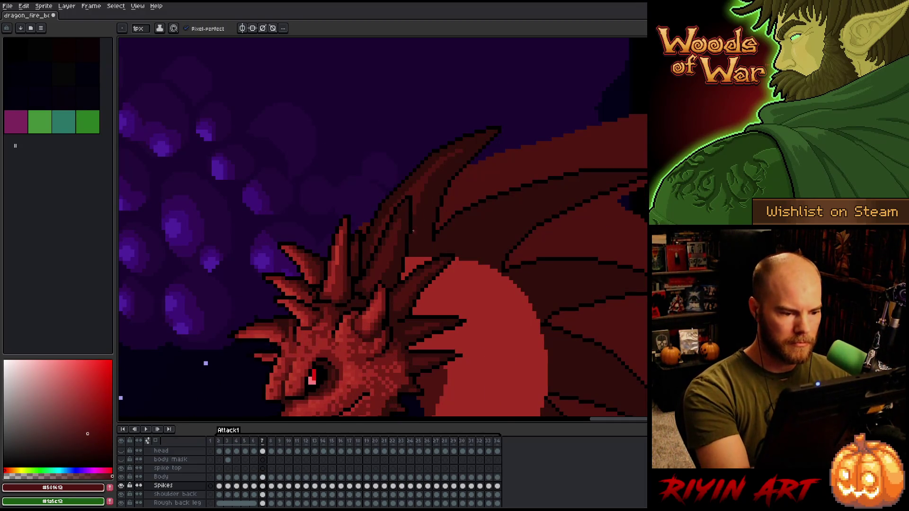
key("period")
scroll(180, 492, "up", 3)
scroll(231, 476, "down", 2)
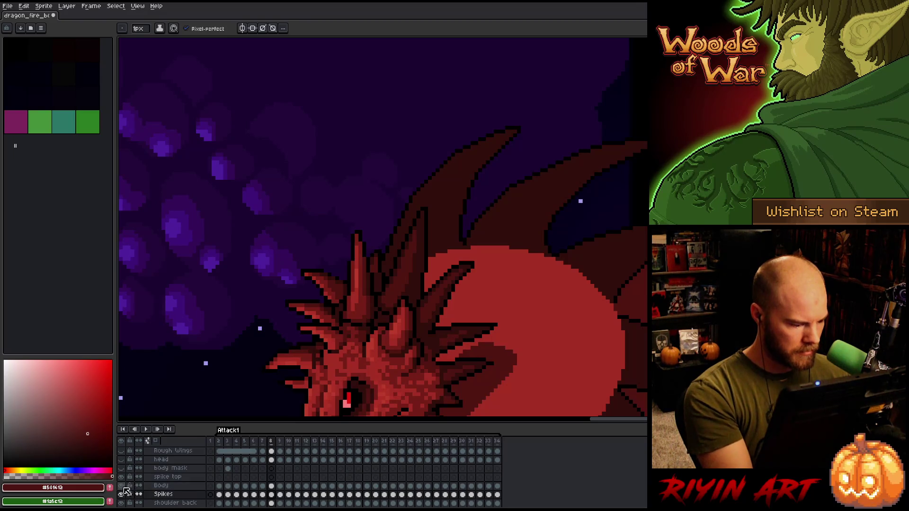
Step: Toggle the Body and Head layers' visibility to check the spikes, leaving Head hidden
left_click(122, 486)
left_click(122, 486)
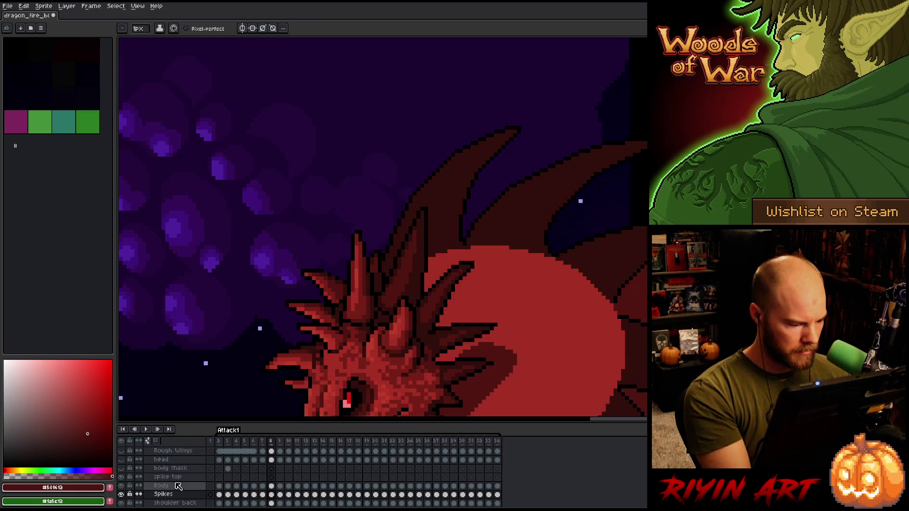
scroll(177, 486, "up", 3)
scroll(178, 483, "up", 5)
scroll(178, 483, "up", 5)
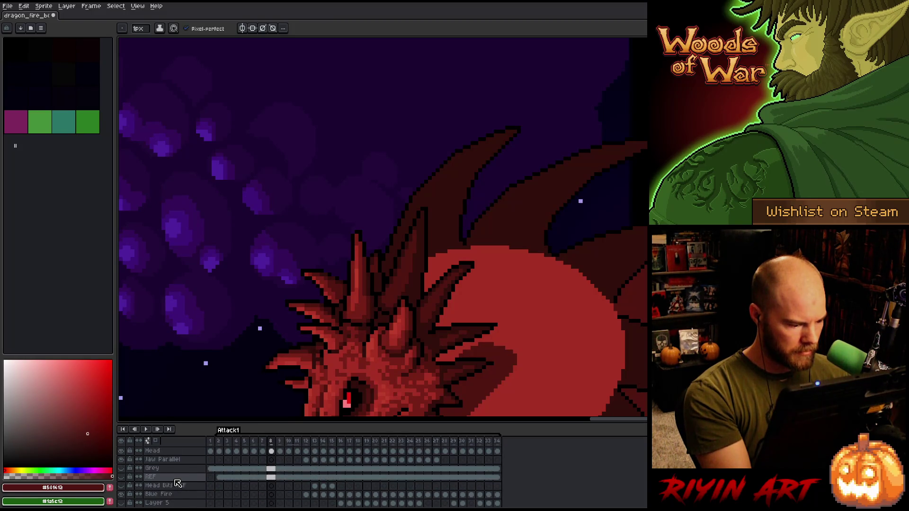
scroll(178, 483, "up", 1)
left_click(122, 469)
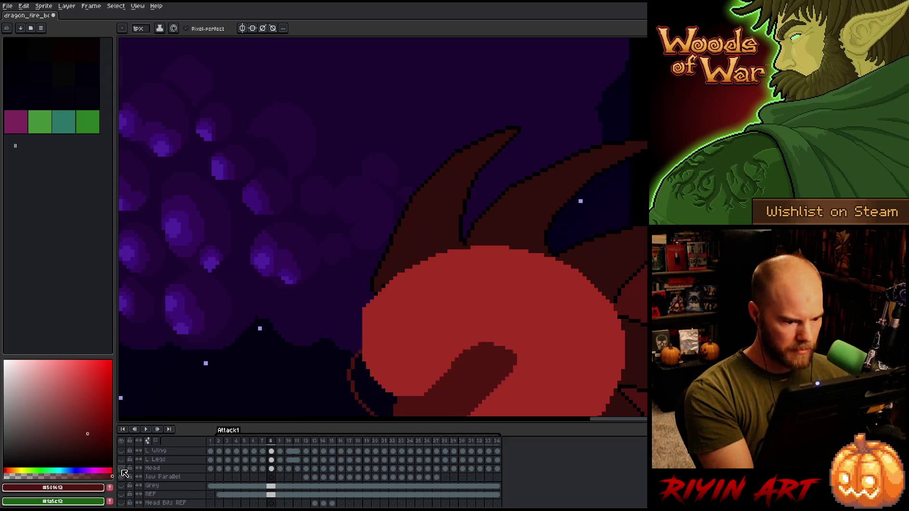
left_click(122, 469)
left_click(122, 469)
Step: Select the Spikes layer's cel in frame 8
scroll(442, 304, "down", 2)
scroll(442, 305, "up", 1)
scroll(273, 487, "down", 3)
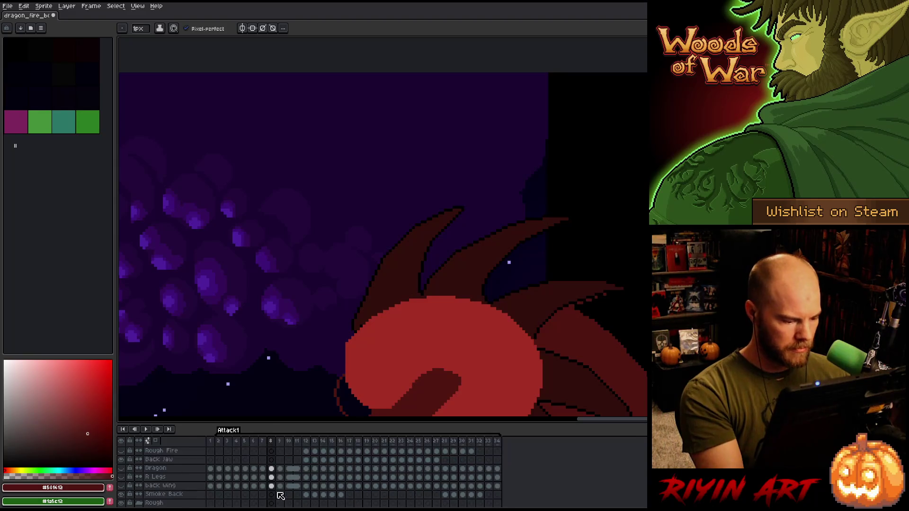
scroll(281, 496, "up", 2)
scroll(280, 494, "up", 2)
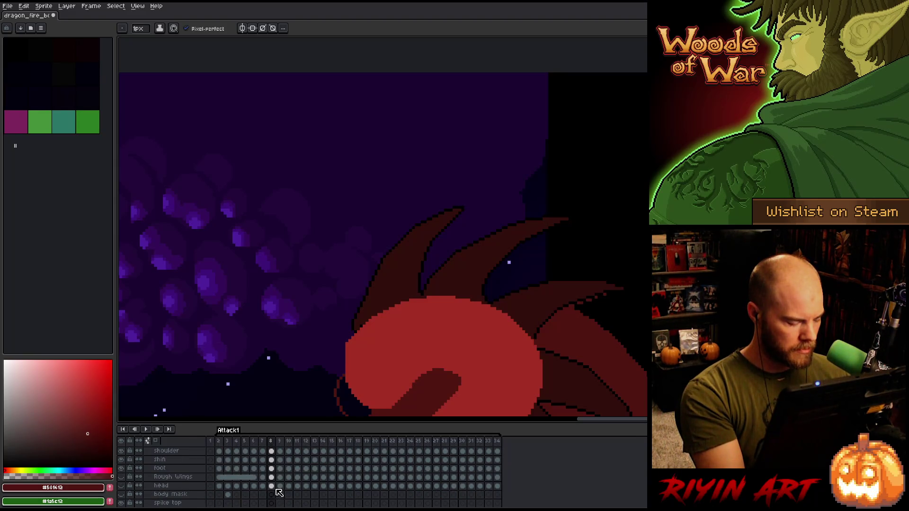
scroll(279, 497, "down", 4)
left_click(272, 485)
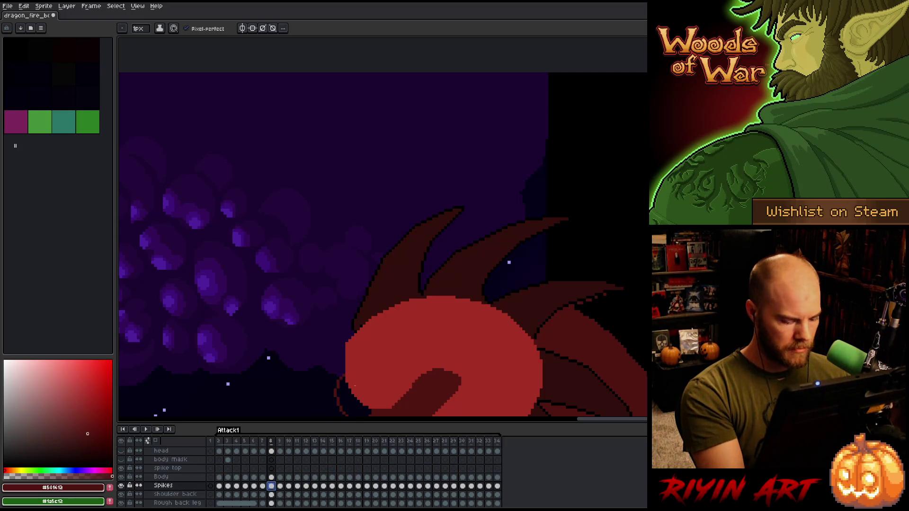
Step: Compare frames 6 and 7's spikes and pick the dark red #330f0b from them
key("comma")
key("comma")
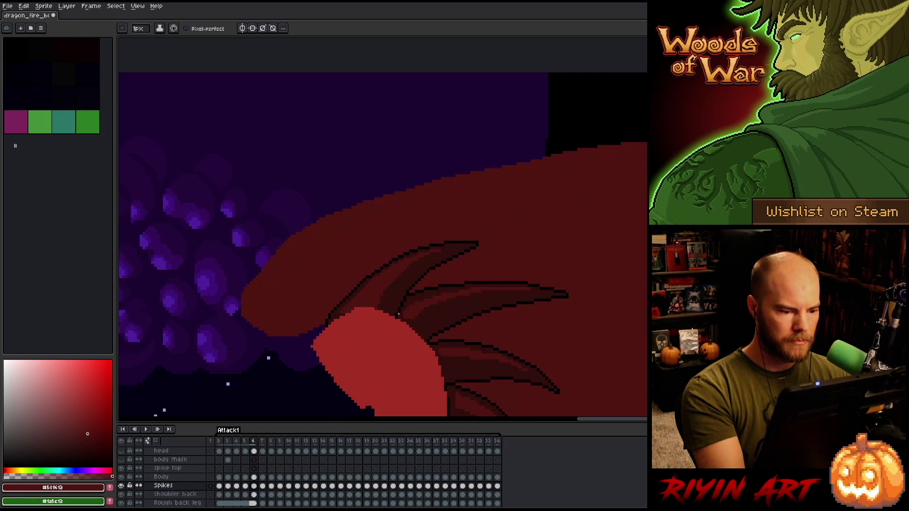
key("period")
key("comma")
key("period")
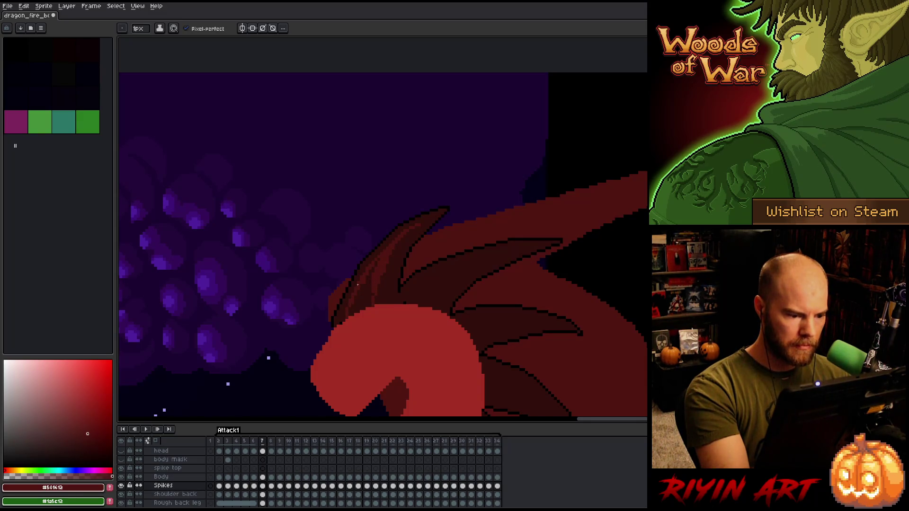
key("g")
key("b")
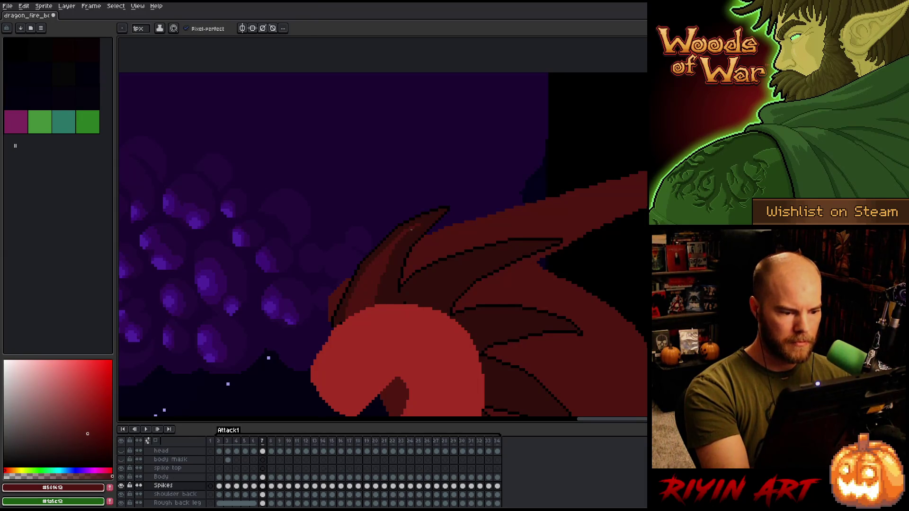
key("Right")
key("Left")
key("Right")
key("Left")
key("Right")
key("Left")
left_click(398, 249, "alt")
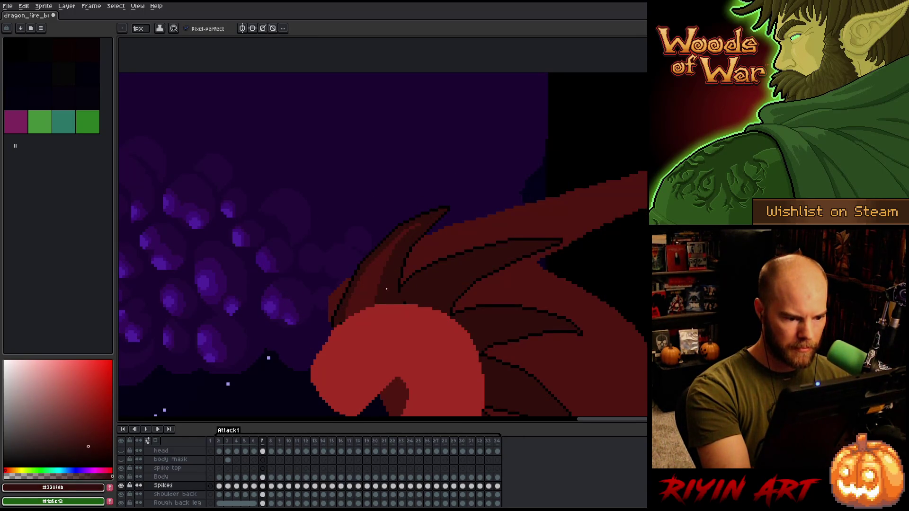
Step: Flip repeatedly between frames 6 and 7 to check spike alignment, ending on frame 7
key("Left")
key("Right")
key("Left")
key("Right")
key("Left")
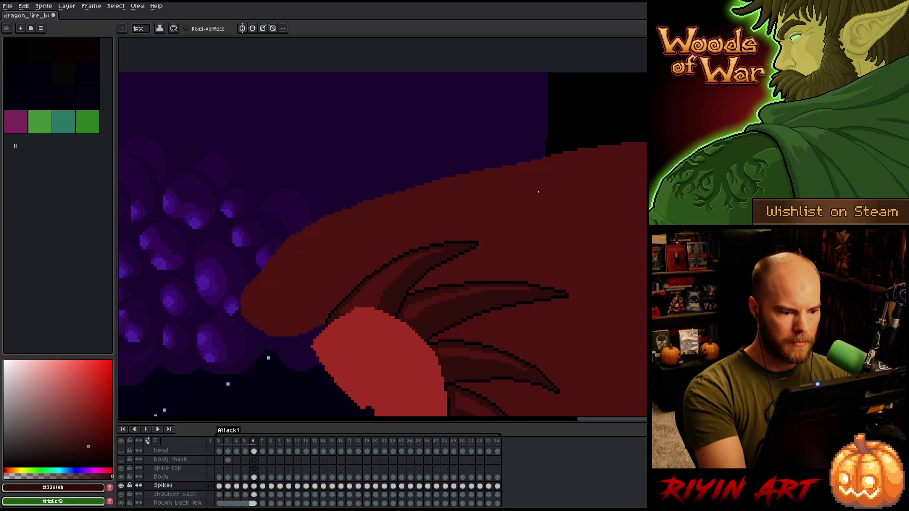
key("Right")
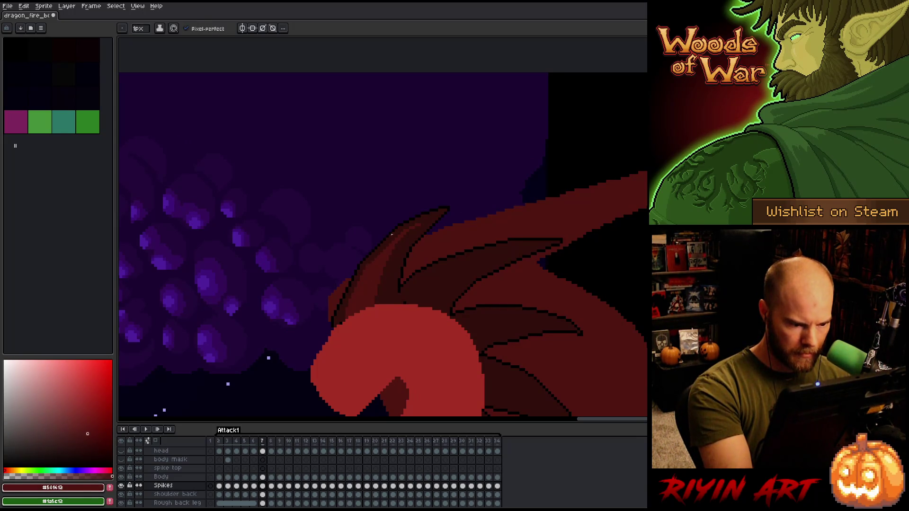
key("Left")
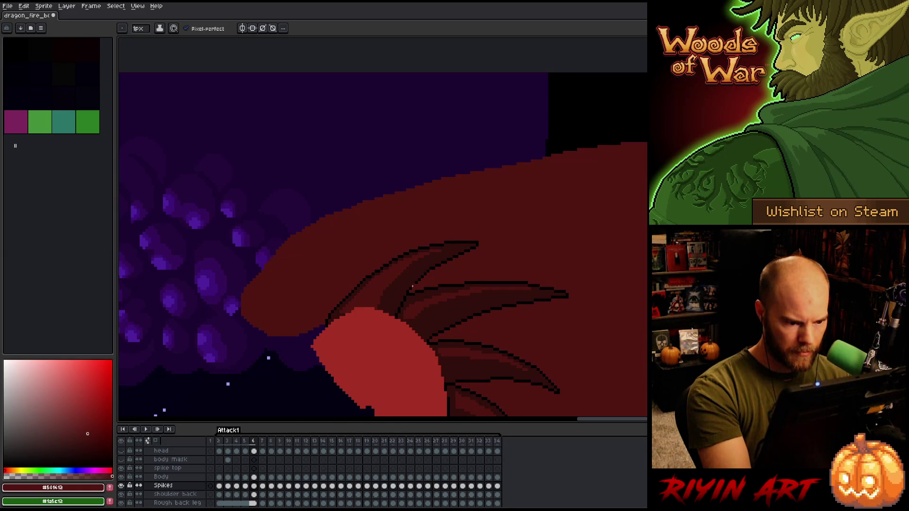
key("Right")
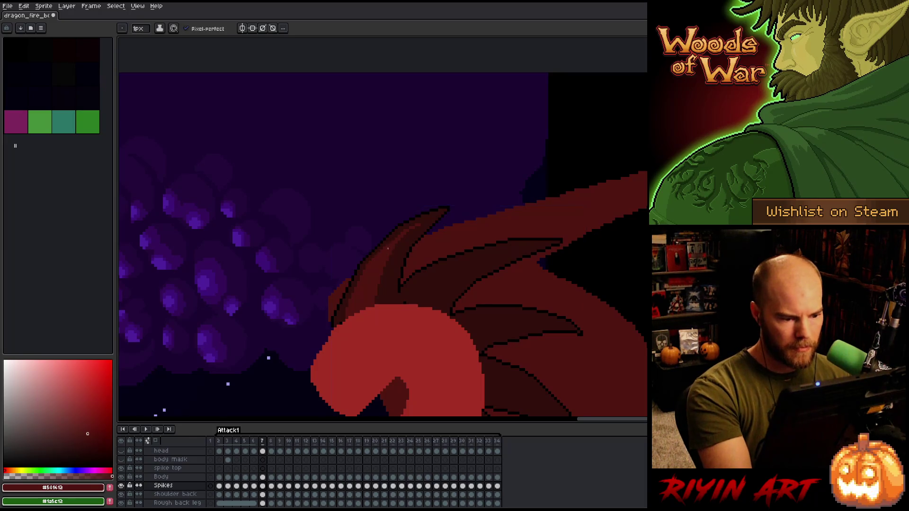
key("Left")
key("Right")
key("Left")
key("Right")
key("Left")
key("Right")
key("Left")
key("Right")
key("Left")
key("Right")
key("Left")
key("Right")
key("Left")
key("Right")
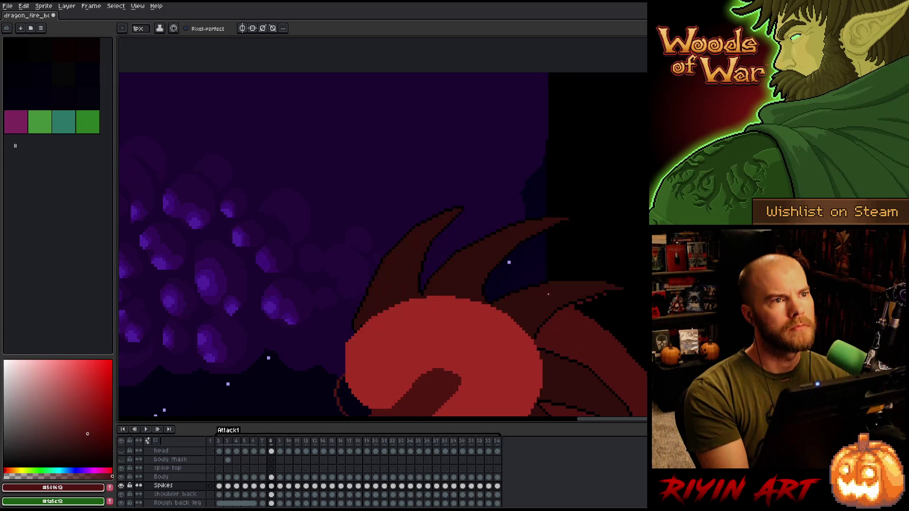
key("Left")
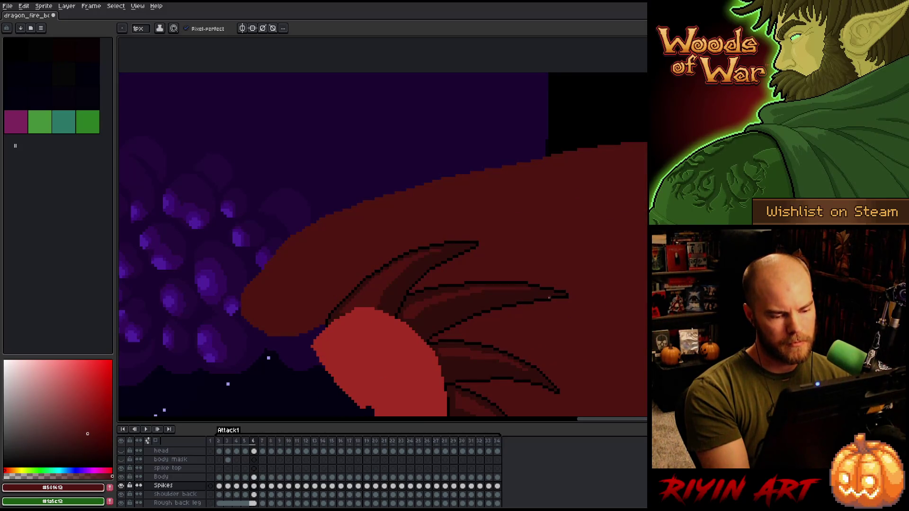
key("Right")
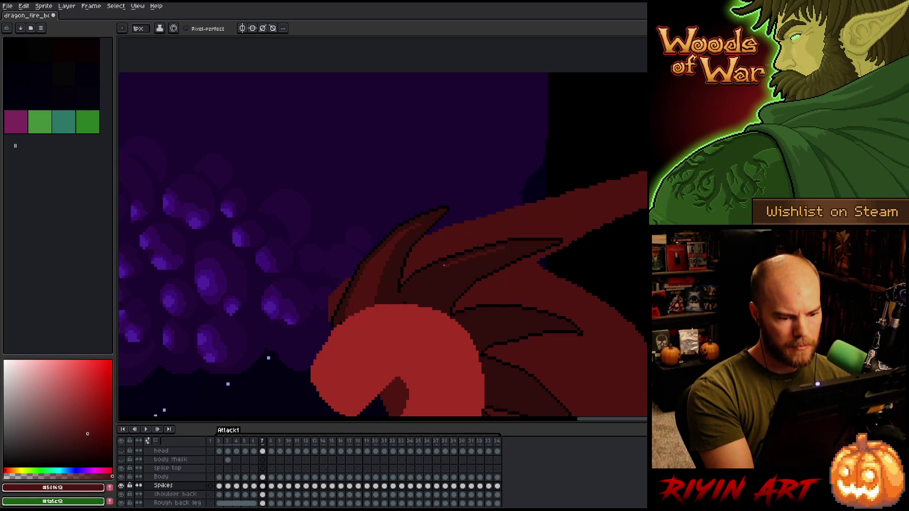
key("Left")
key("Right")
key("Left")
key("Right")
key("Left")
key("Right")
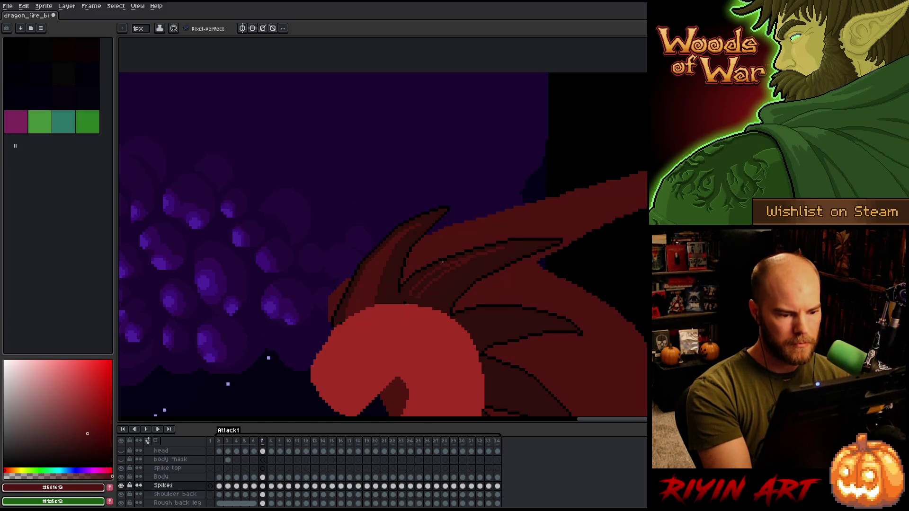
key("Left")
key("Right")
key("Left")
key("Right")
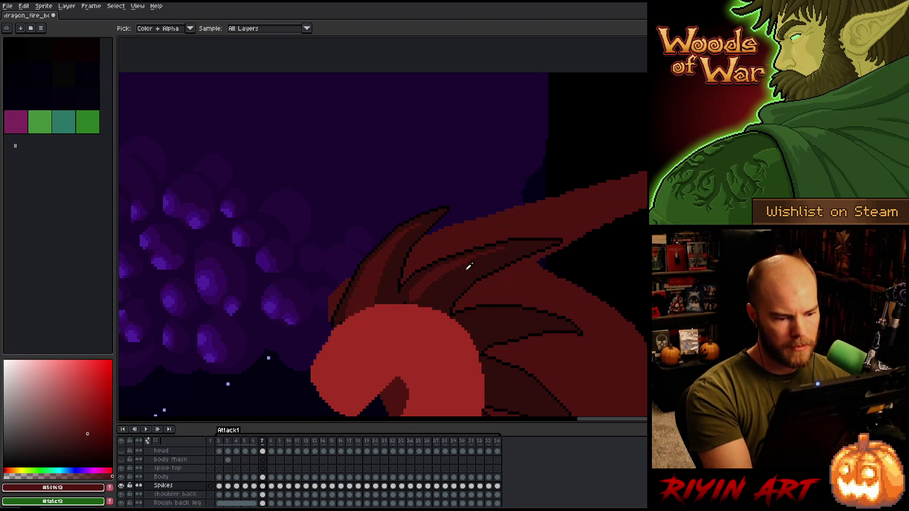
Step: Sample the darker spike red #320f0b and flick to the neighbouring frame to compare
left_click(452, 294, "alt")
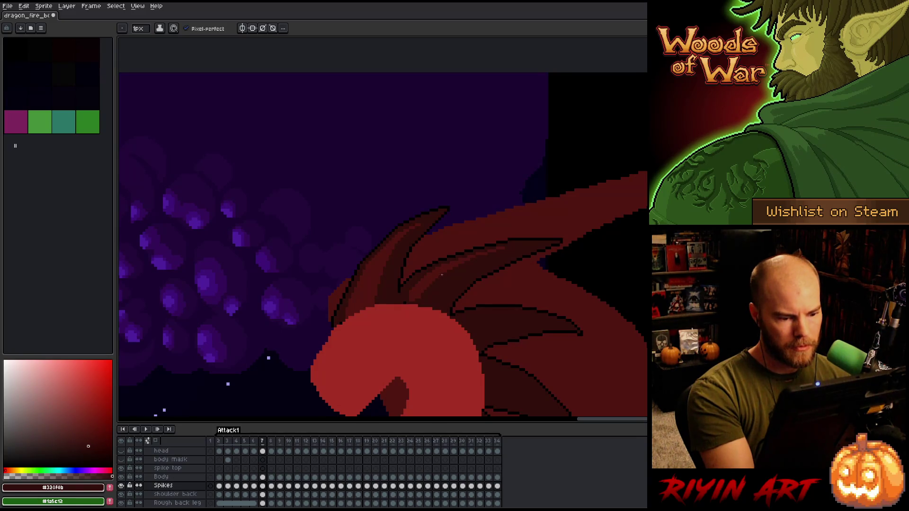
key("Right")
key("Left")
key("Right")
key("Left")
key("Right")
key("Left")
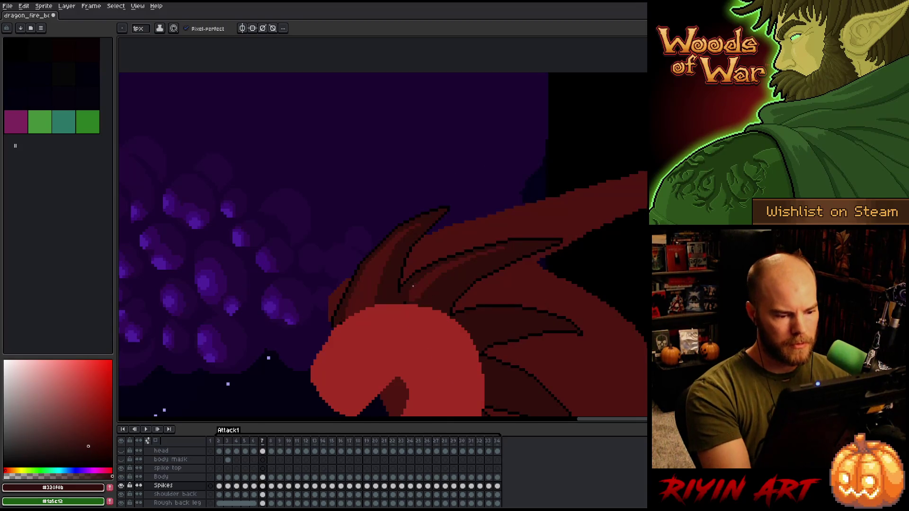
Step: Sample mid red #501612 and black #000000, comparing frames 6 and 7 between picks
left_click(417, 299, "alt")
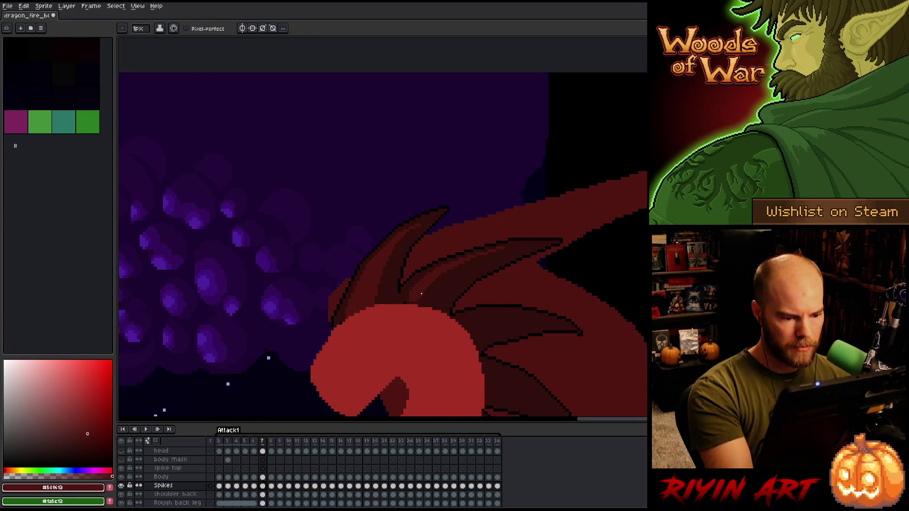
key("Right")
key("Left")
key("Right")
key("Left")
key("Left")
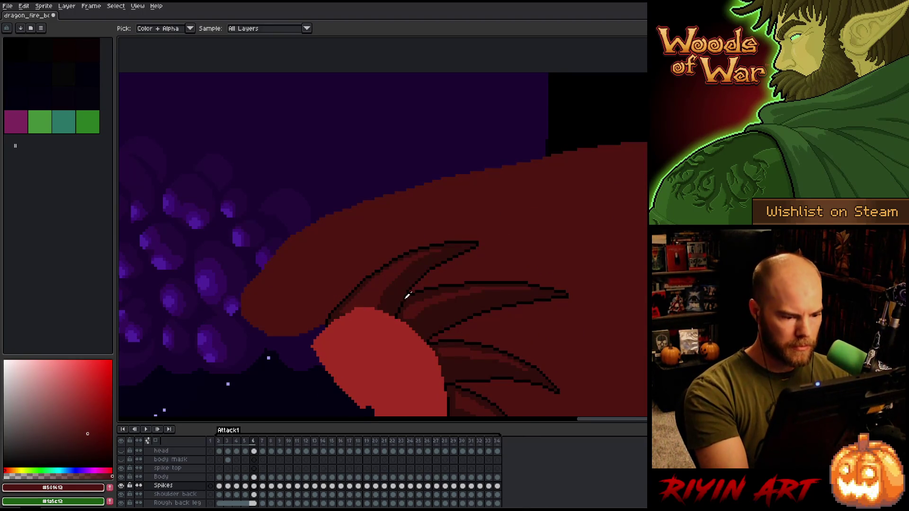
left_click(407, 296, "alt")
key("Right")
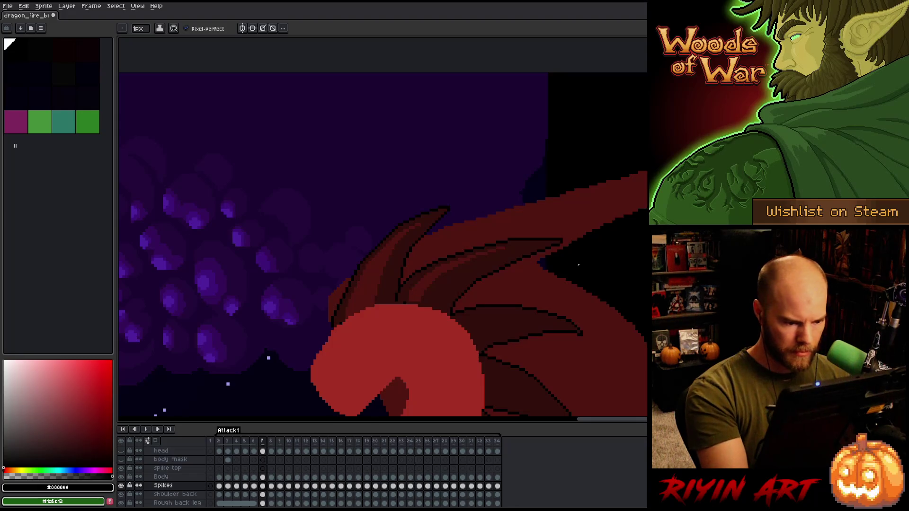
key("Left")
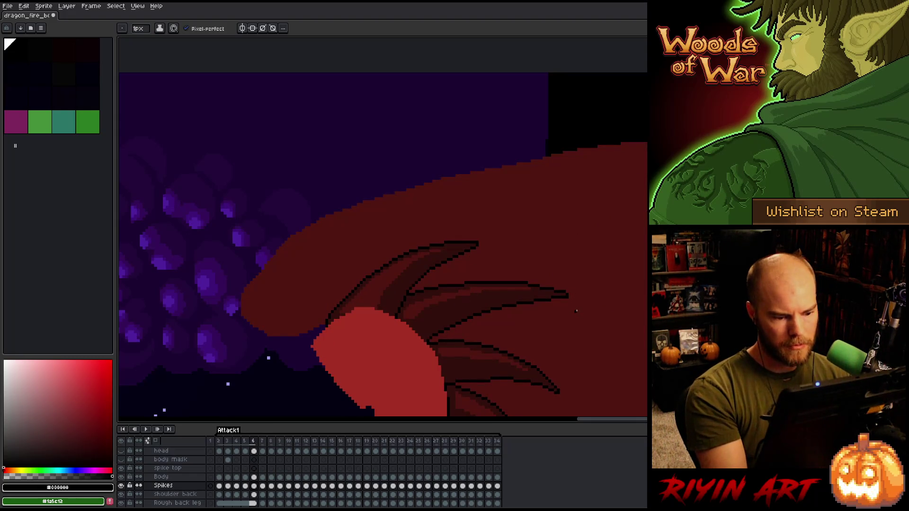
key("Right")
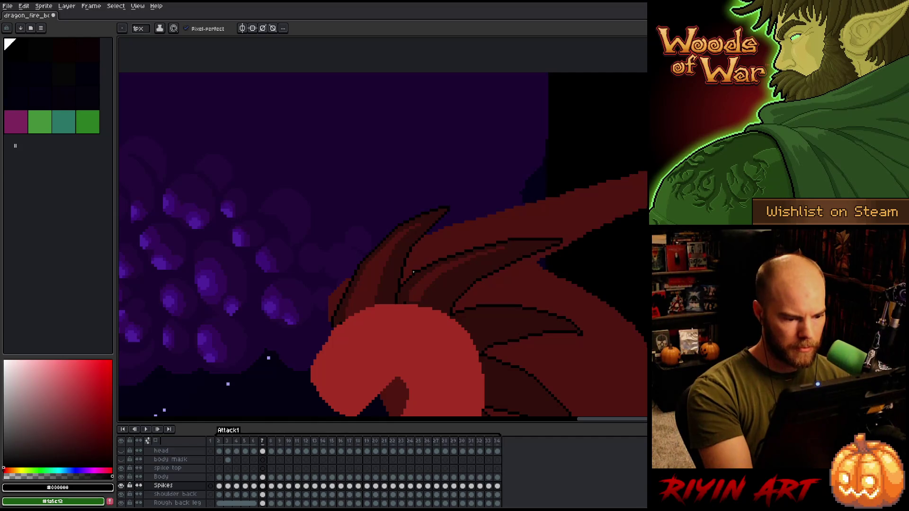
Step: Toggle the Spikes layer's visibility and re-sample the dark red #330f0b from the spikes
left_click(428, 271, "alt")
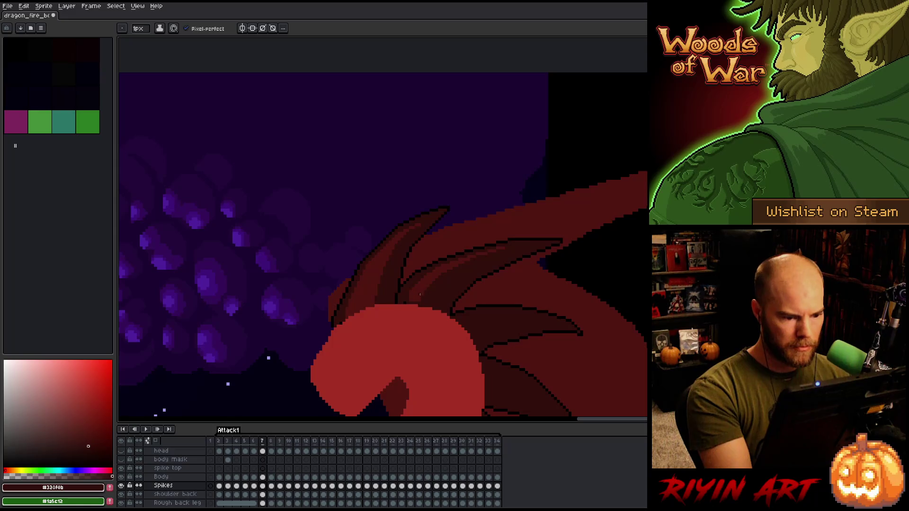
key("v")
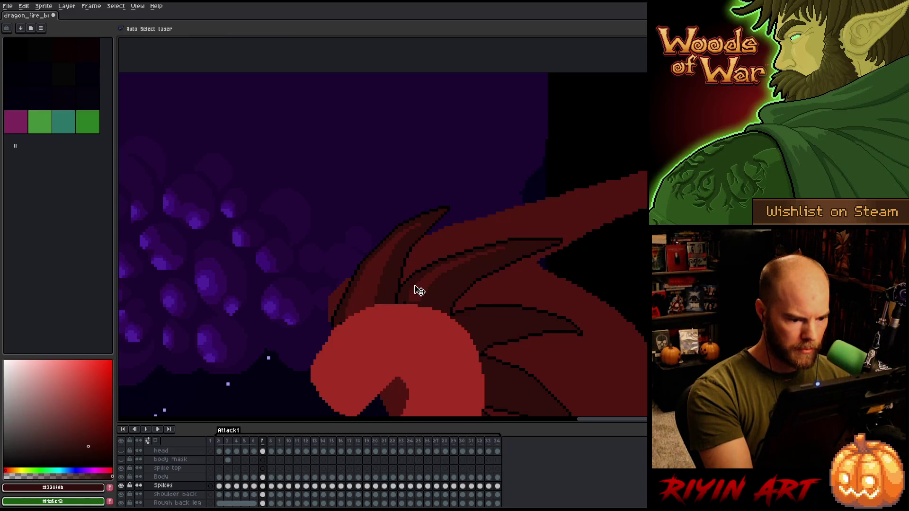
key("b")
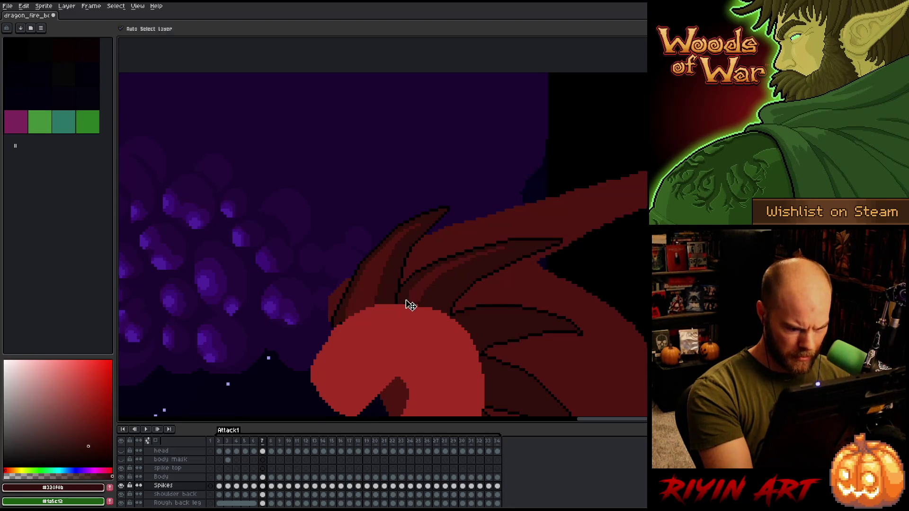
key("v")
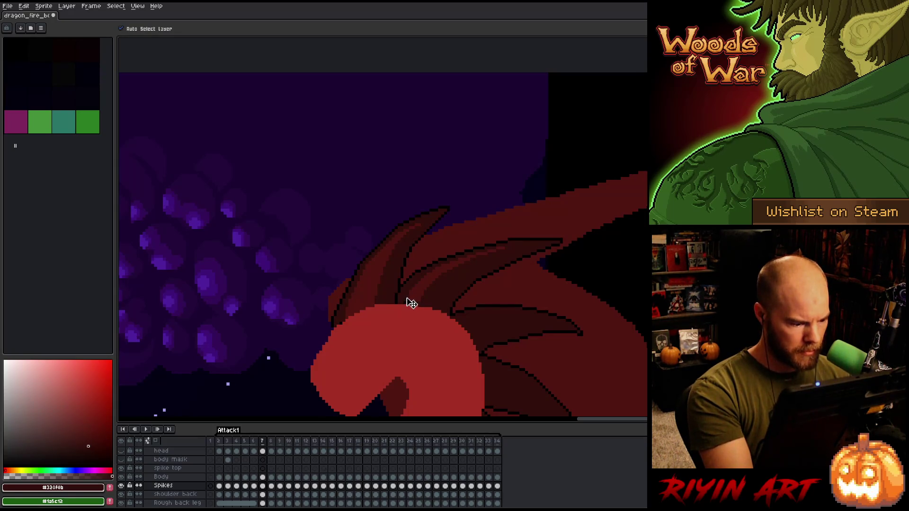
left_click(121, 486)
left_click(121, 486)
left_click(121, 485)
left_click(122, 486)
key("i")
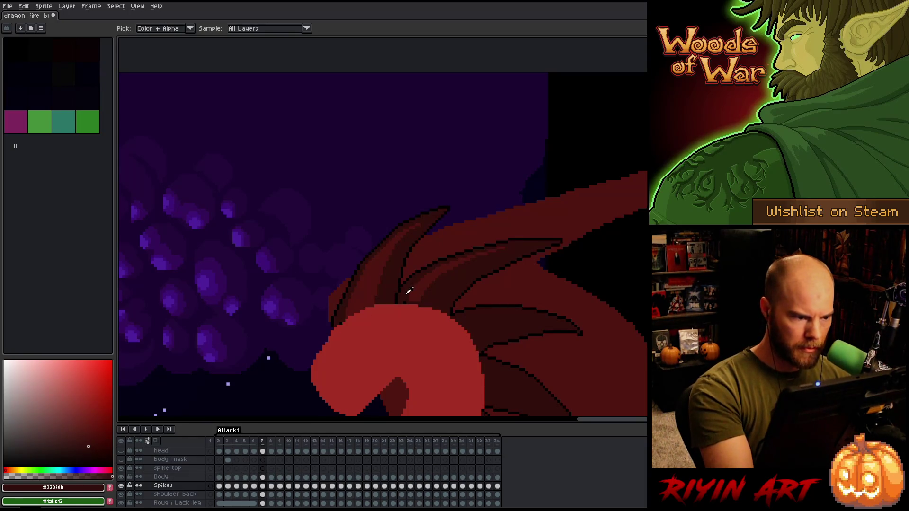
left_click(424, 290)
left_click(406, 291)
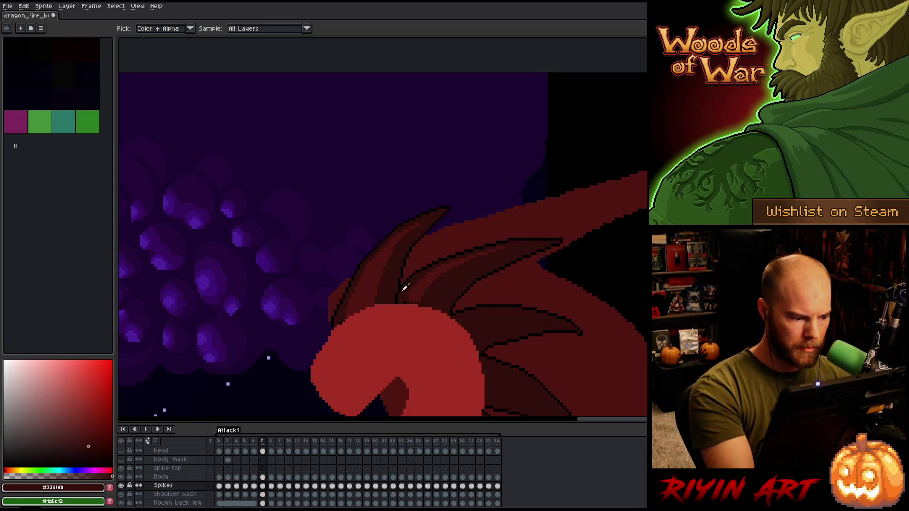
key("b")
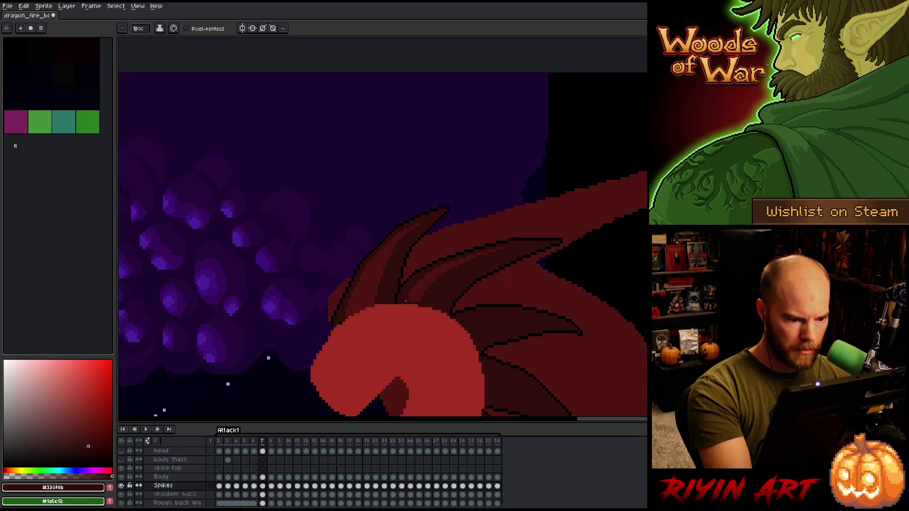
Step: Set mid red #501612 as the drawing colour and compare spike poses across frames 6 and 7
left_click(421, 286, "alt")
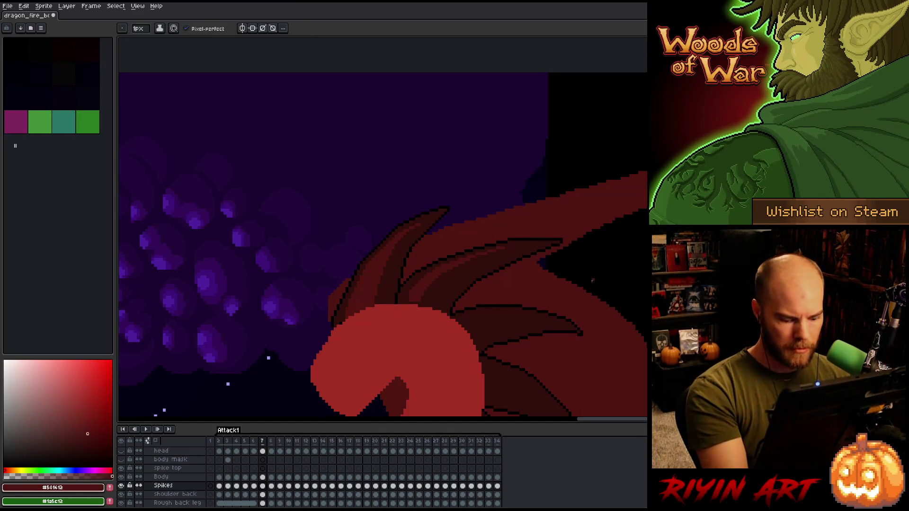
key("Right")
key("Left")
key("Right")
key("Left")
key("Left")
key("Right")
key("Left")
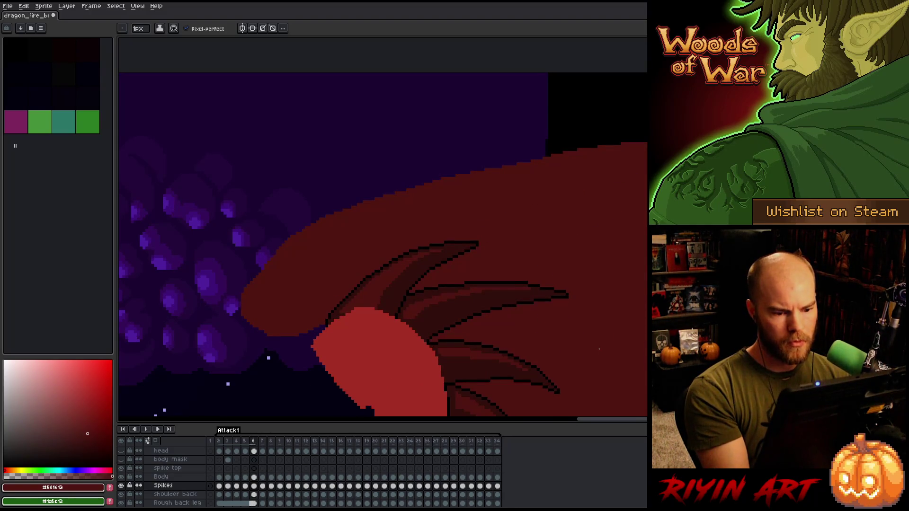
key("Right")
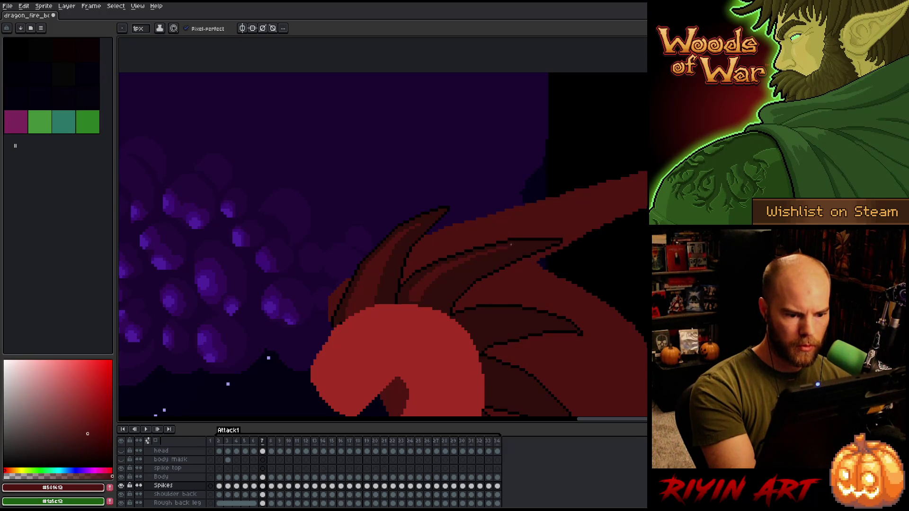
key("Right")
key("Left")
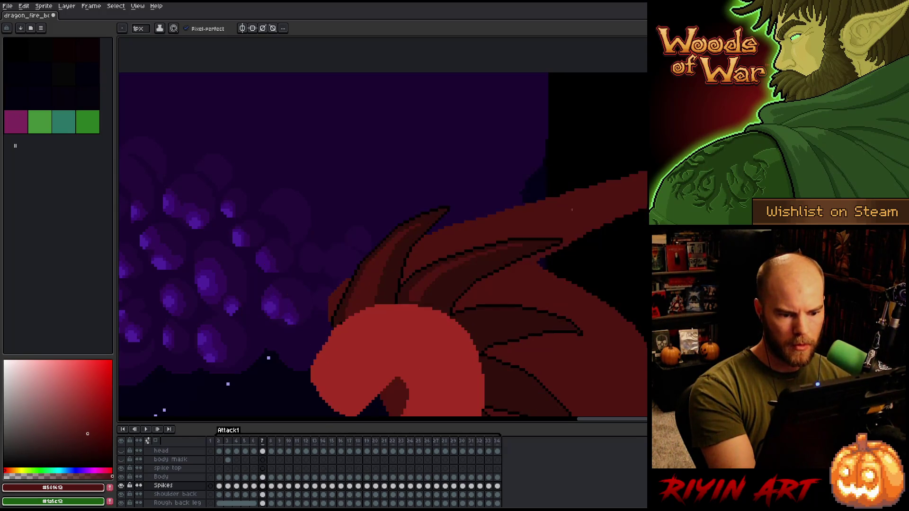
key("Left")
key("Right")
key("Left")
scroll(568, 268, "up", 3)
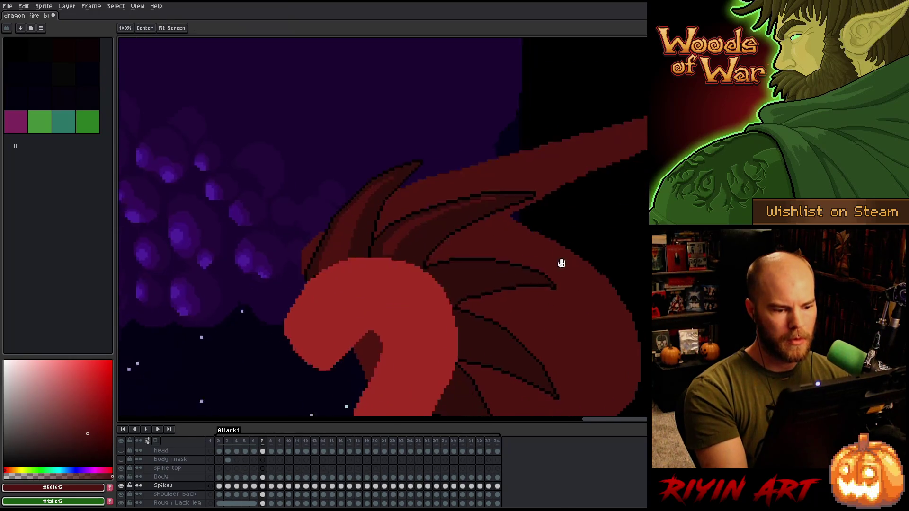
Step: On frame 7, paint a lighter highlight along the spike's top edge and compare with frame 6
key("Right")
key("Left")
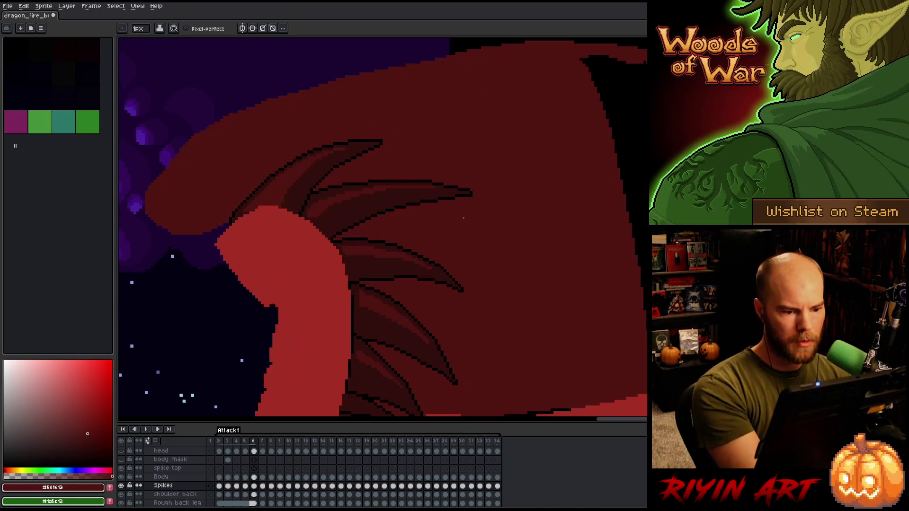
key("Right")
left_click_drag(432, 214, 365, 217)
key("Left")
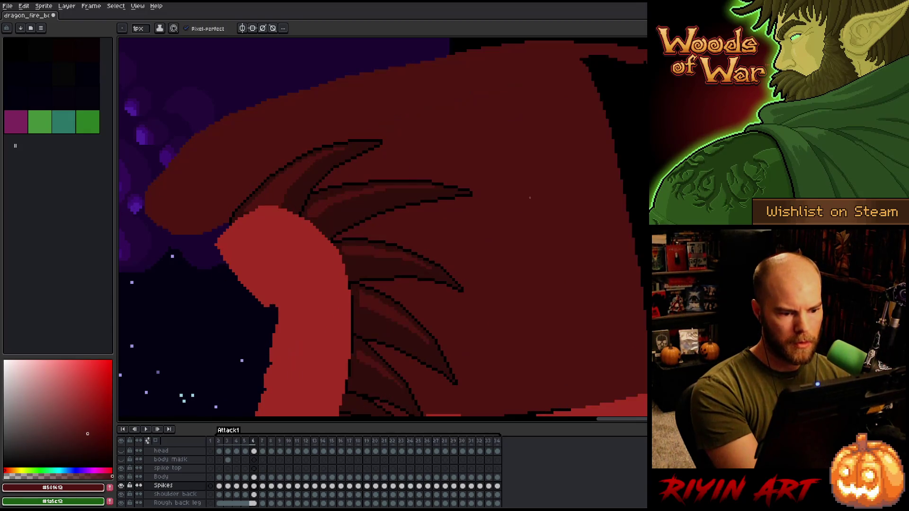
key("Right")
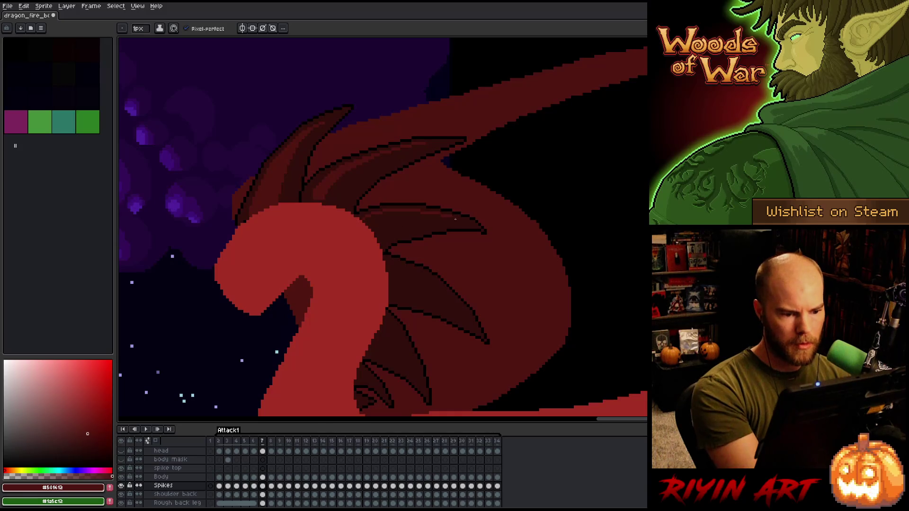
key("Return")
key("Return")
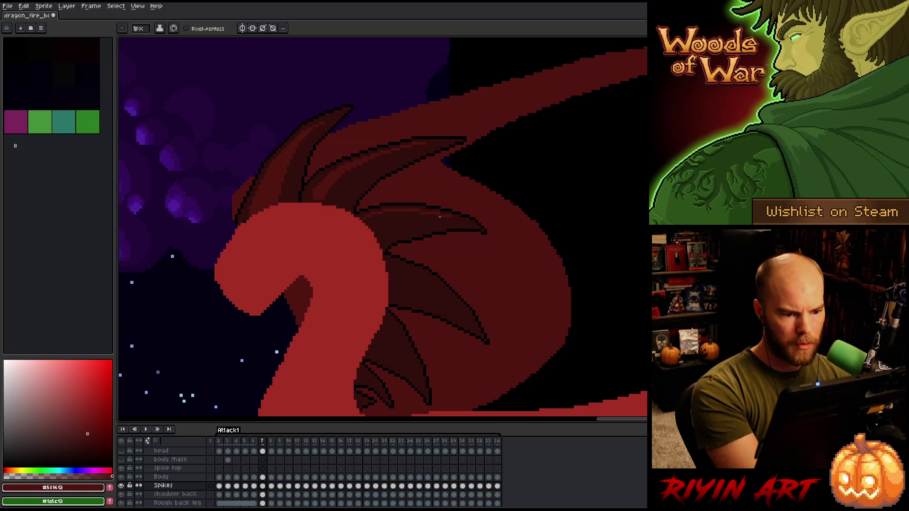
key("Left")
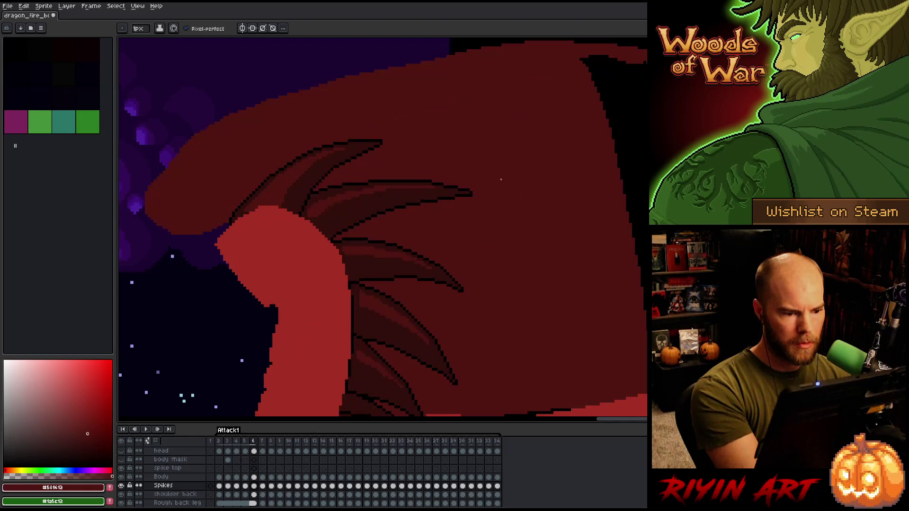
key("Right")
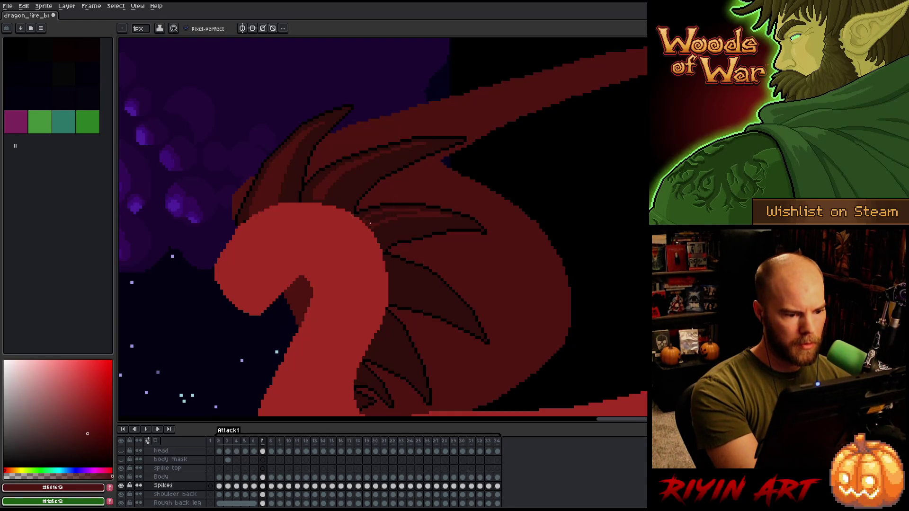
Step: Try a dark red #330f0b bucket fill on a frame 7 spike, then undo it
key("g")
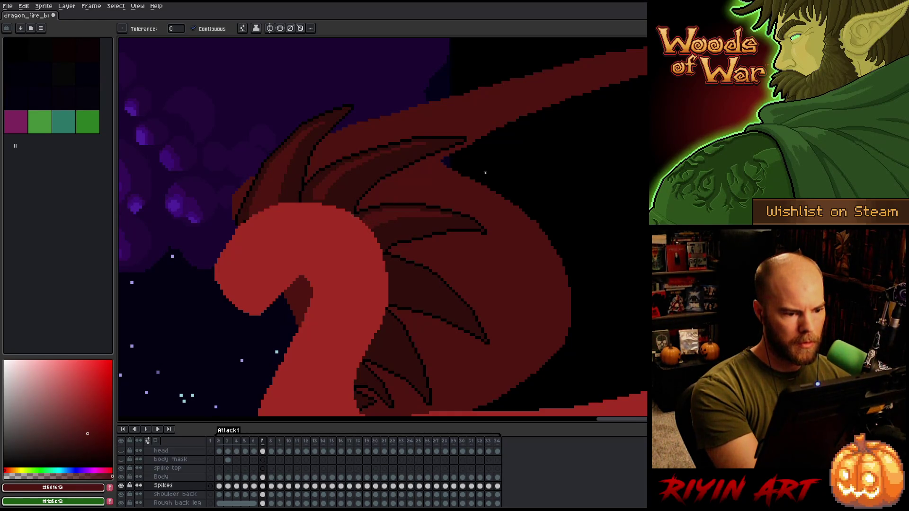
key("Left")
key("Right")
key("Left")
key("Right")
key("Left")
key("Right")
key("Left")
key("Right")
left_click(446, 208, "alt")
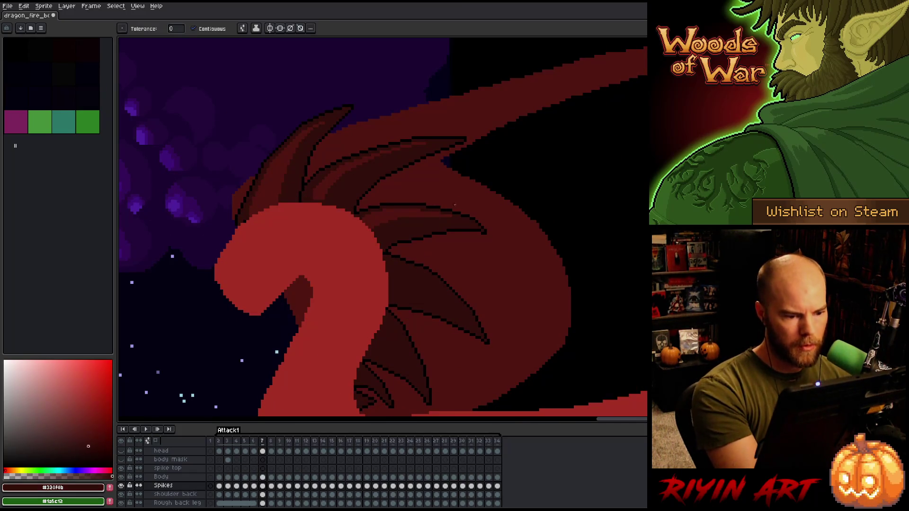
left_click(438, 219)
key("ctrl+z")
key("b")
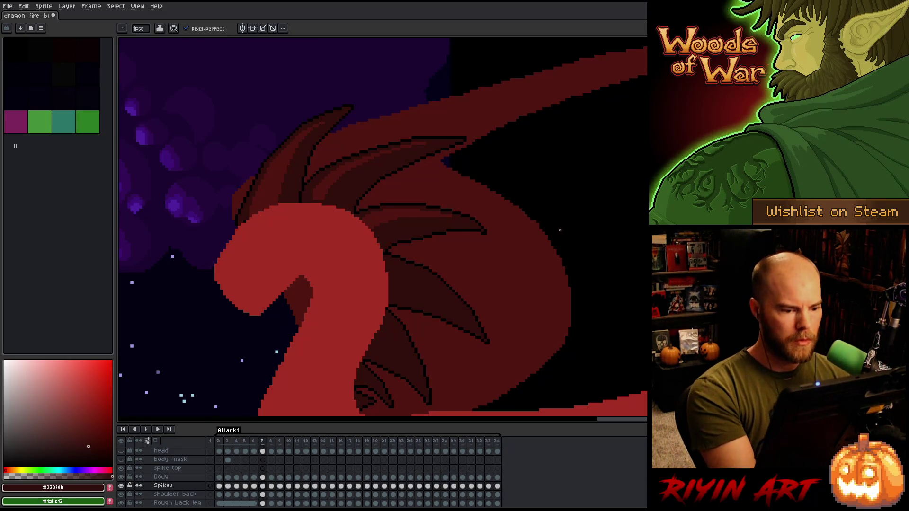
Step: Sample mid red #501612 and settle on frame 6 with the back spikes centred in view
left_click(462, 215, "alt")
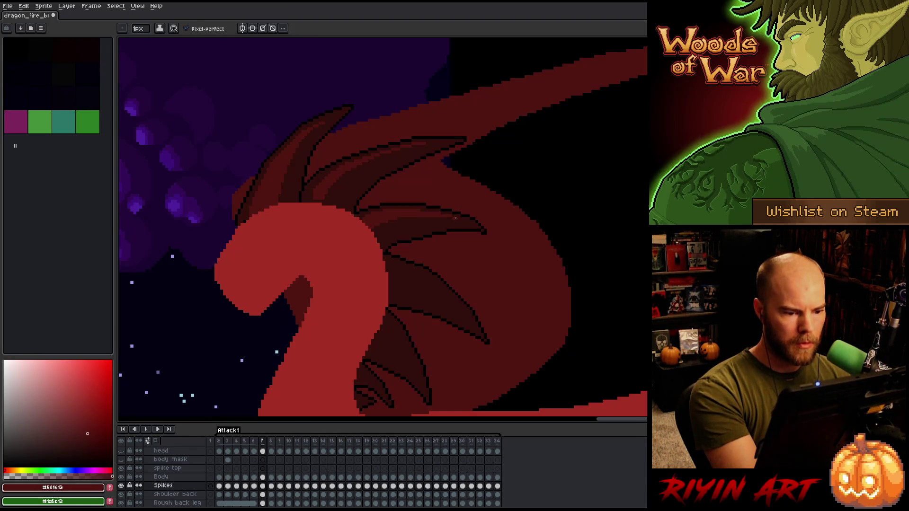
key("Left")
key("Right")
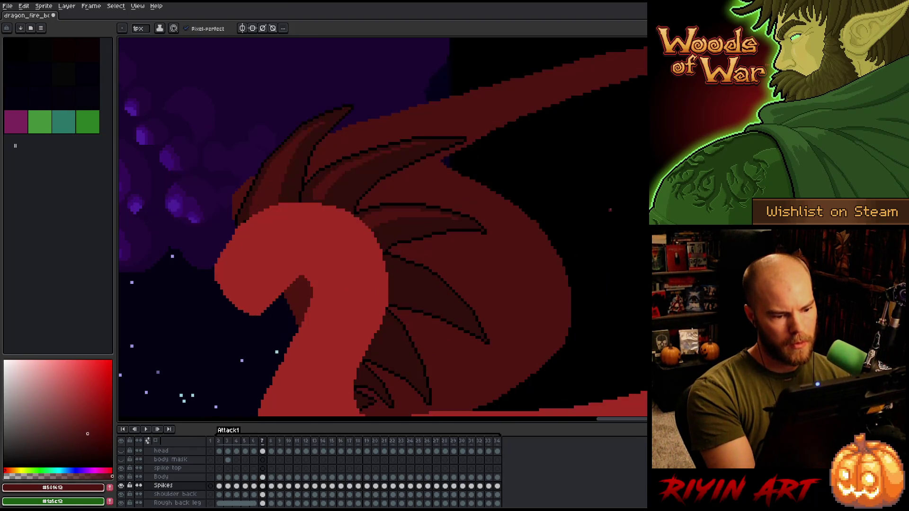
key("Left")
key("Right")
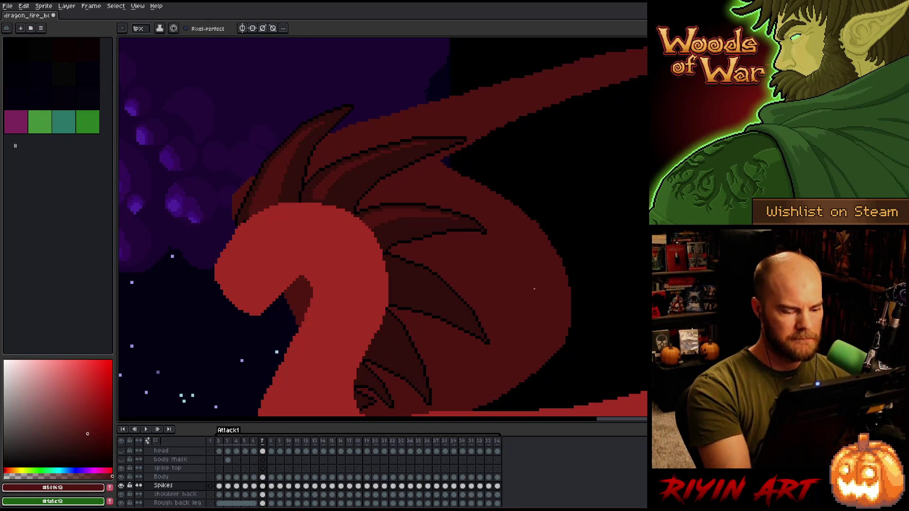
key("Left")
left_click_drag(513, 324, 472, 255)
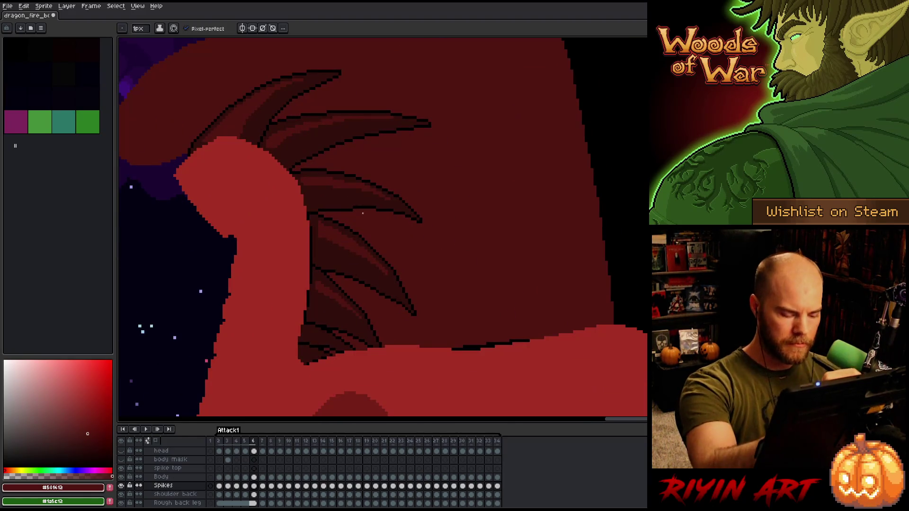
Step: Compare frames 5–7, then draw a faint highlight stroke on a dark spike in frame 7
key("Left")
key("Right")
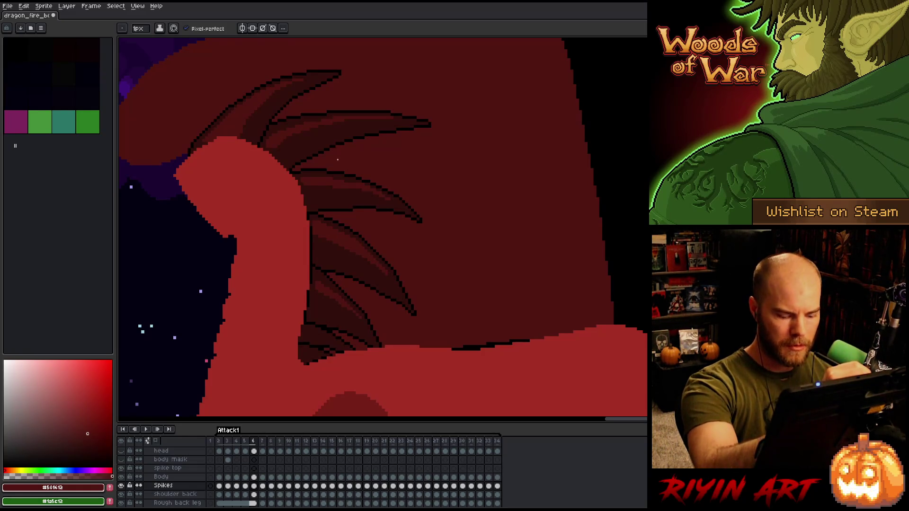
key("comma")
key("period")
key("period")
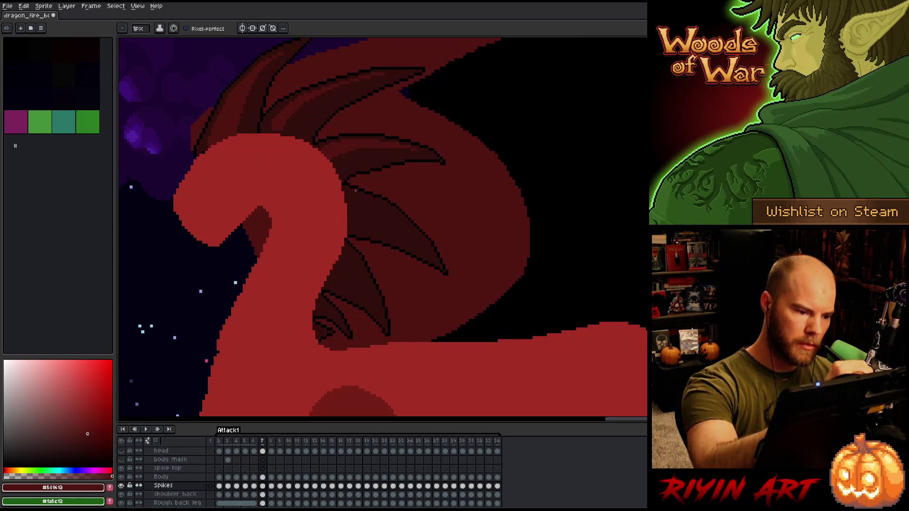
left_click_drag(354, 195, 381, 206)
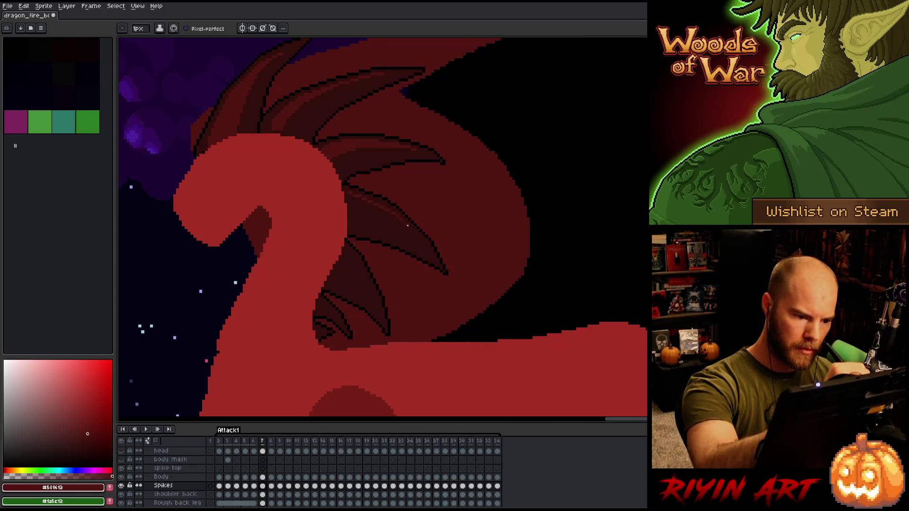
Step: Check frame 7 against frame 6 and add a lighter highlight along its upper spike
key("comma")
key("period")
key("comma")
key("period")
key("comma")
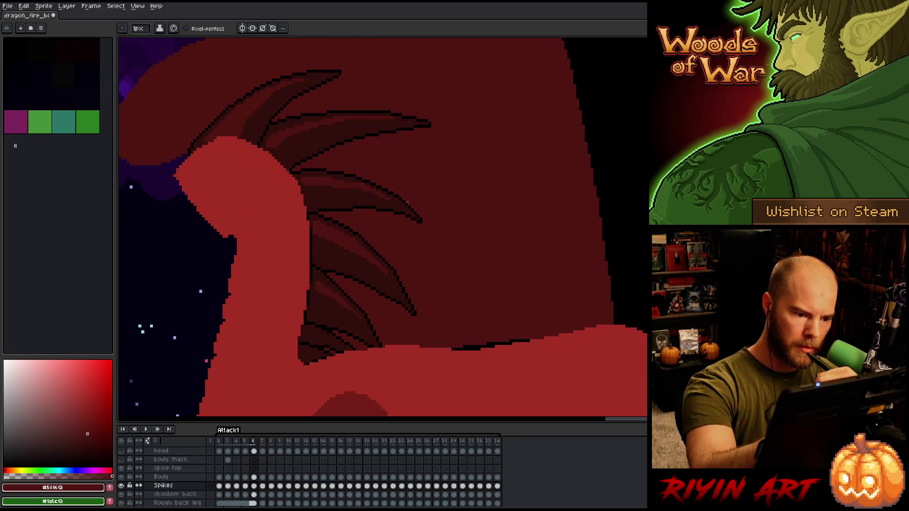
key("period")
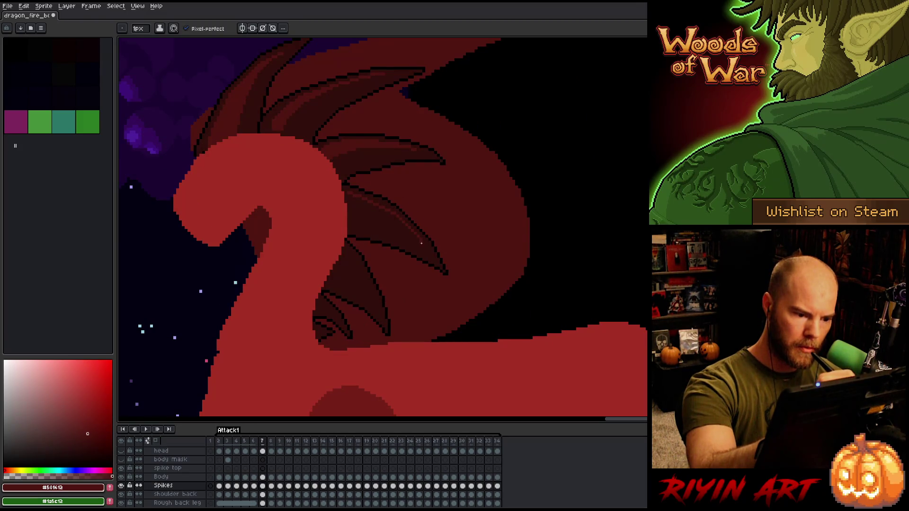
key("comma")
key("period")
left_click_drag(350, 207, 389, 219)
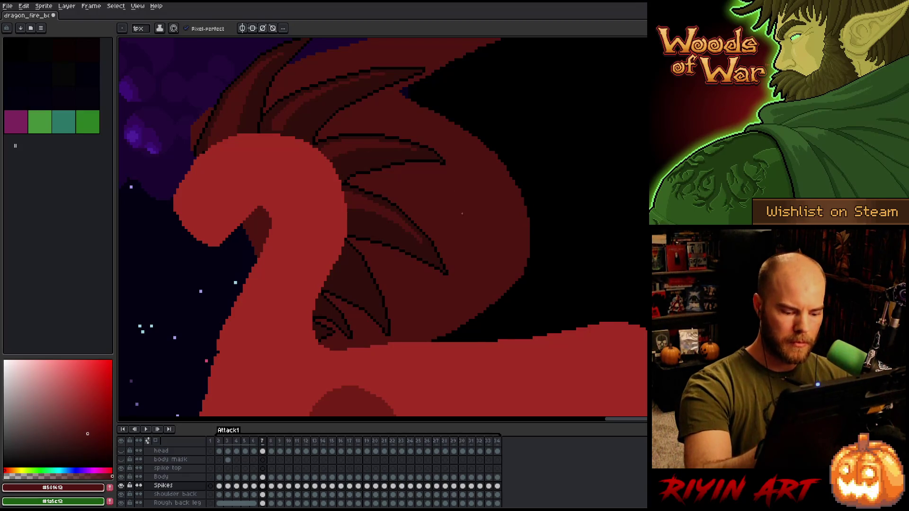
key("Left")
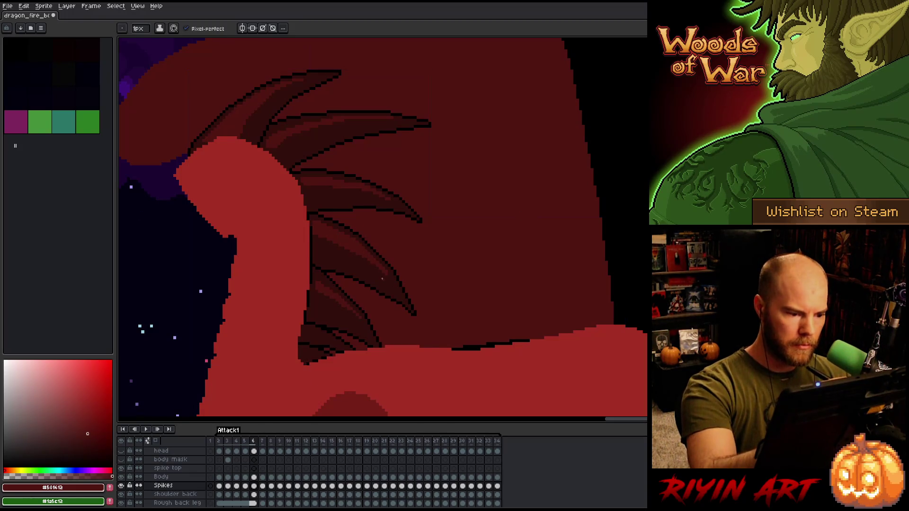
Step: Eyedrop the dark spike reds #320f0b and #330f0b, finishing on mid red #501612
left_click(374, 179, "alt")
left_click(374, 155, "alt")
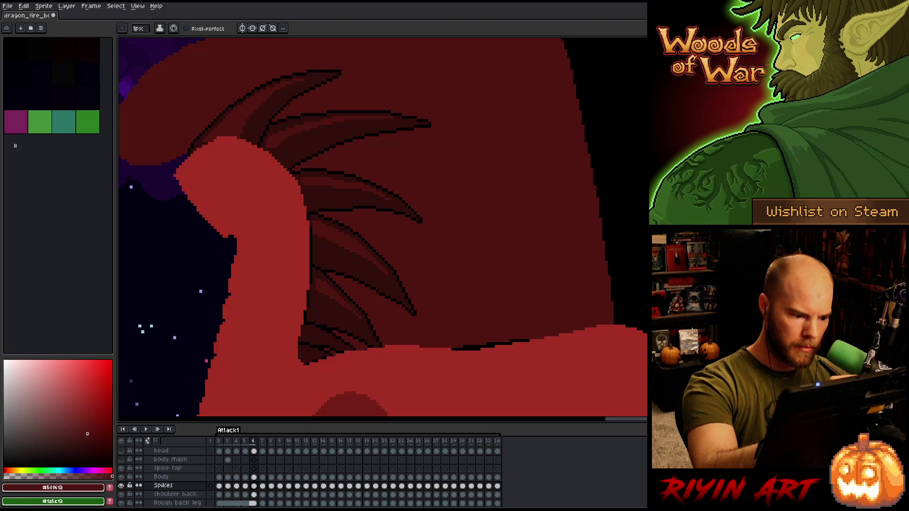
left_click(339, 304, "alt")
left_click(349, 309, "alt")
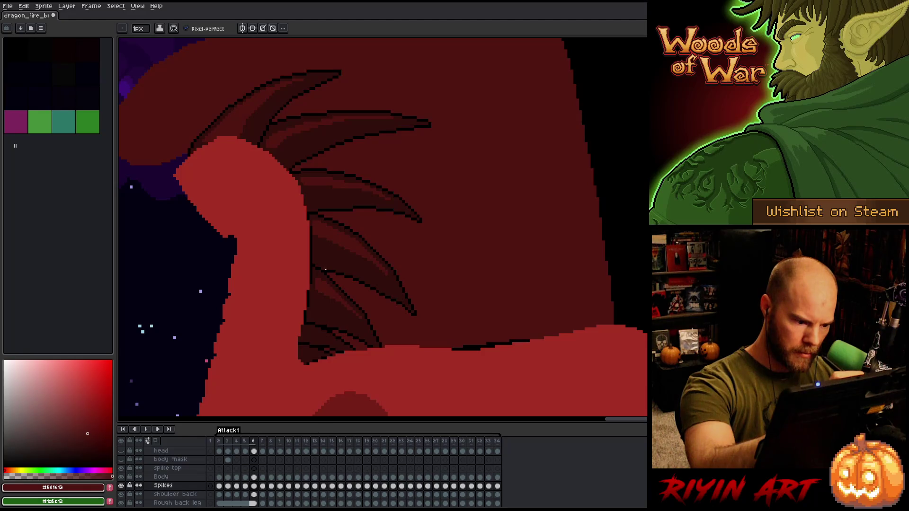
Step: Flip back and forth between frames 6 and 7 to compare the back spikes
key("period")
key("comma")
key("period")
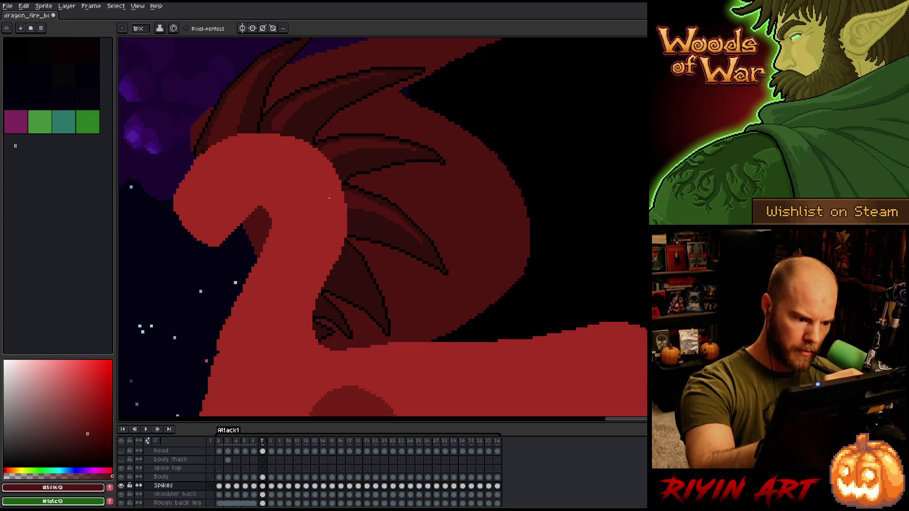
key("comma")
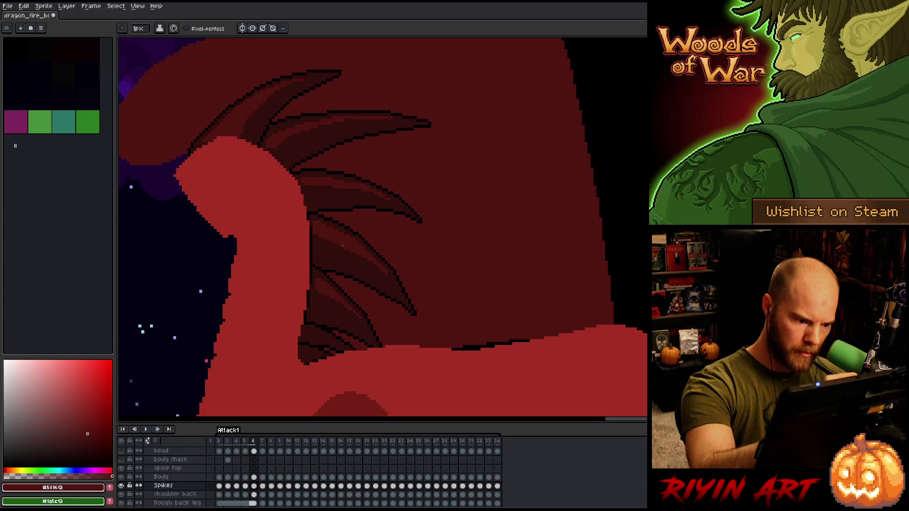
key("period")
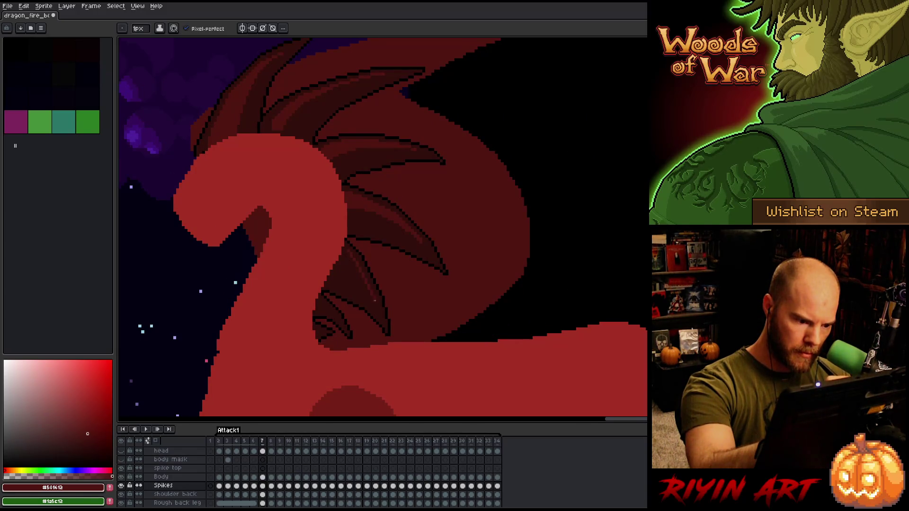
key("comma")
key("period")
key("comma")
key("period")
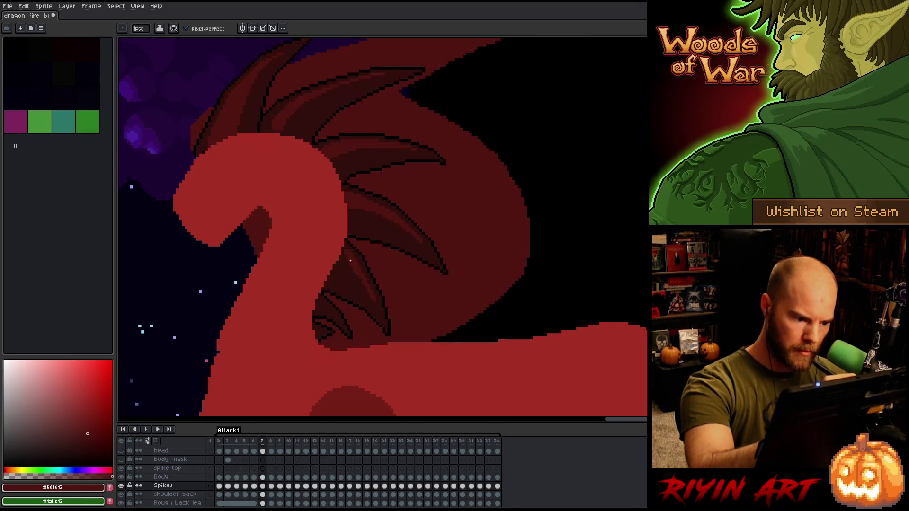
Step: Pick the dark #320f0b, then the mid-red spike colour, and keep comparing frames 6 and 7
left_click(362, 283, "alt")
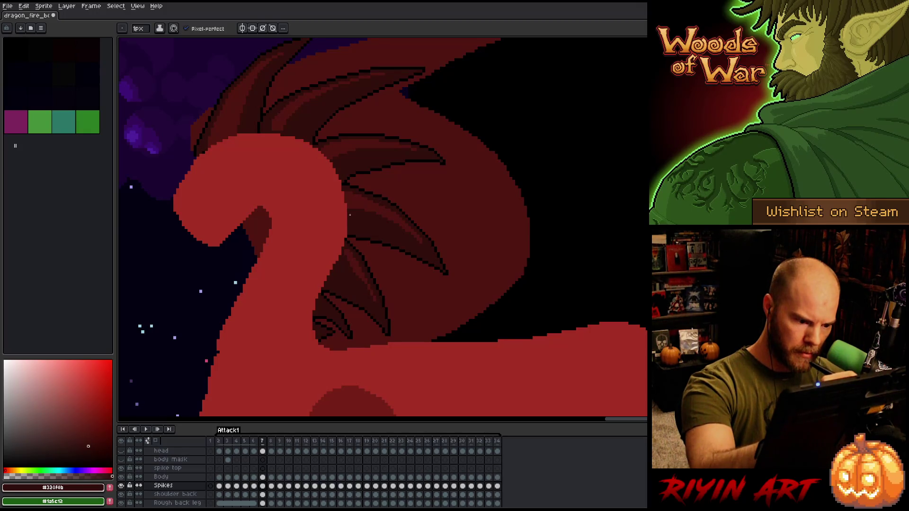
left_click(361, 264, "alt")
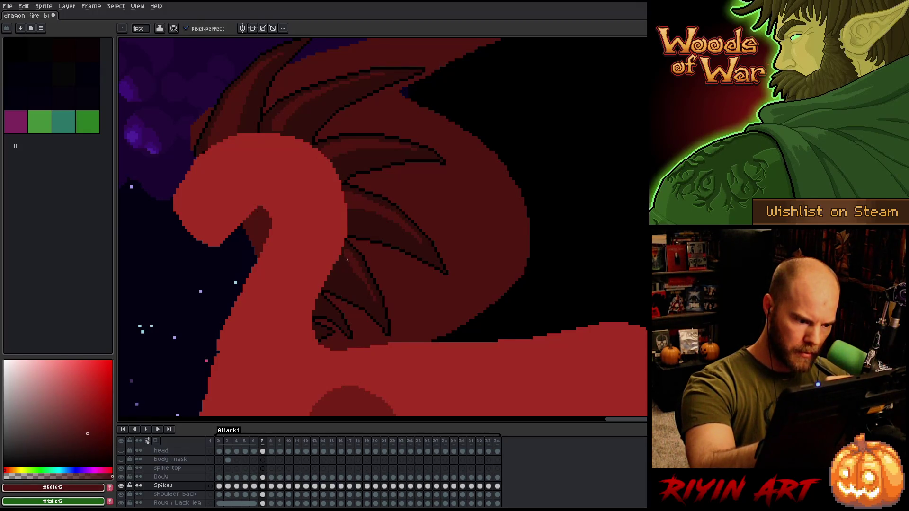
key("Right")
key("Left")
key("Right")
key("Left")
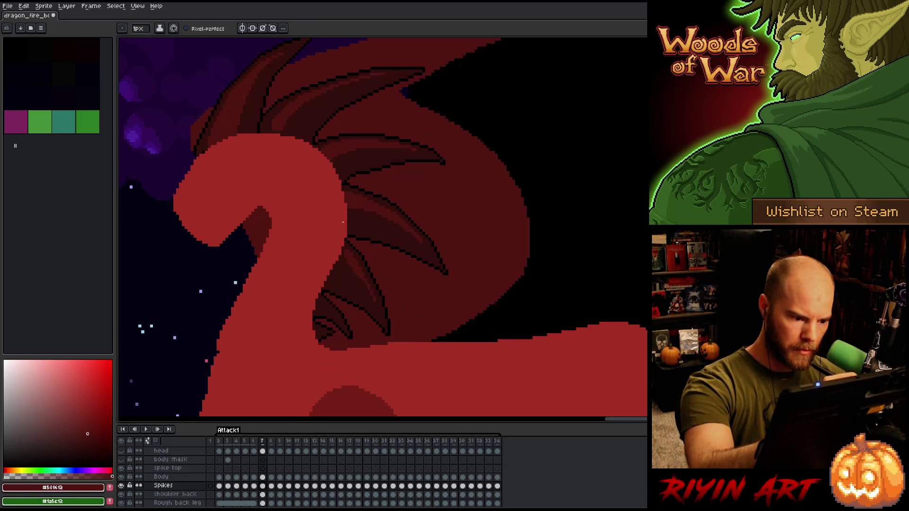
key("Left")
key("Right")
key("Left")
key("Right")
Step: Keep alternating frames 6 and 7 to check spike alignment, ending on frame 6
key("Left")
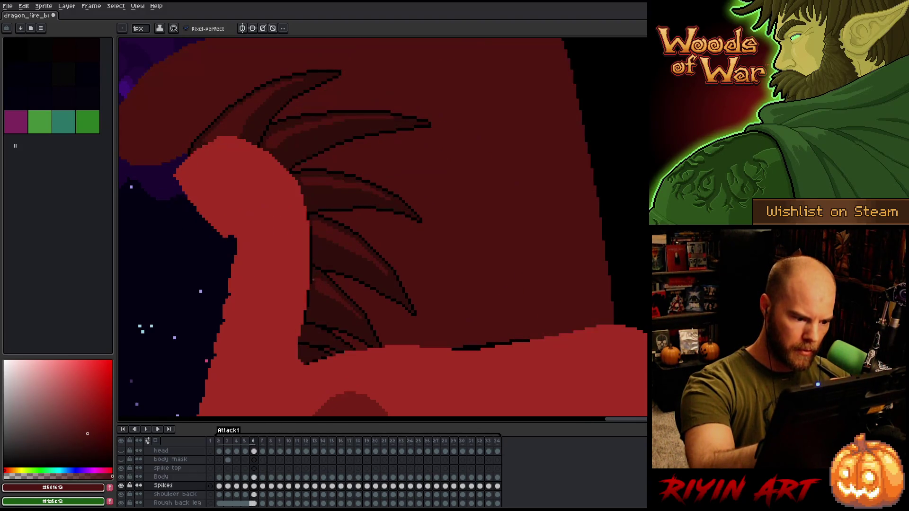
key("Right")
key("Left")
key("Right")
key("Left")
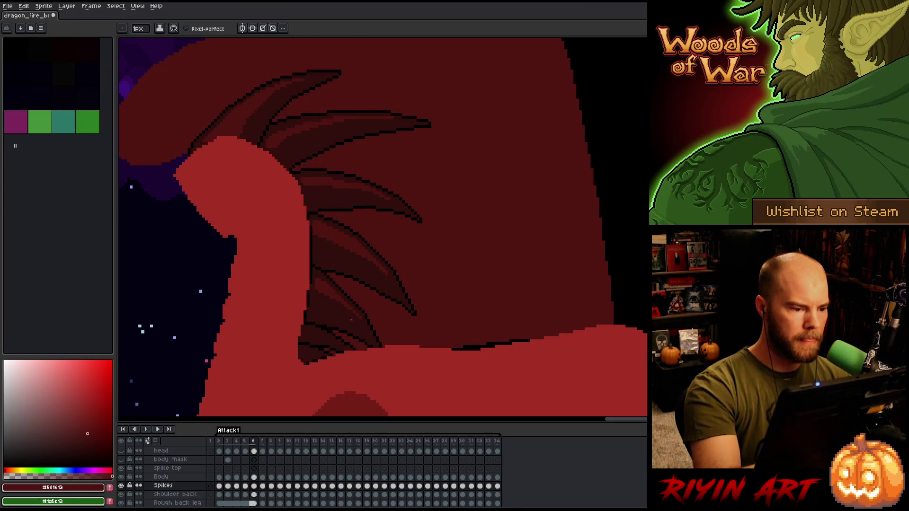
key("Right")
key("Left")
key("Right")
key("Left")
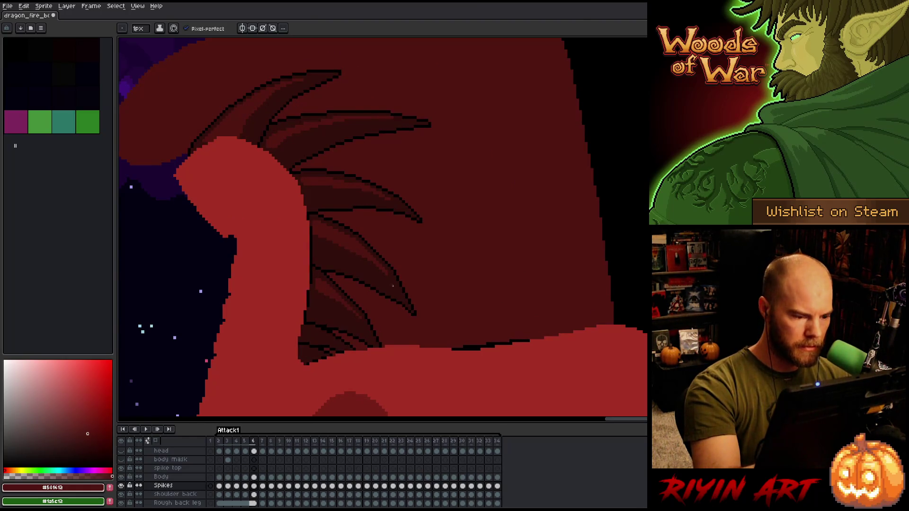
key("Right")
key("Left")
key("Right")
key("Left")
Step: Pan the frame 6 canvas to show the spikes against the purple background
key("Right")
key("Left")
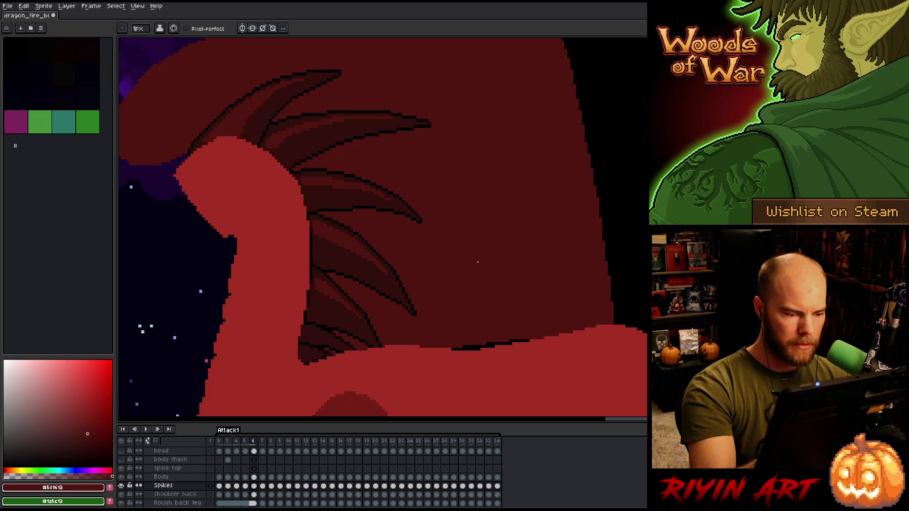
key("space")
mouse_move(420, 278)
left_mouse_down()
mouse_move(619, 251)
mouse_move(557, 295)
left_mouse_up()
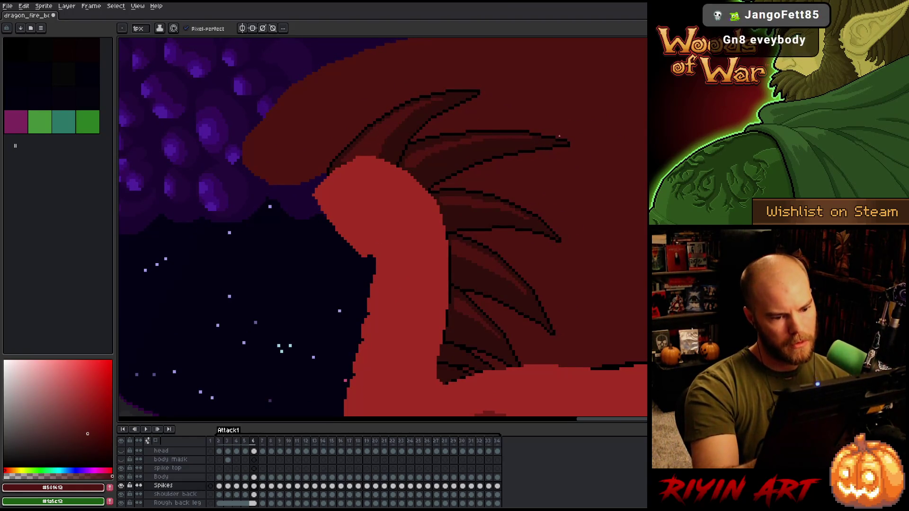
Step: Magic Wand select one back spike's lighter stripe and bring it into view on frame 5
key("shift+c")
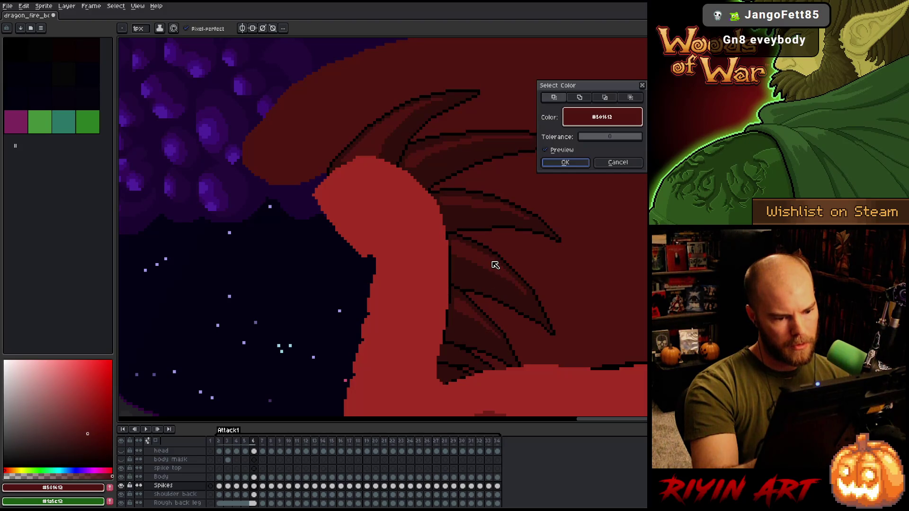
left_click(616, 164)
key("w")
left_click(481, 262)
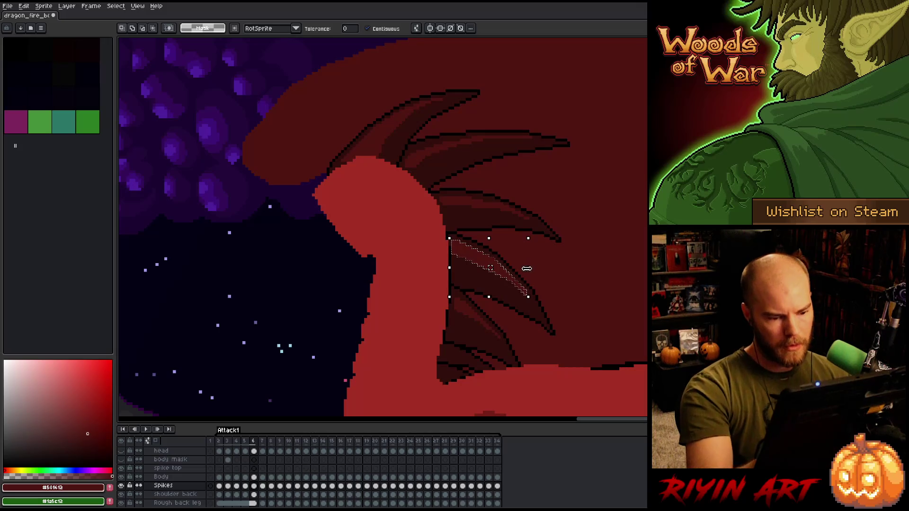
scroll(526, 271, "up", 3)
key("comma")
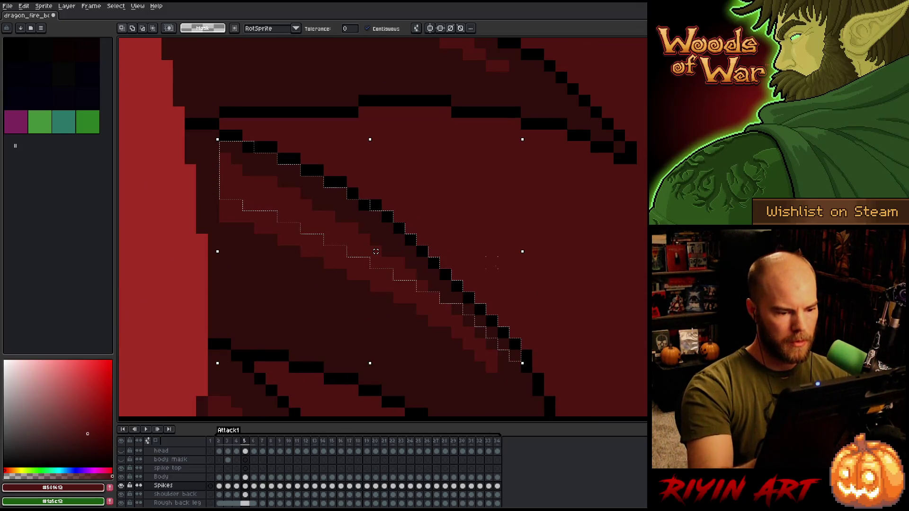
left_click_drag(500, 235, 582, 213)
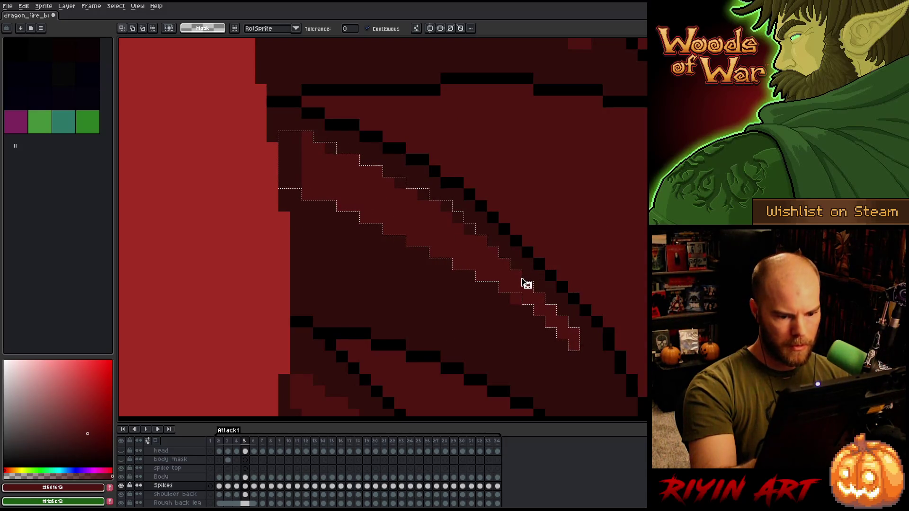
Step: Repaint the stripe's dark tip pixels lighter on frame 5, then sample dark red #330f0b
key("b")
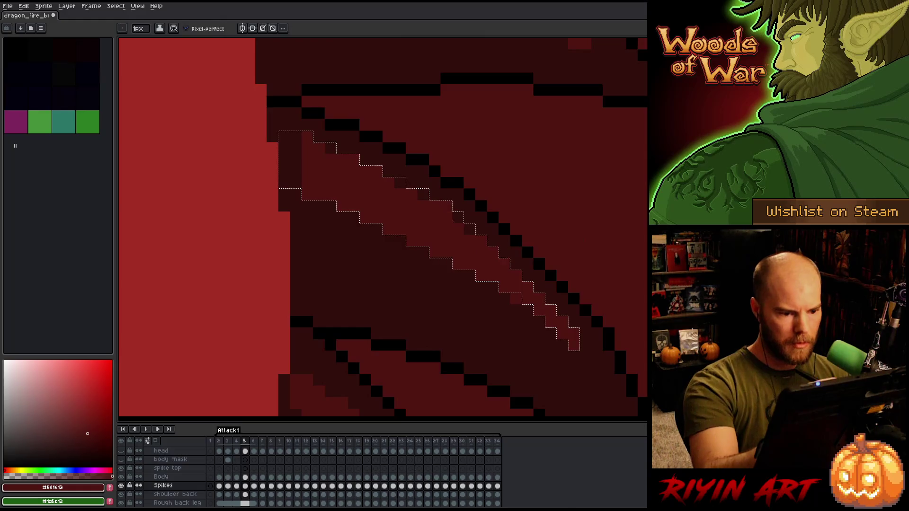
left_click(292, 185)
left_click_drag(287, 185, 285, 134)
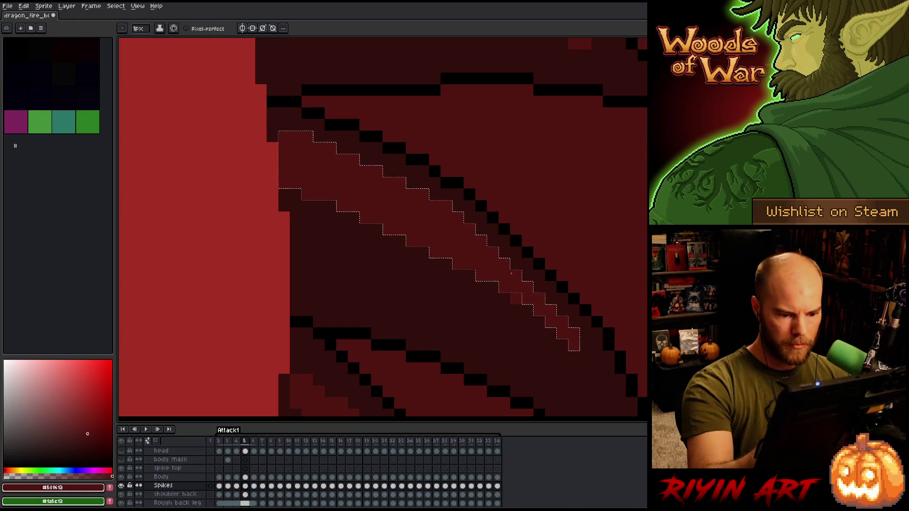
key("v")
key("b")
left_click(514, 314, "alt")
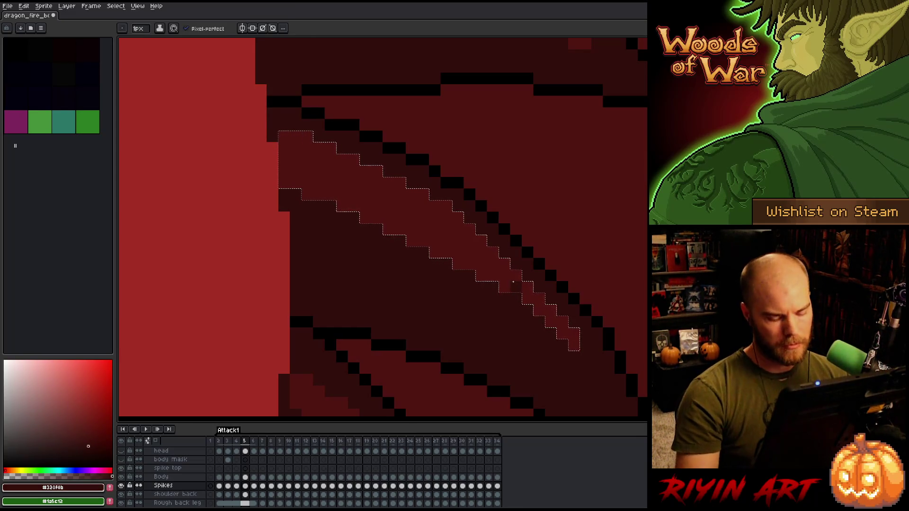
Step: On frame 4, paint the stripe's left column in the lighter red, then resample the dark red
key("comma")
key("m")
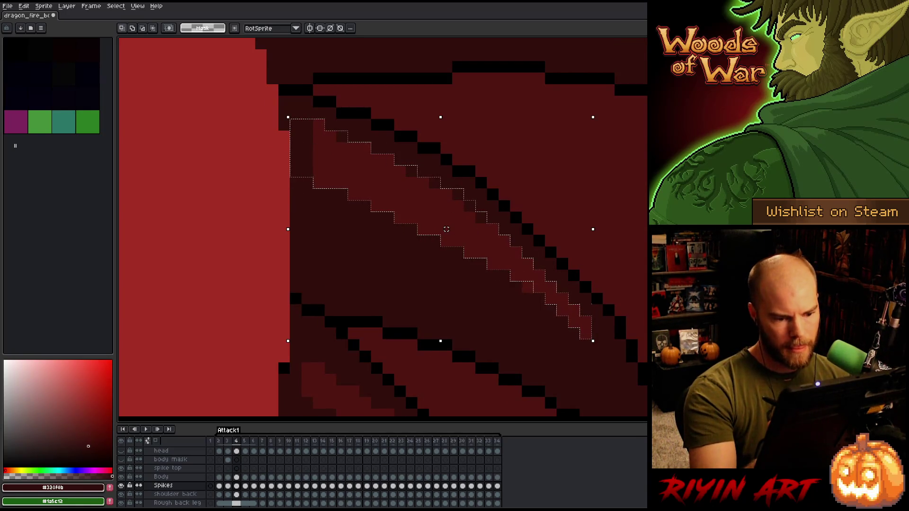
key("b")
left_click(428, 179, "alt")
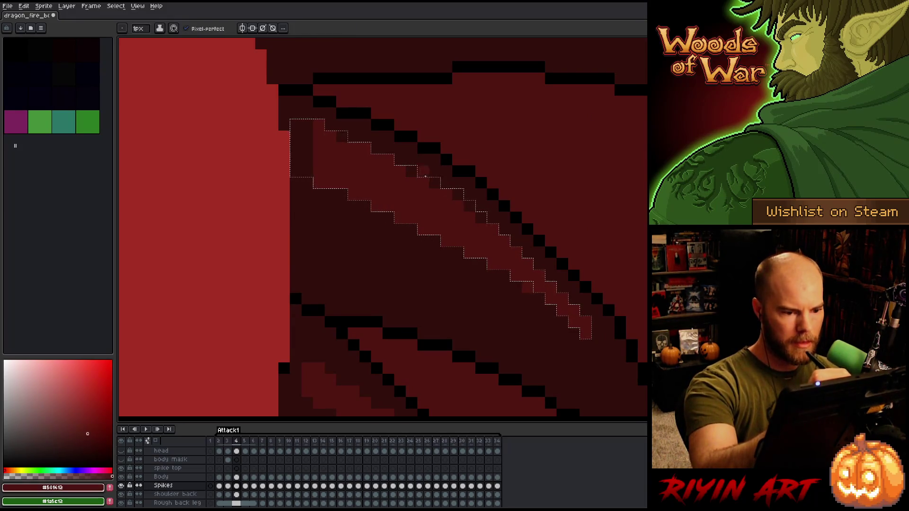
left_click_drag(318, 131, 301, 171)
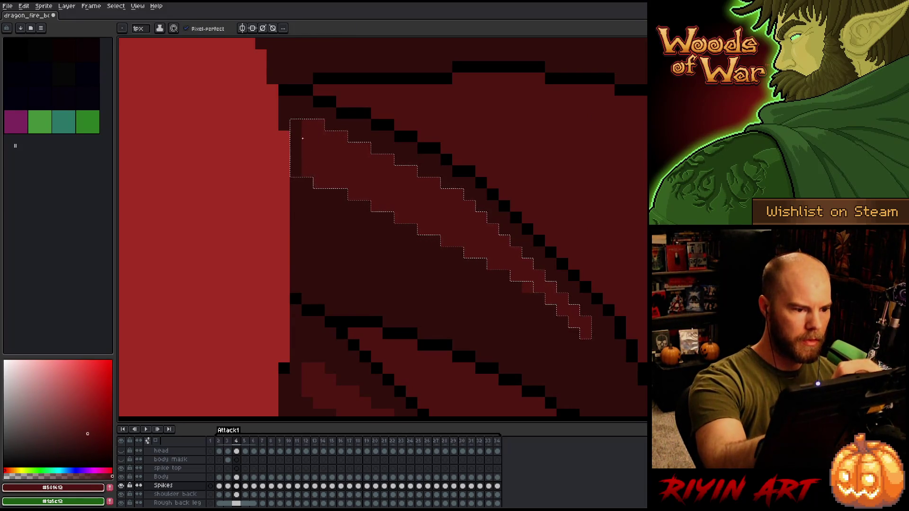
key("v")
key("b")
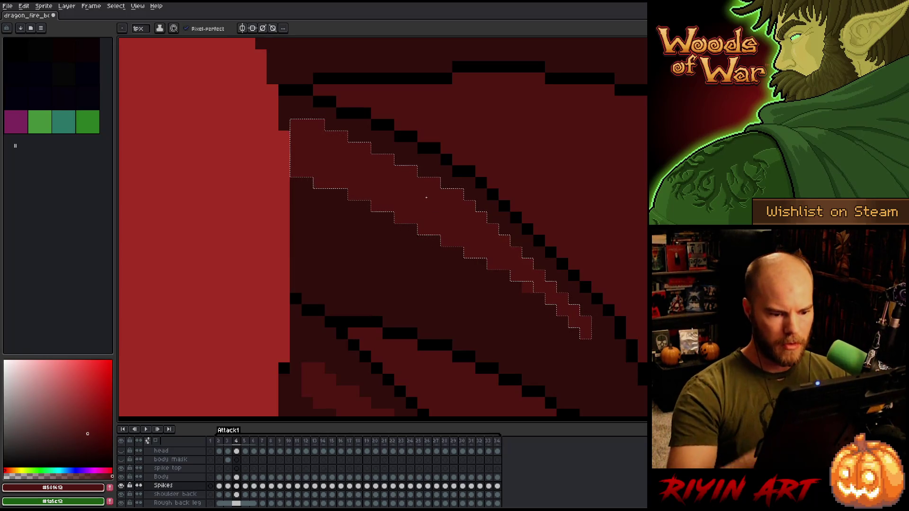
left_click(526, 302, "alt")
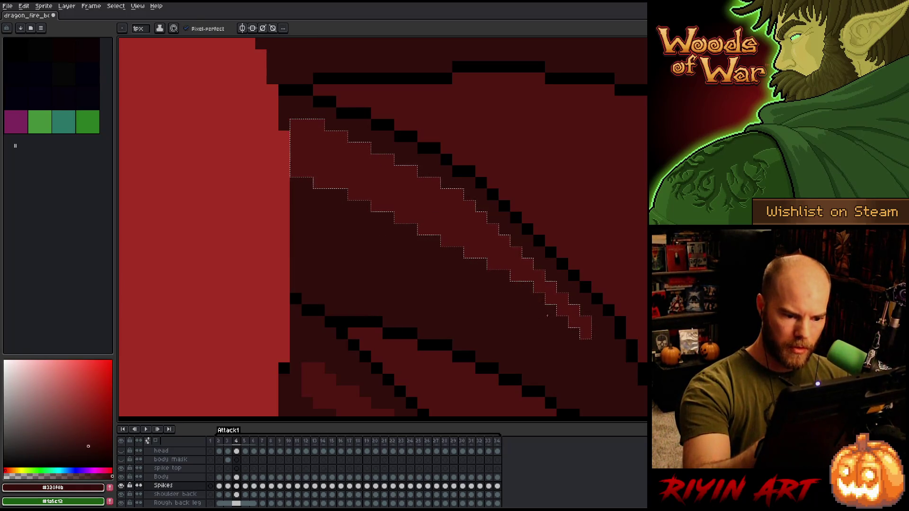
Step: Move to frame 3 and pick the lighter stripe red with the Pencil
key("comma")
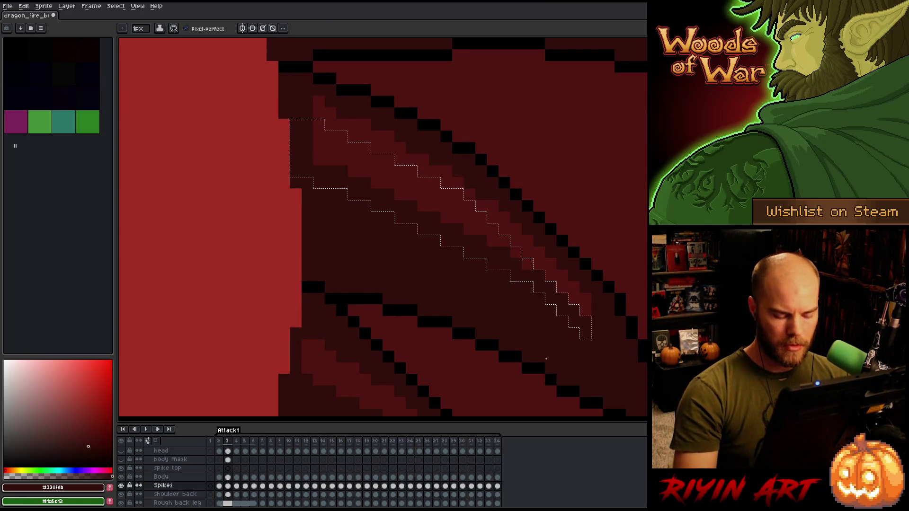
key("m")
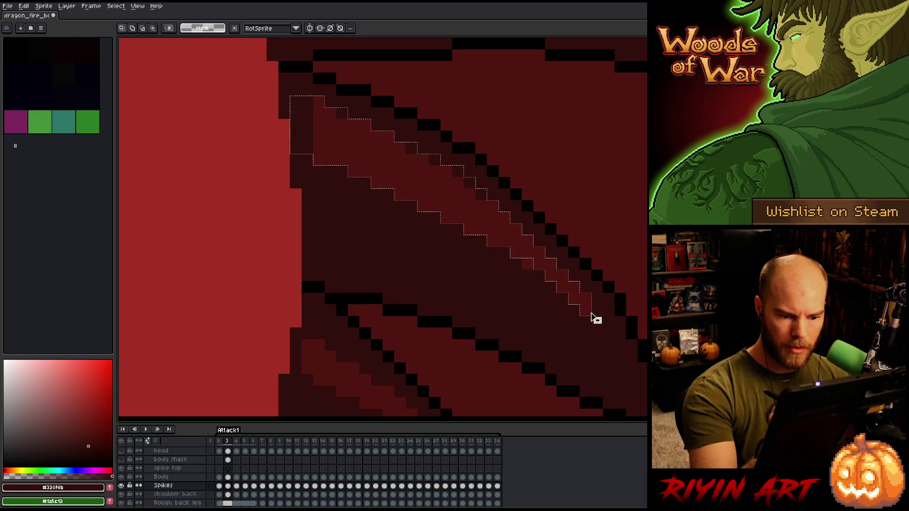
key("b")
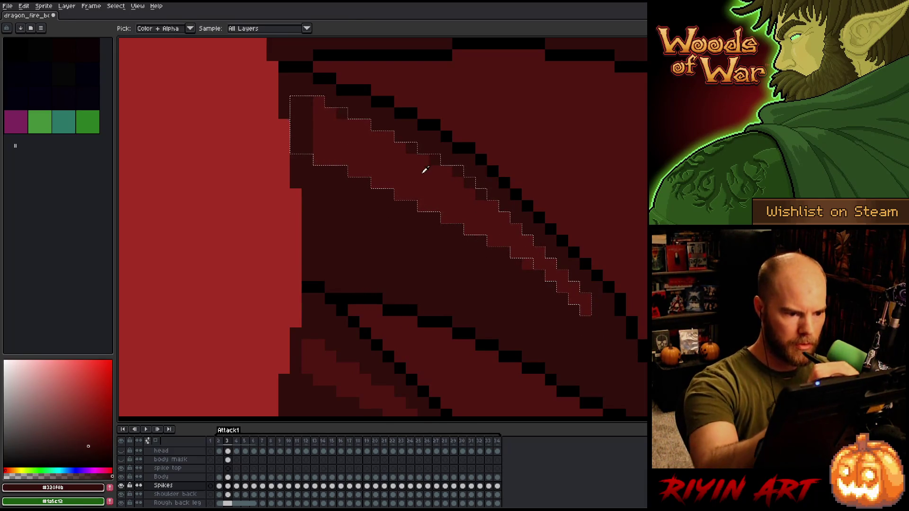
left_click(418, 153, "alt")
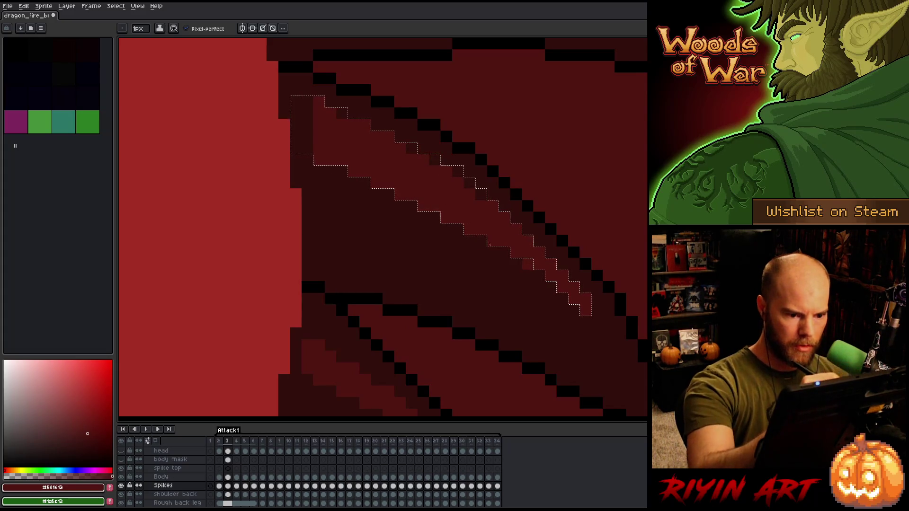
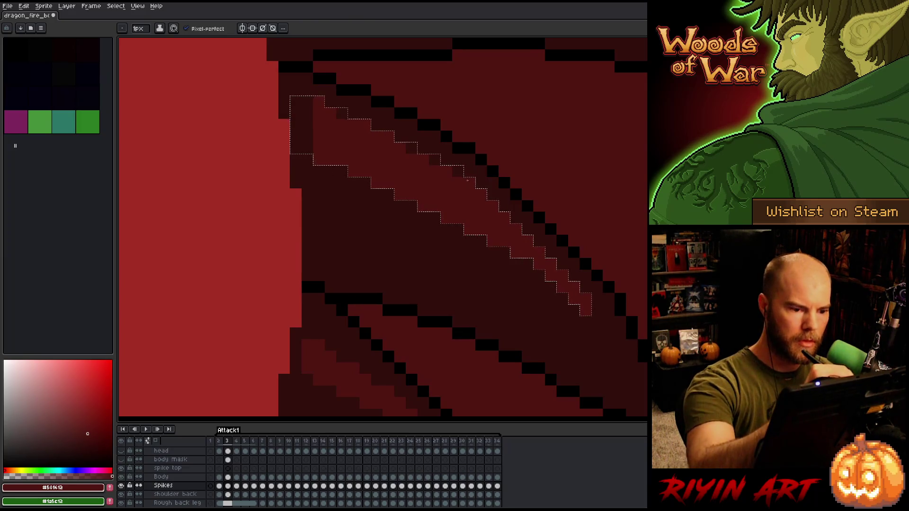
Step: Go to frame 34 with the Pencil active and dark red #330f0b as the colour
key("Left")
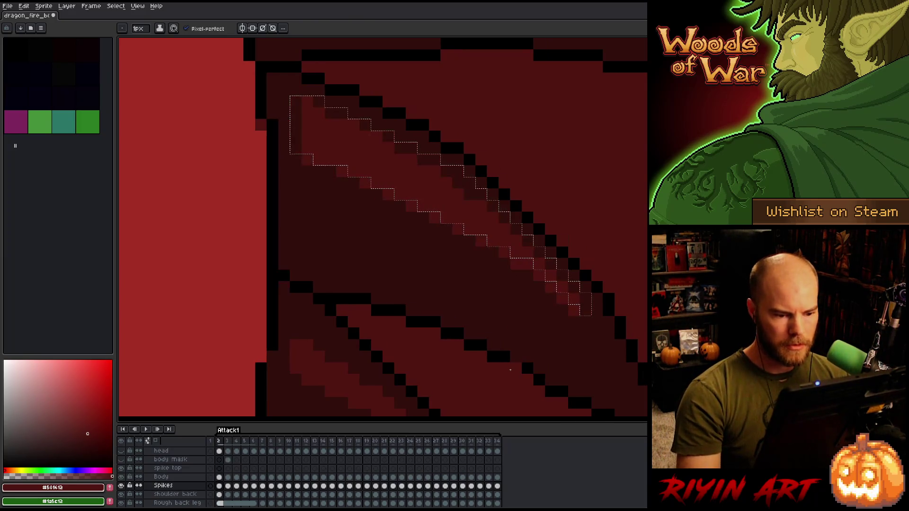
key("ctrl")
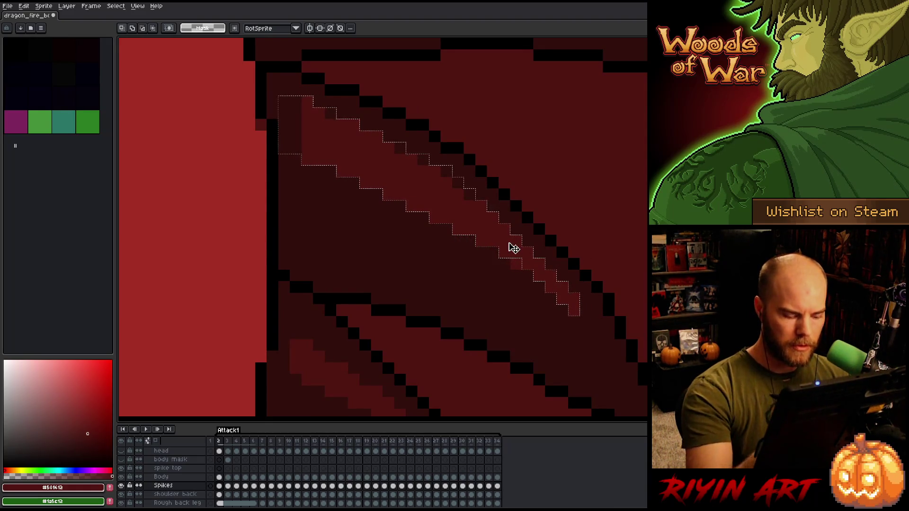
key("b")
left_click(517, 269, "alt")
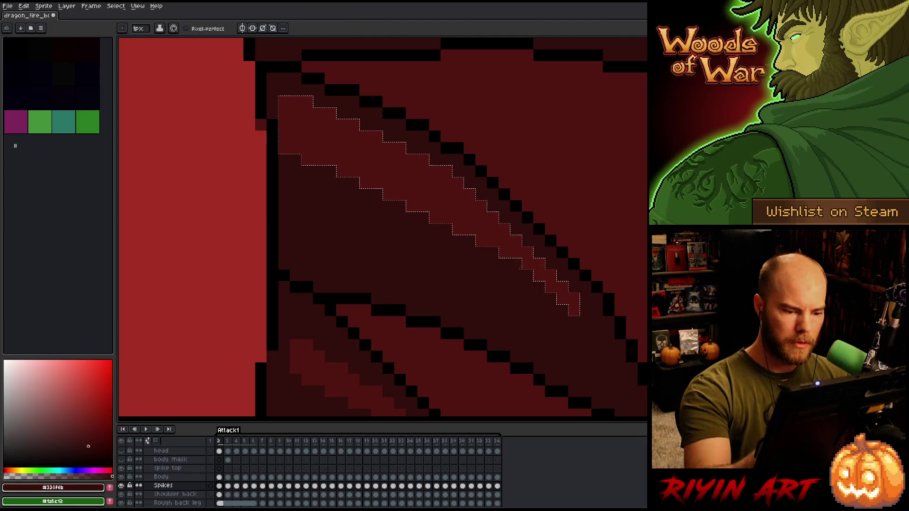
key("v")
key("b")
key("Left")
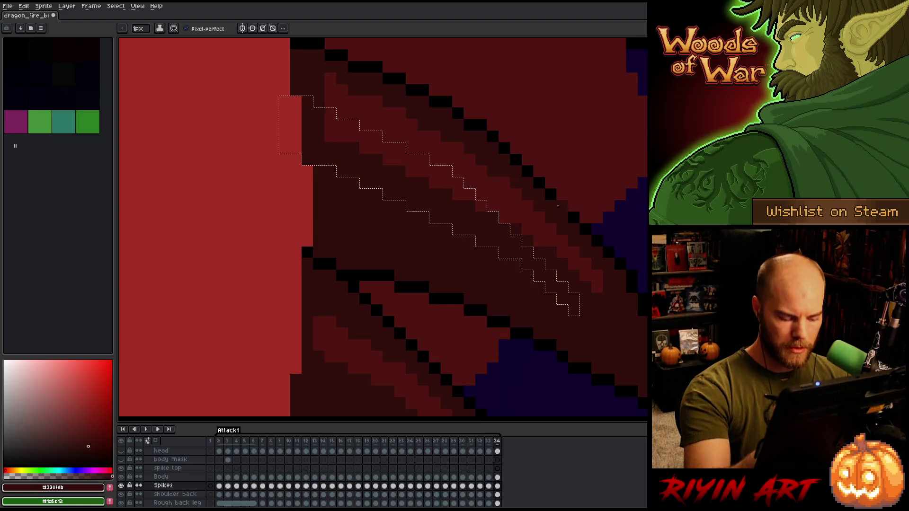
Step: Isolate the spike layer and recolour the stray black spike pixel to dark red #330f0b
key("m")
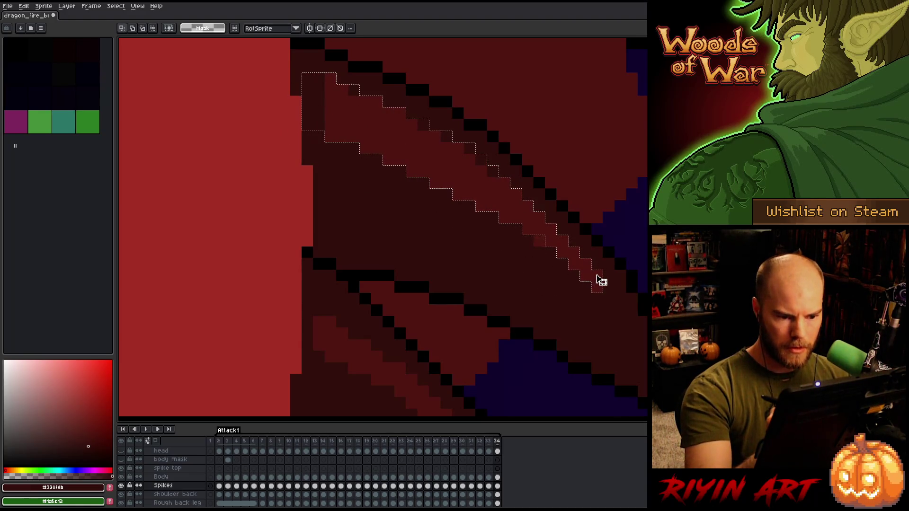
left_click(496, 190, "alt")
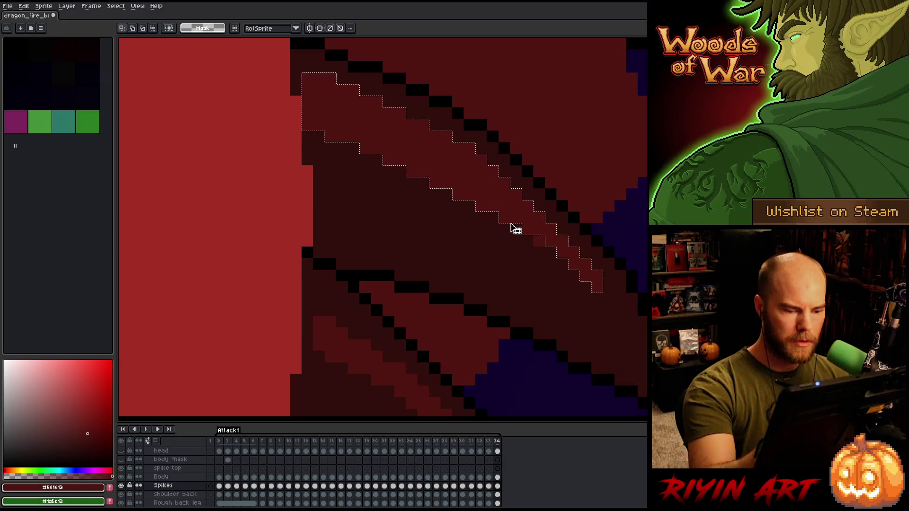
left_click(543, 222, "alt")
key("b")
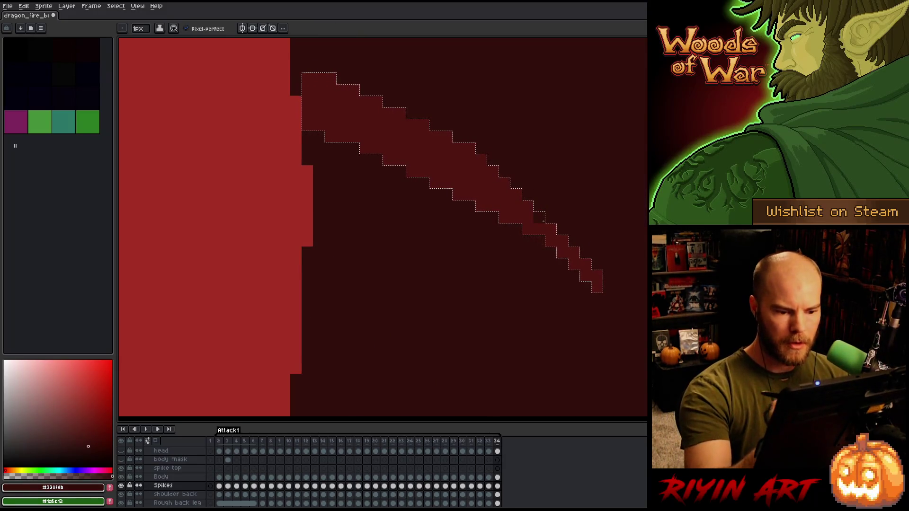
key("ctrl+z")
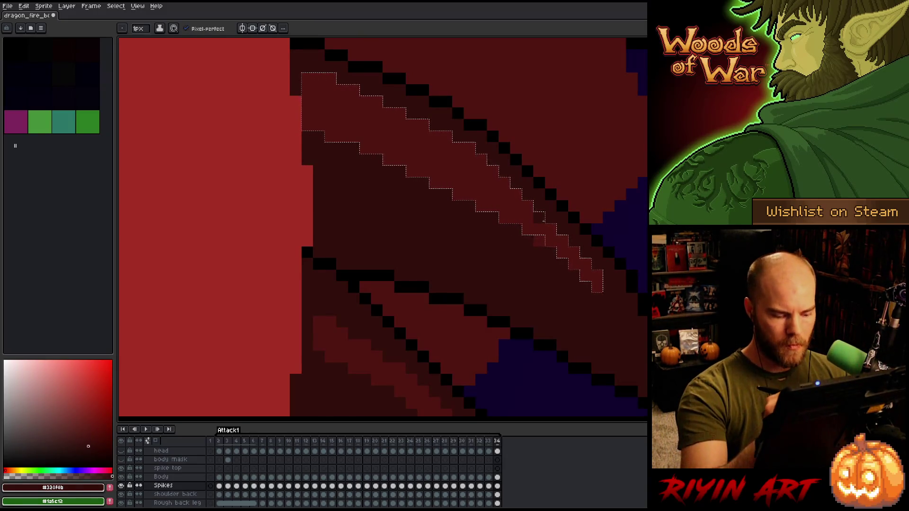
left_click(540, 344)
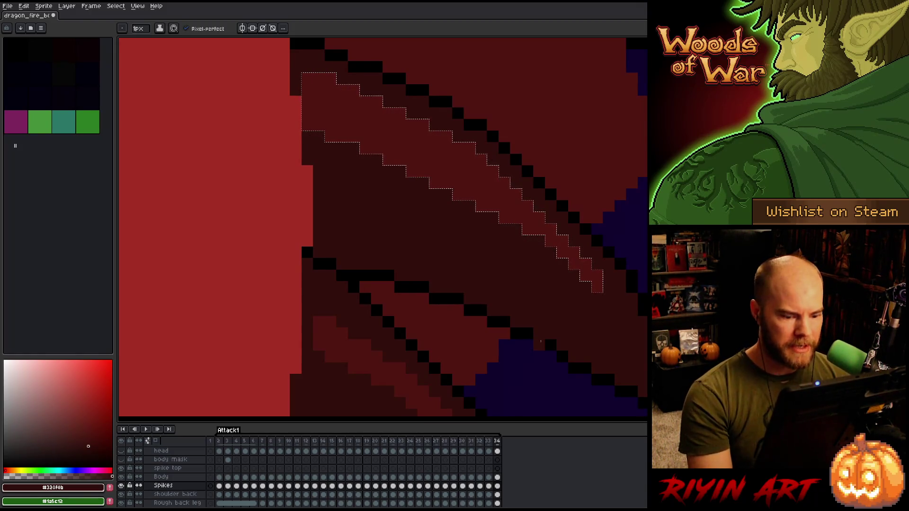
key("comma")
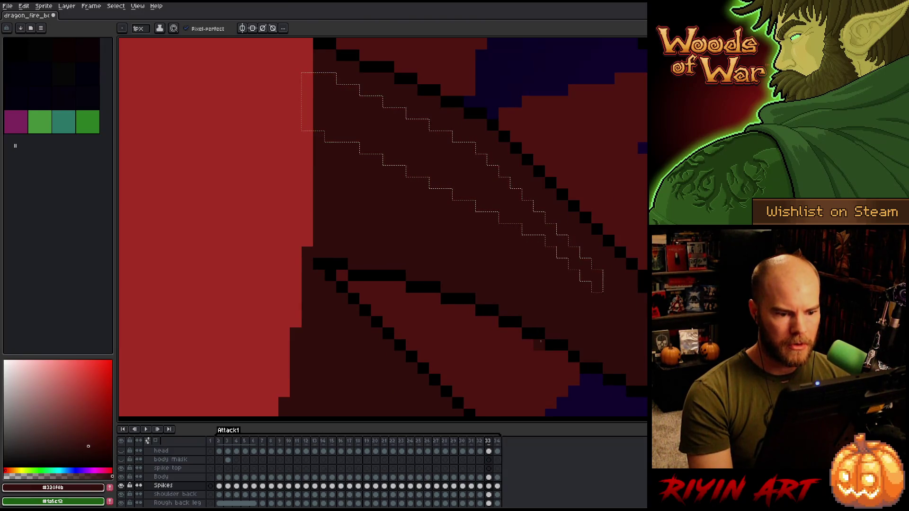
scroll(540, 341, "down", 5)
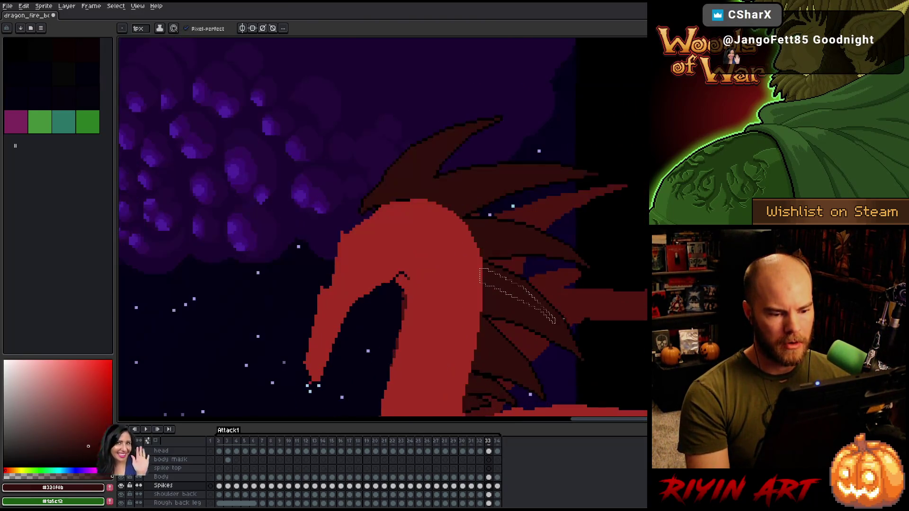
Step: Flip between frames 33 and 34 to compare the long neck spike's shape
key("period")
key("comma")
key("period")
scroll(500, 300, "down", 3)
key("comma")
scroll(540, 308, "up", 4)
key("period")
key("comma")
key("m")
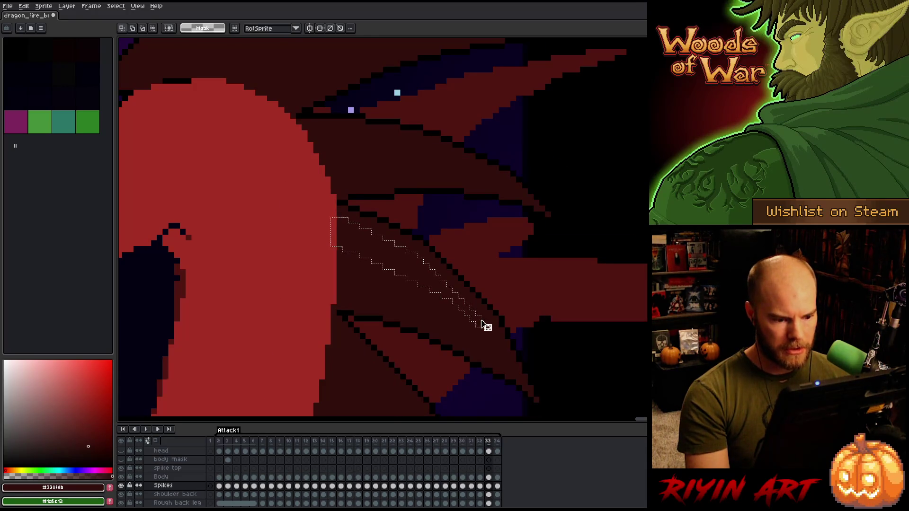
scroll(485, 326, "up", 1)
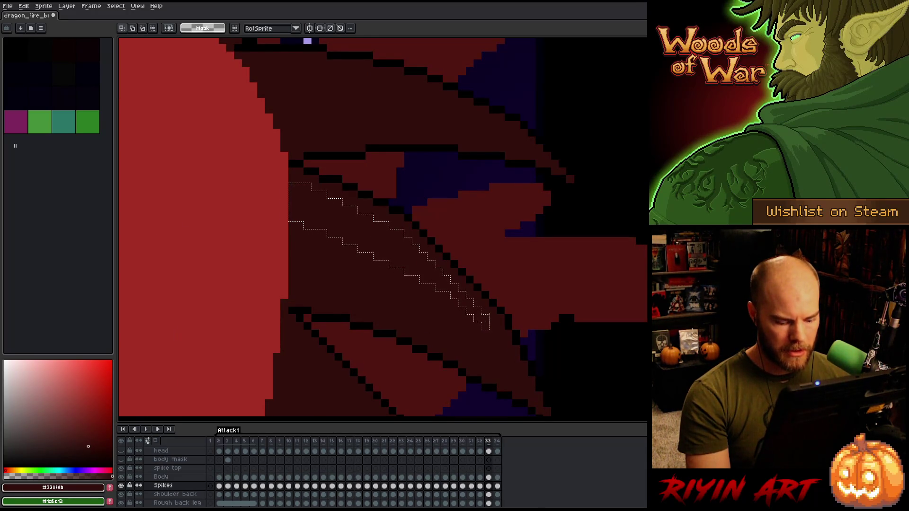
key("period")
key("comma")
key("comma")
key("period")
key("period")
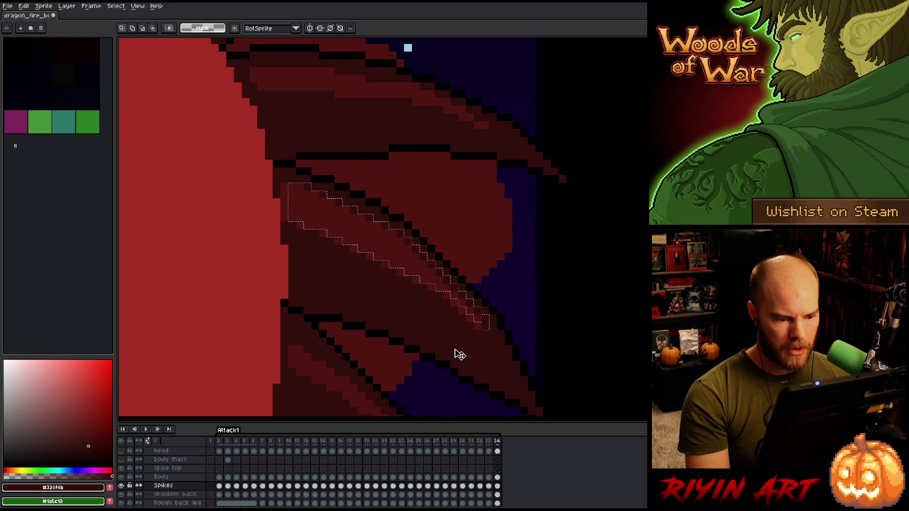
key("comma")
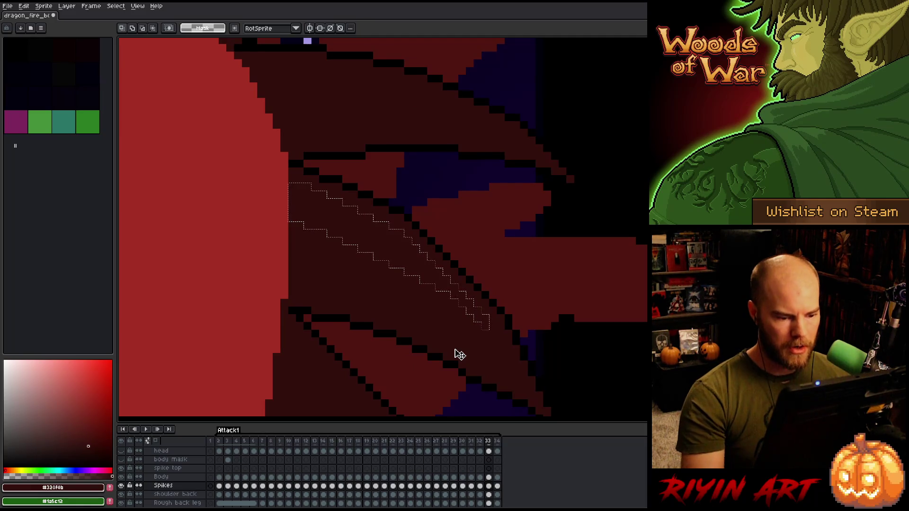
key("comma")
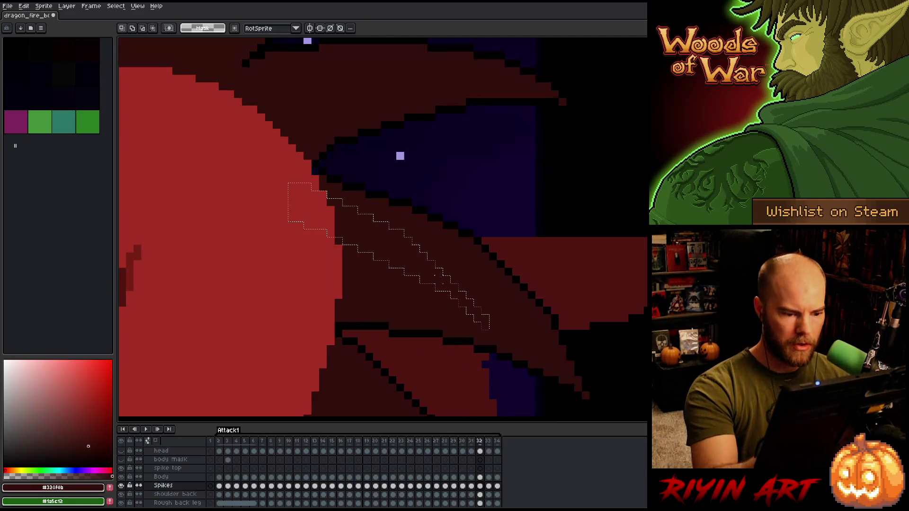
key("period")
key("period")
Step: Eyedrop the lighter red #501612 and fill the selected neck spike on frame 33
key("i")
left_click(415, 261)
key("m")
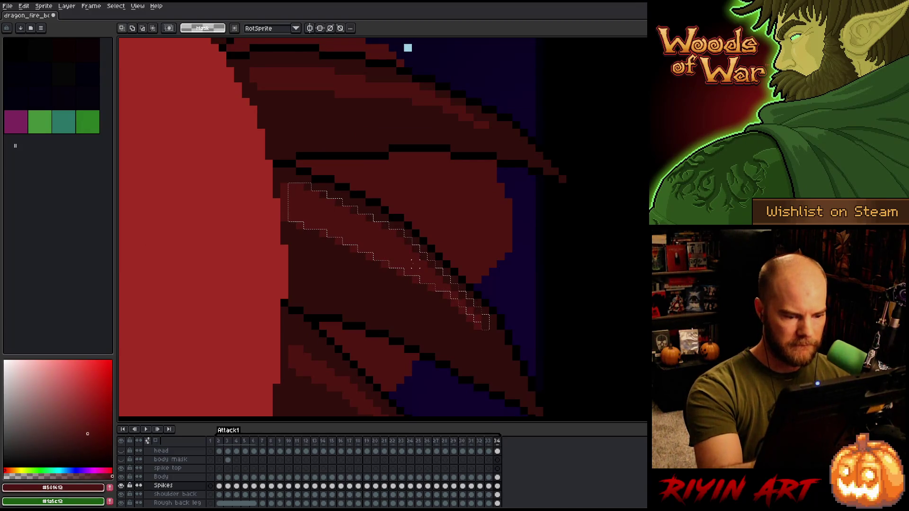
key("comma")
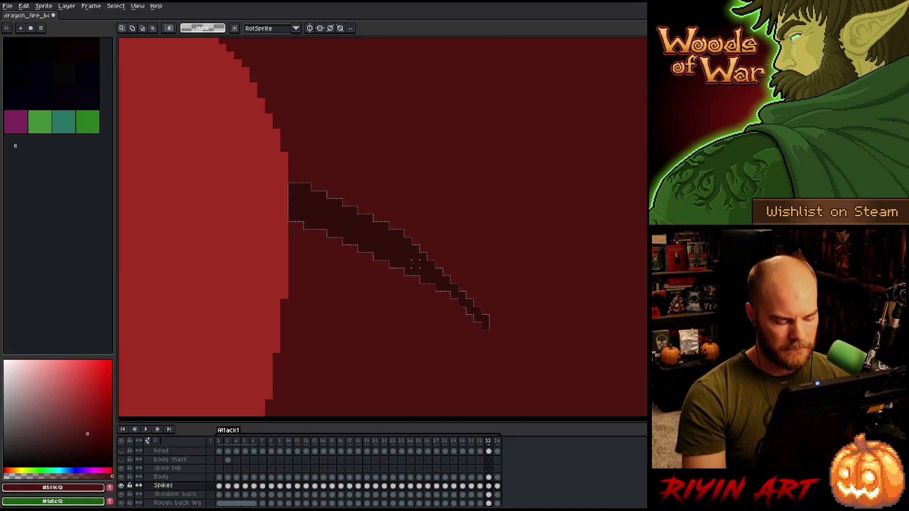
key("f")
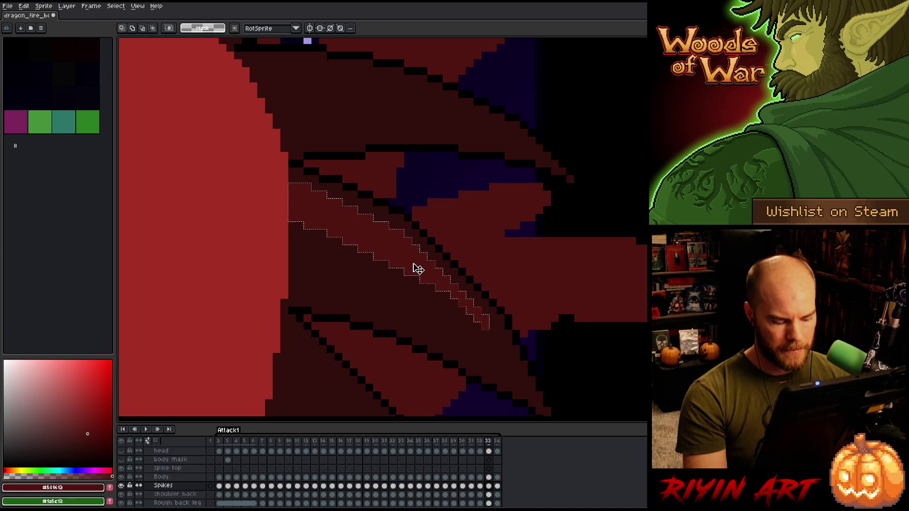
Step: Step through the early frames, 4 to 7, to inspect their back spikes
key("comma")
key("period")
key("comma")
key("period")
key("comma")
key("period")
key("period")
key("period")
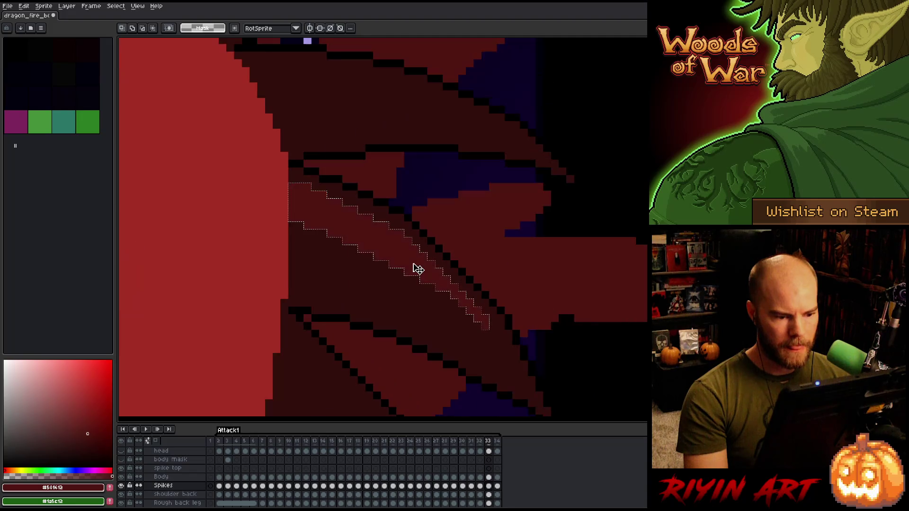
key("period")
key("comma")
scroll(416, 268, "down", 5)
scroll(437, 260, "up", 2)
key("period")
scroll(427, 273, "up", 4)
scroll(424, 275, "up", 2)
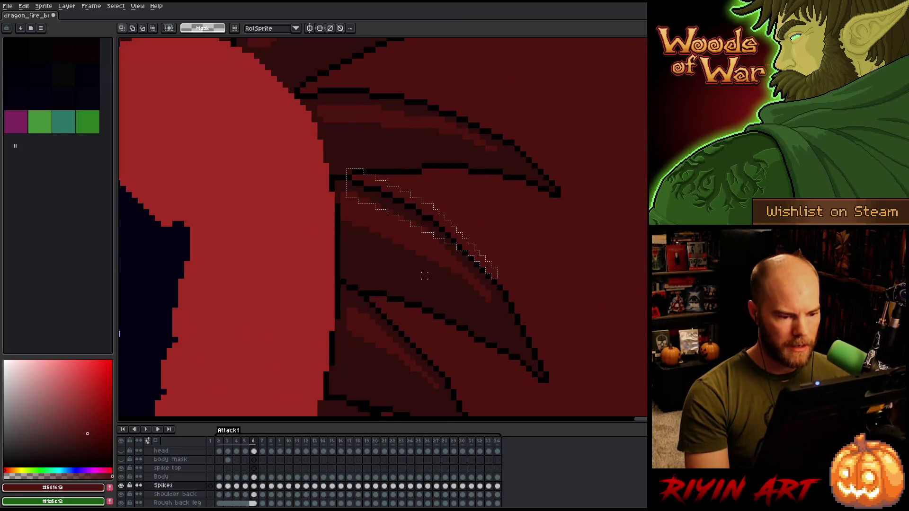
key("period")
key("period")
Step: Drop the spike selection and compare the neck spike across frames 5 and 6
scroll(423, 274, "down", 5)
key("comma")
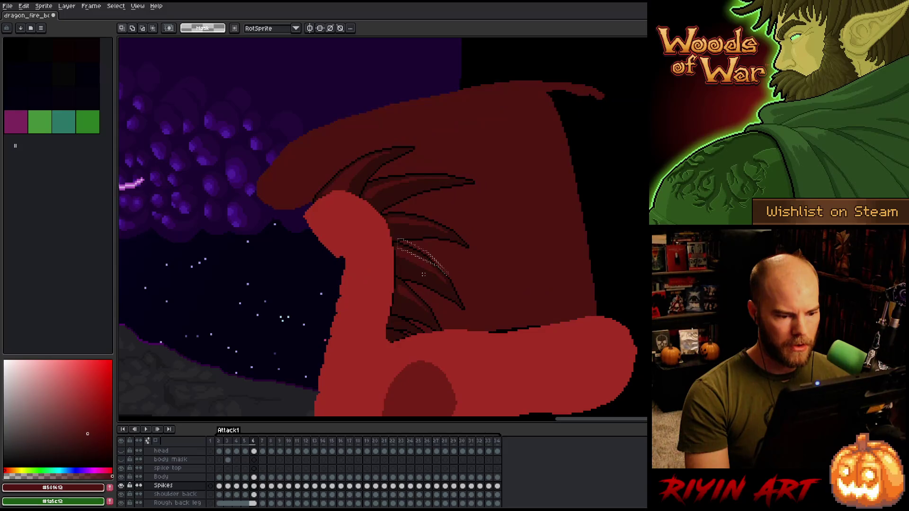
key("period")
key("period")
key("comma")
key("comma")
key("comma")
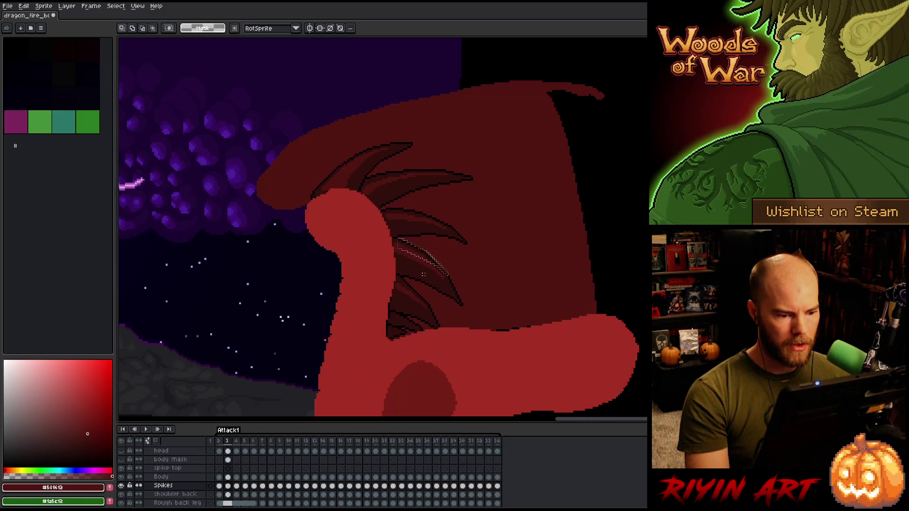
key("period")
key("period")
key("period")
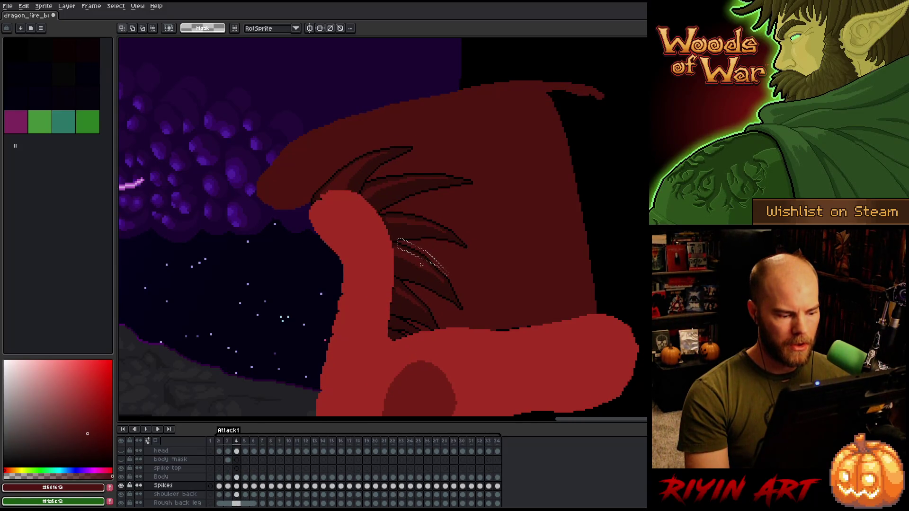
key("comma")
scroll(425, 256, "up", 4)
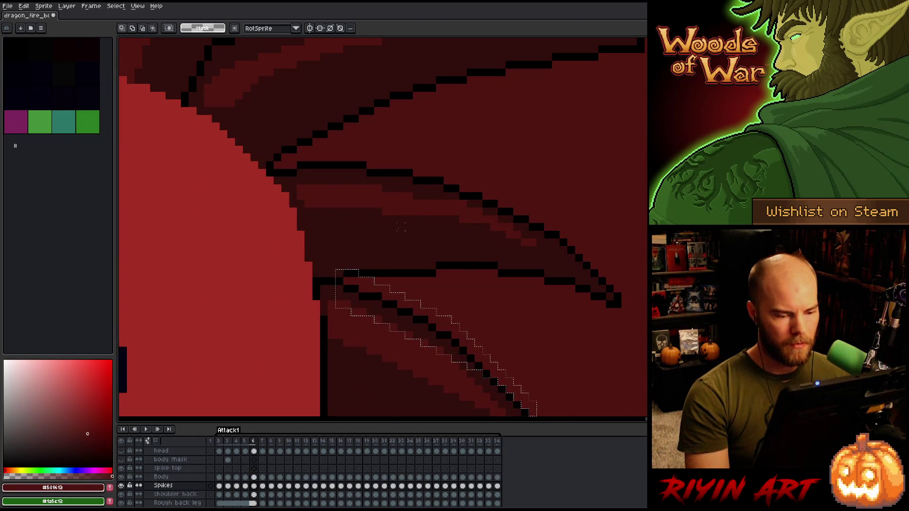
key("ctrl+d")
key("comma")
key("period")
key("comma")
key("period")
key("comma")
key("period")
key("comma")
key("period")
key("comma")
key("period")
key("comma")
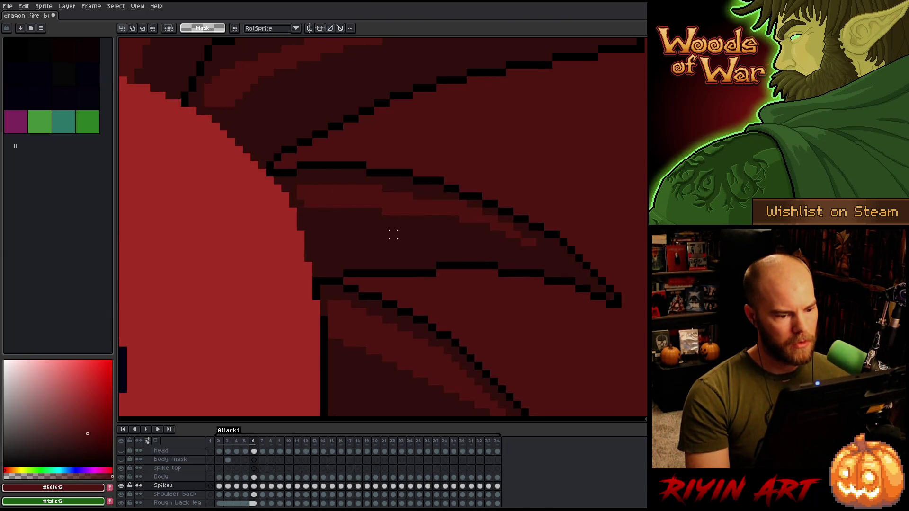
scroll(392, 235, "down", 3)
scroll(391, 314, "up", 3)
key("period")
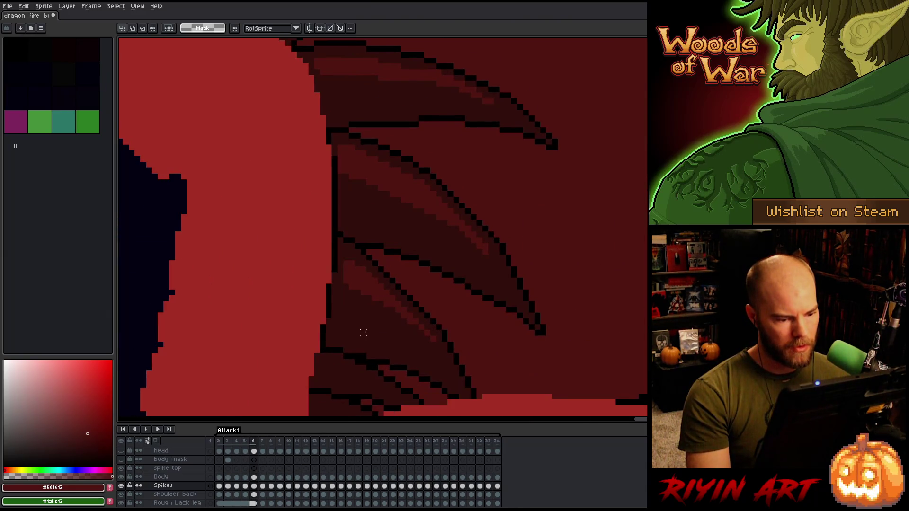
scroll(373, 331, "up", 2)
key("comma")
key("period")
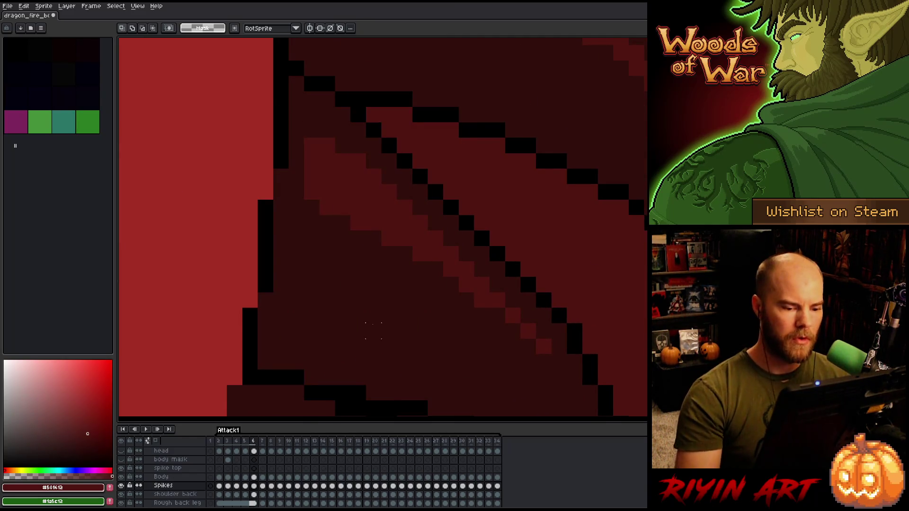
Step: Magic-wand the lighter spike band and shift it one pixel left on frame 5
key("w")
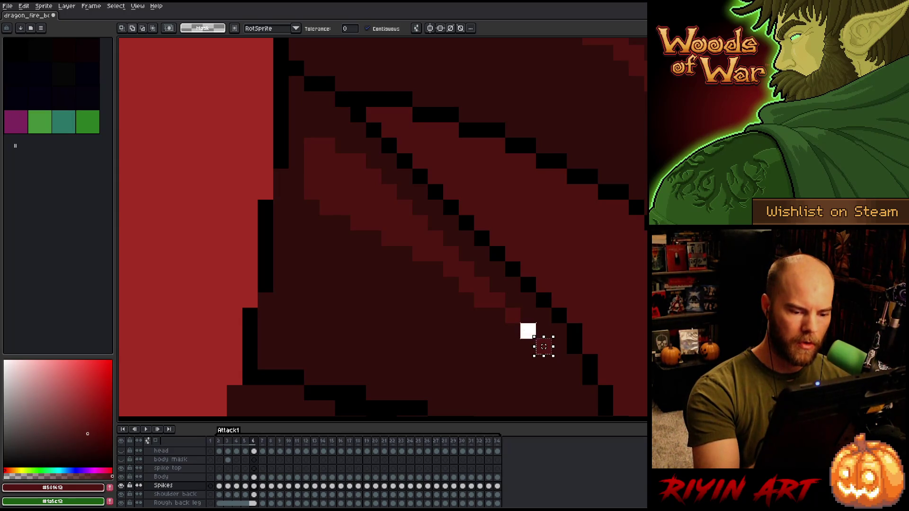
left_click(529, 332)
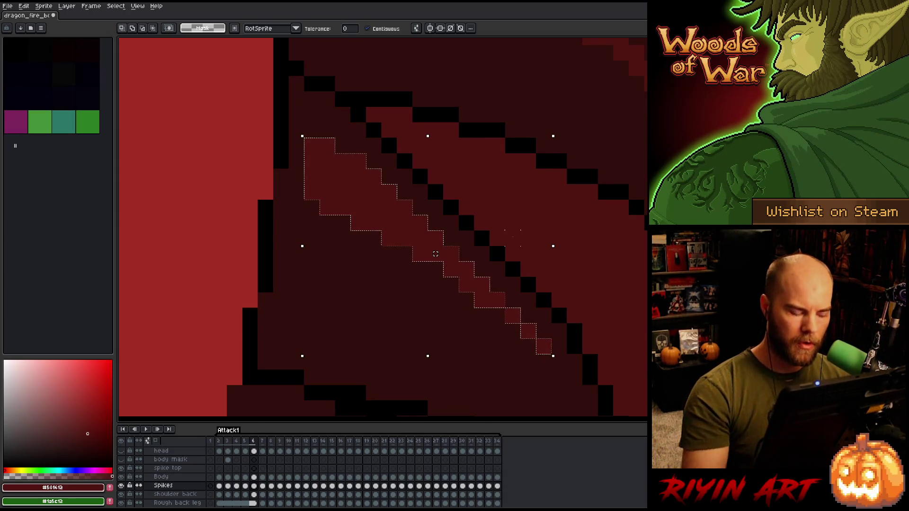
key("comma")
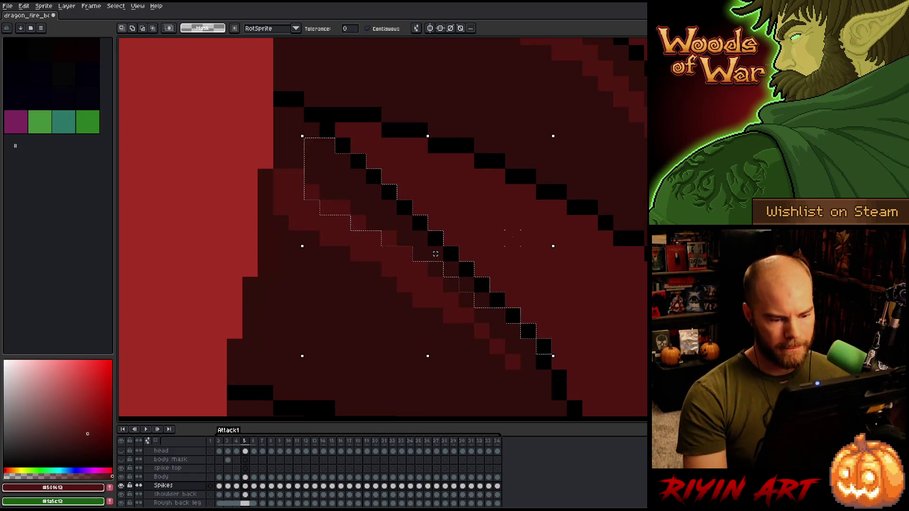
key("m")
left_click_drag(515, 311, 502, 314)
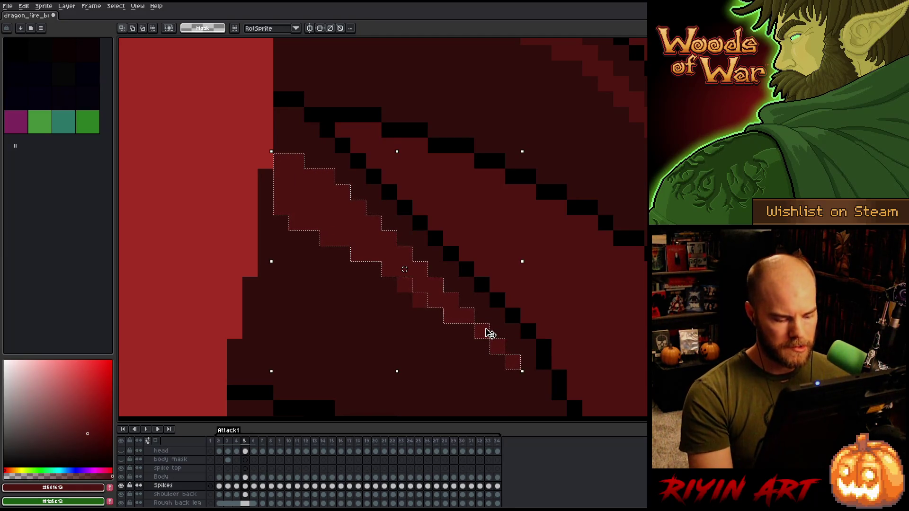
key("i")
left_click(428, 353)
key("b")
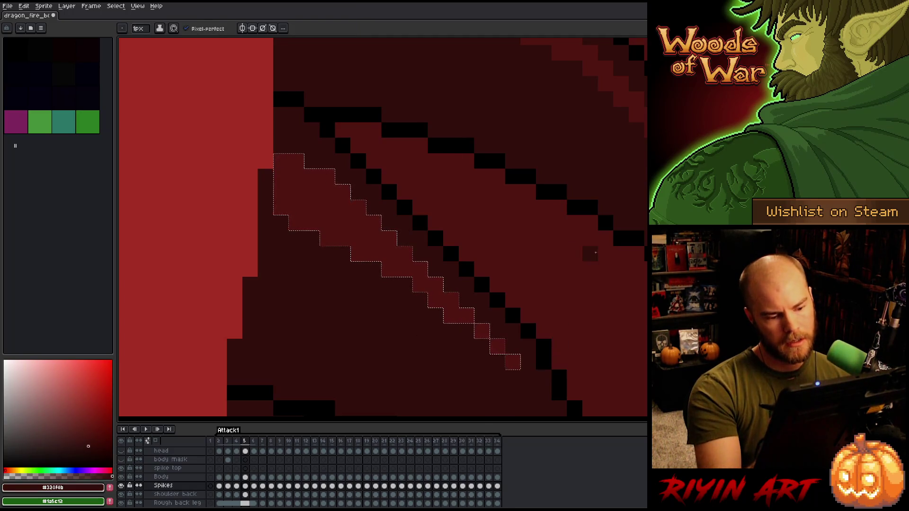
left_click(431, 285, "alt")
key("v")
key("b")
Step: On frame 4, nudge the spike band one pixel up and right and pick dark red #330f0b
key("comma")
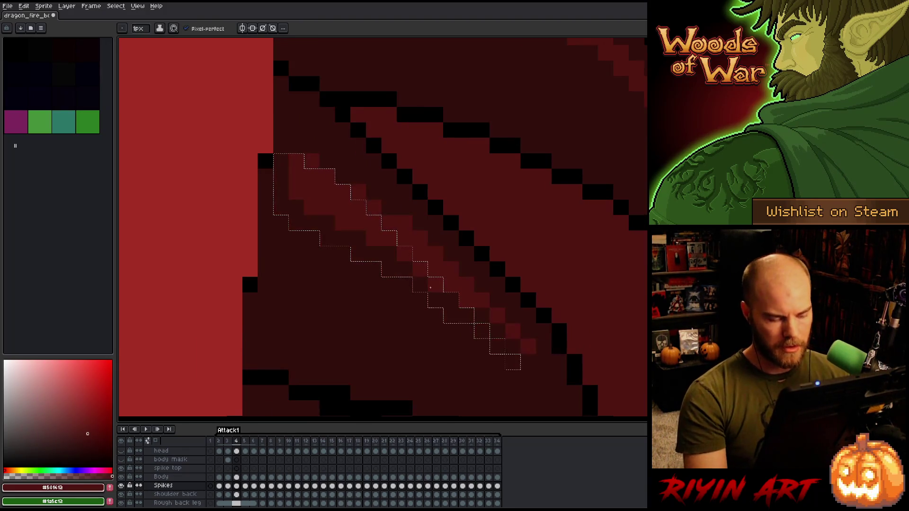
key("m")
left_click_drag(460, 302, 477, 288)
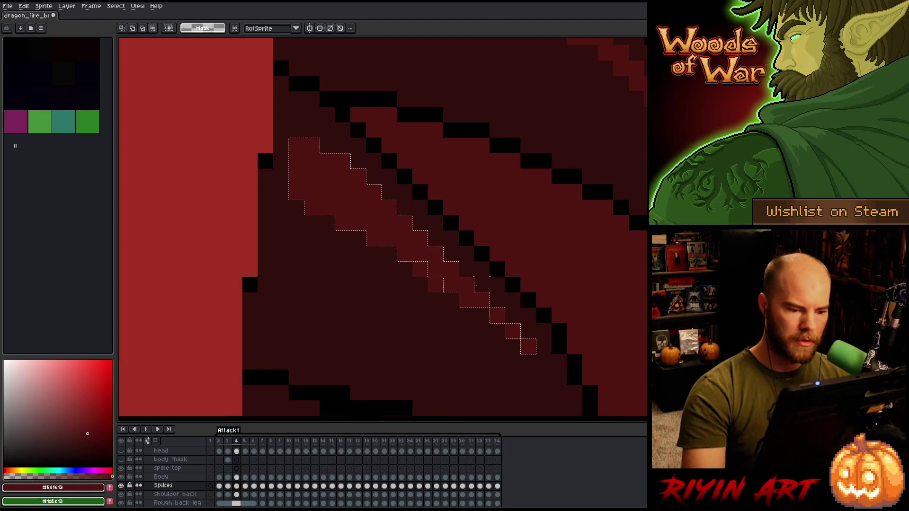
key("b")
left_click(421, 313, "alt")
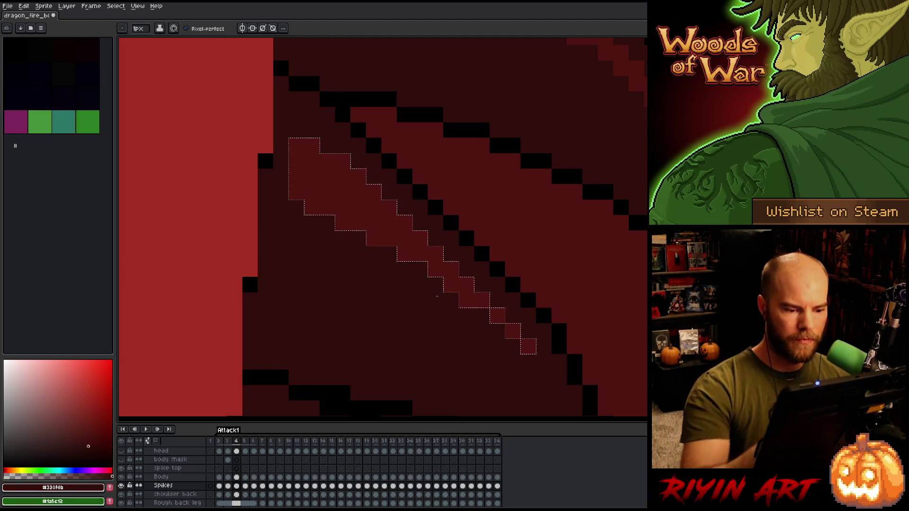
Step: On frame 3, raise the band one pixel and paint two edge pixels dark red #330f0b
key("comma")
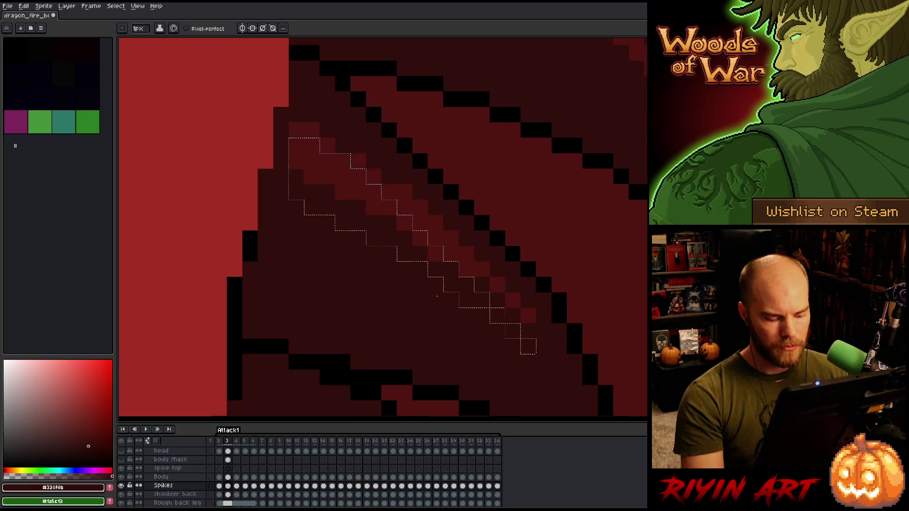
key("v")
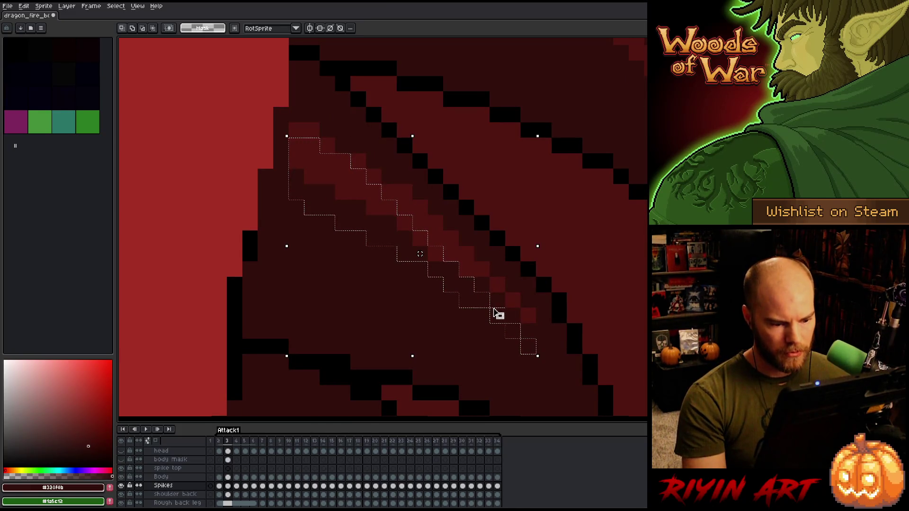
left_click_drag(495, 291, 491, 276)
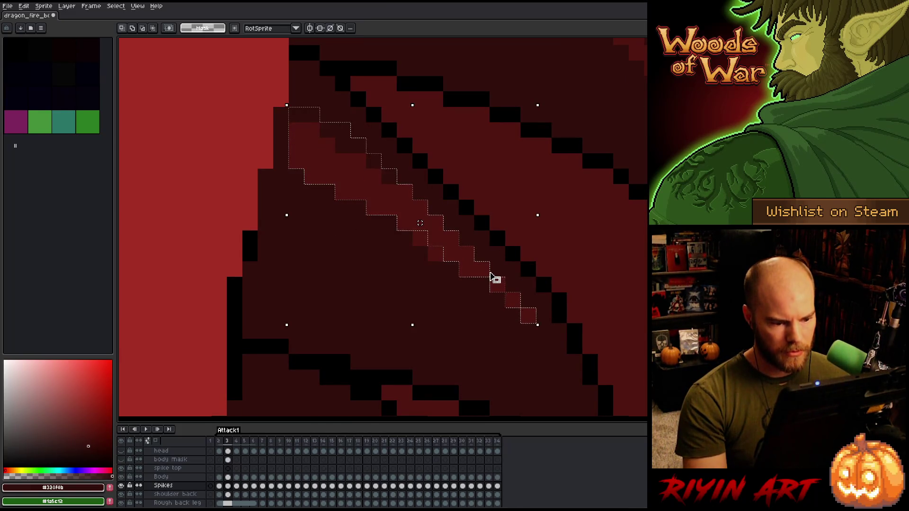
key("b")
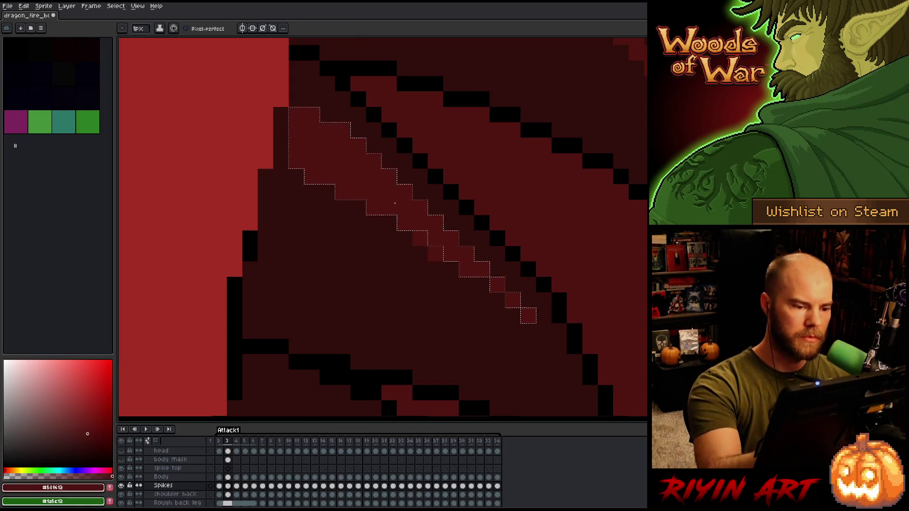
left_click(394, 203, "alt")
left_click(424, 302, "alt")
left_click_drag(420, 239, 435, 253)
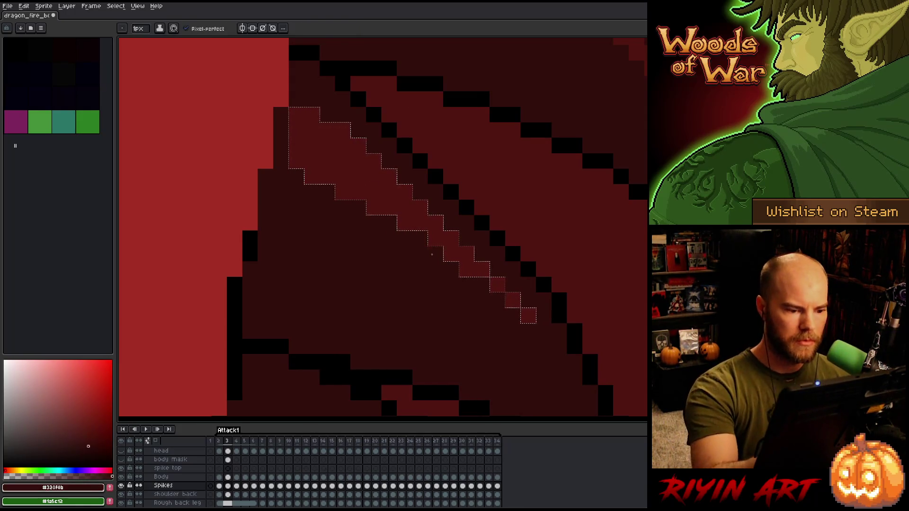
Step: On frame 2, sample the lighter #501612 and darker #330f0b reds from the canvas
key("comma")
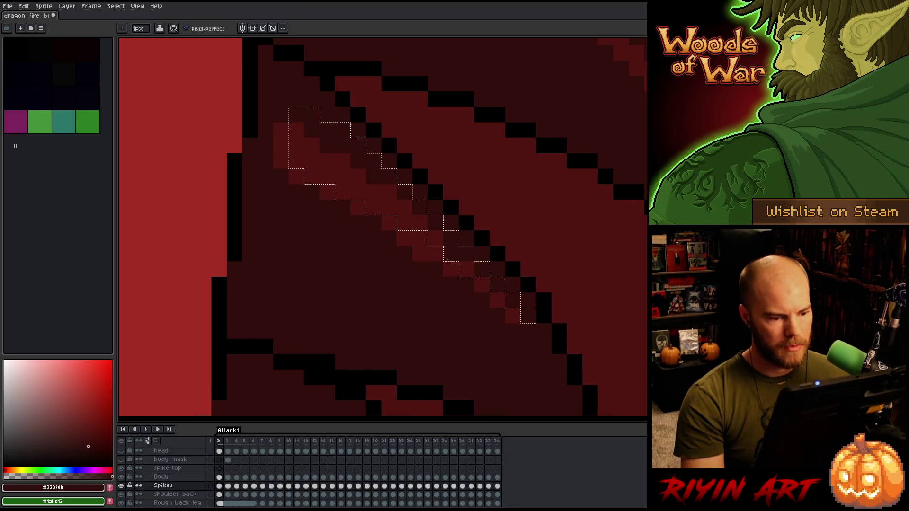
key("v")
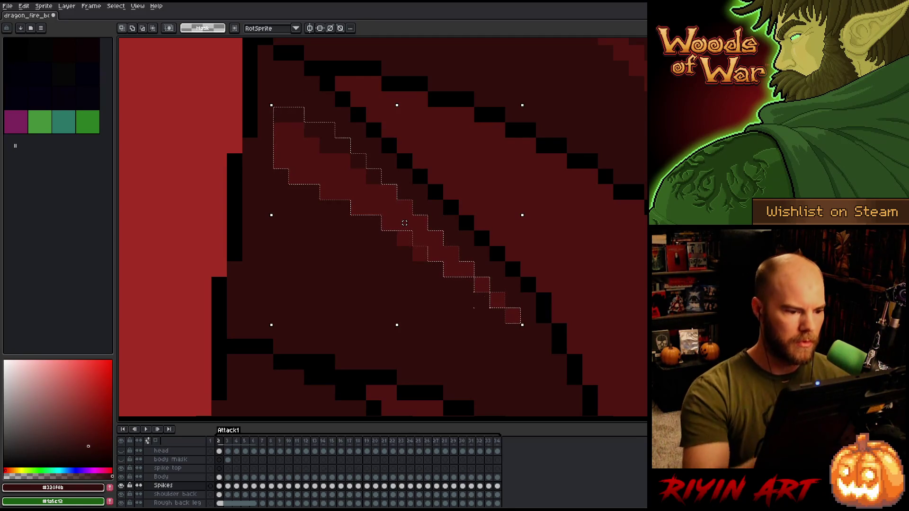
key("b")
left_click(366, 188, "alt")
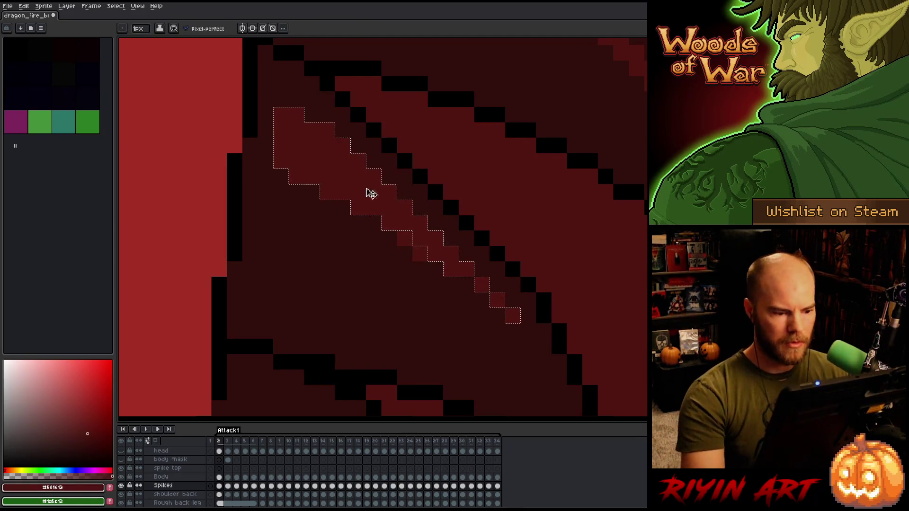
left_click(415, 247, "alt")
Step: On frame 34, move the spike band up and to the right and commit it
key("Left")
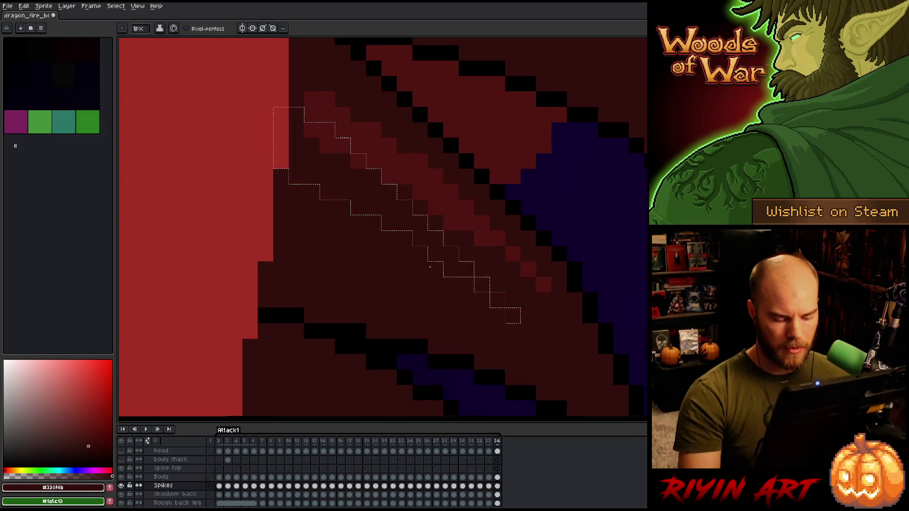
key("m")
left_click_drag(492, 259, 522, 245)
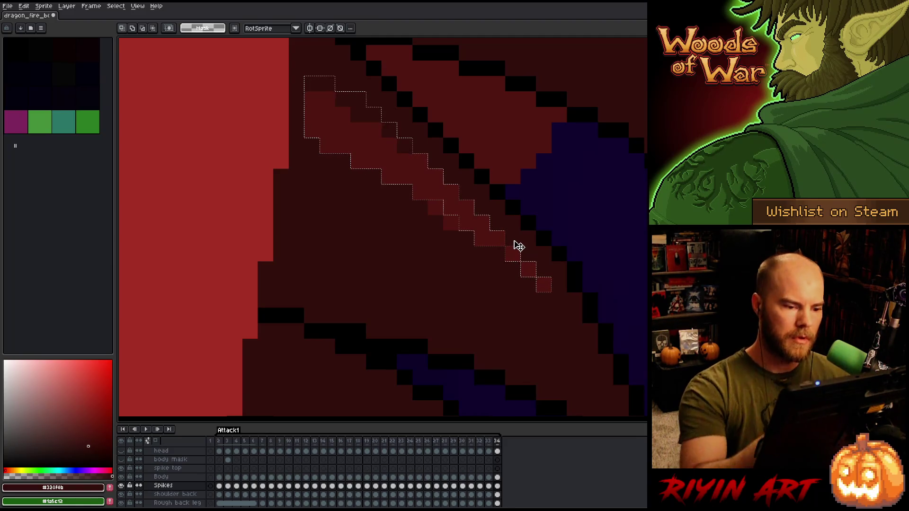
key("Right")
key("Left")
key("b")
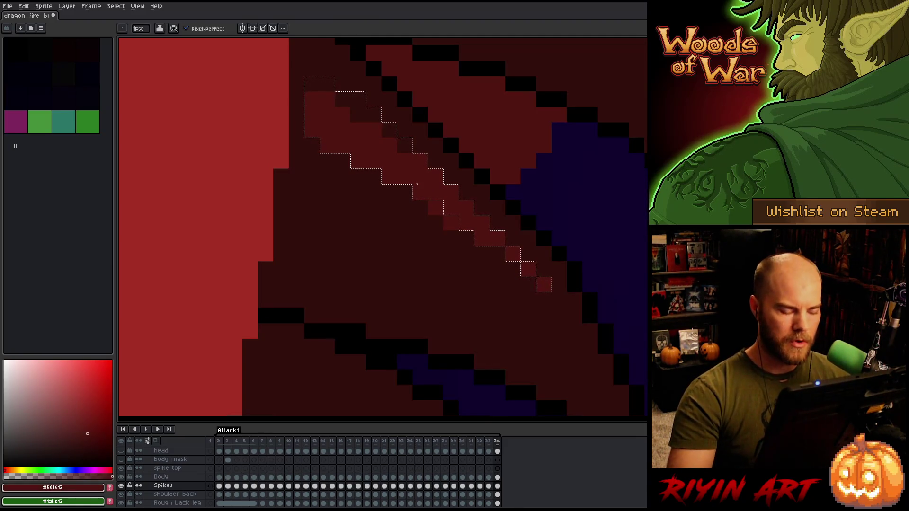
key("i")
key("b")
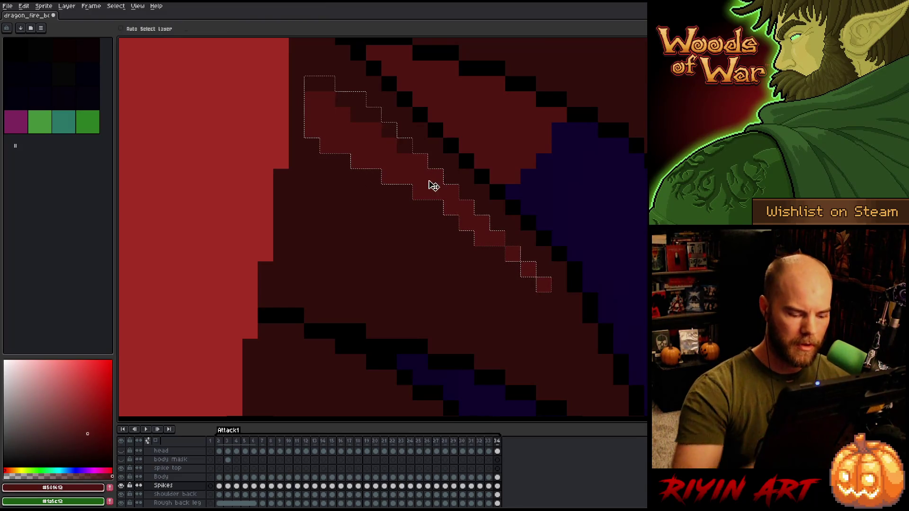
Step: On frame 33, shift the selection one pixel left and fill the band with lighter red #501612
key("Left")
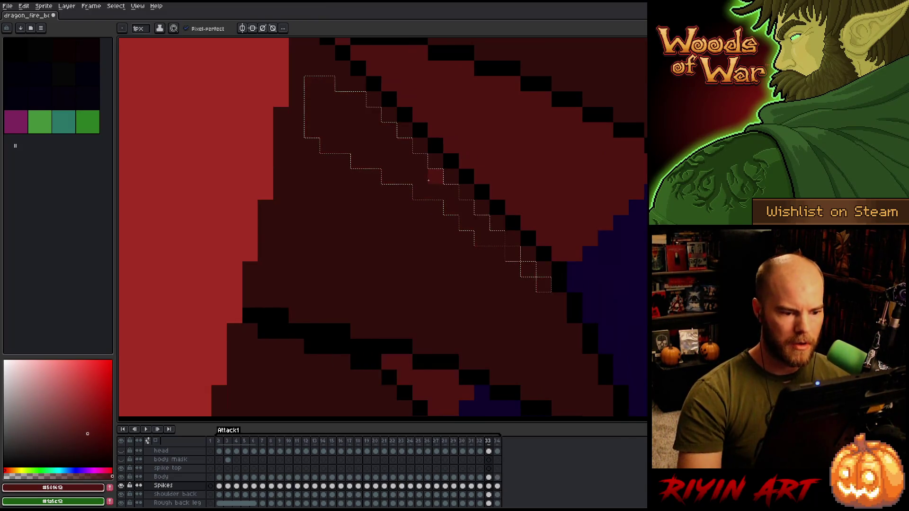
scroll(429, 180, "down", 5)
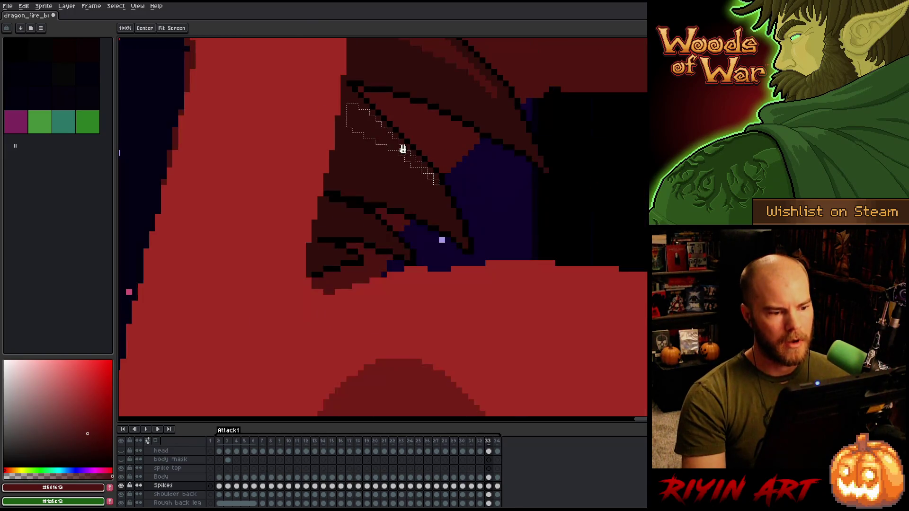
scroll(402, 131, "up", 3)
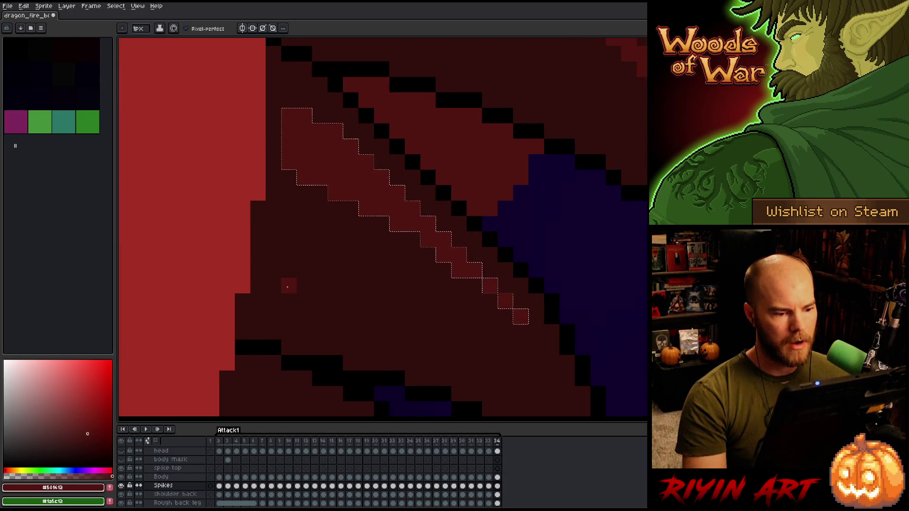
key("m")
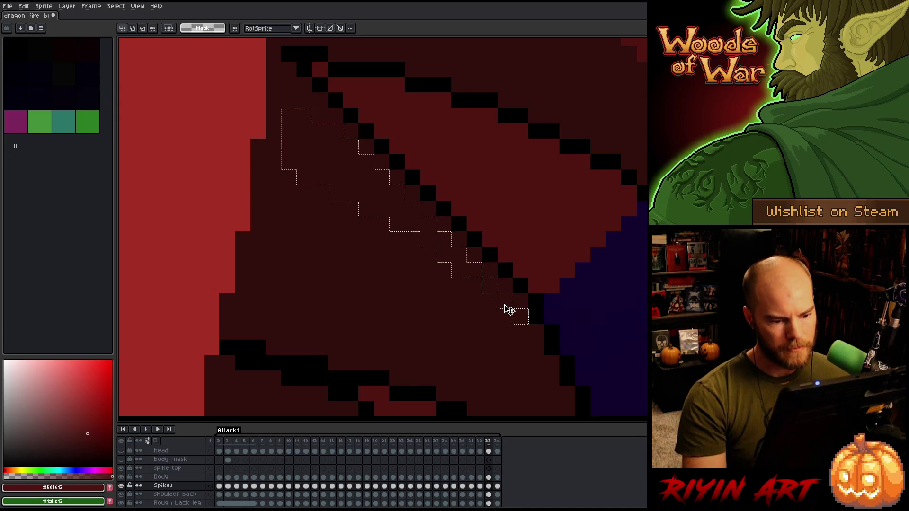
left_click_drag(515, 307, 513, 308)
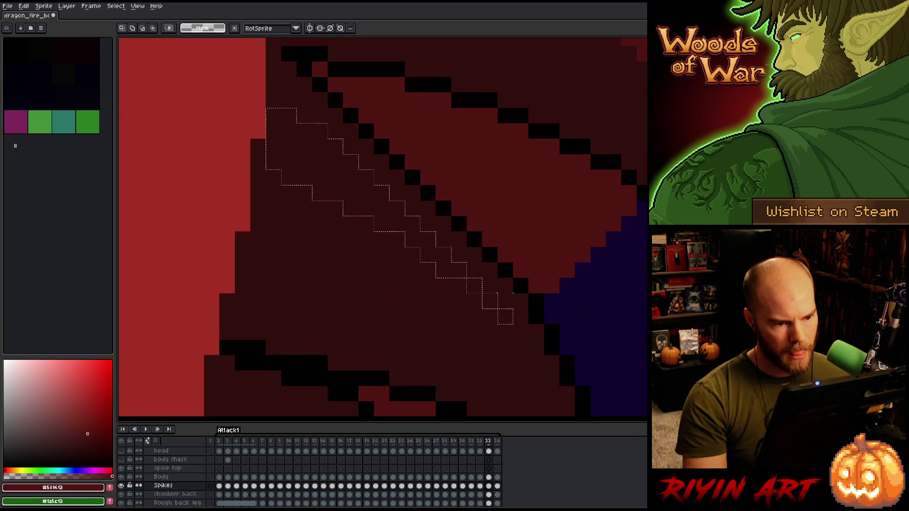
key("f")
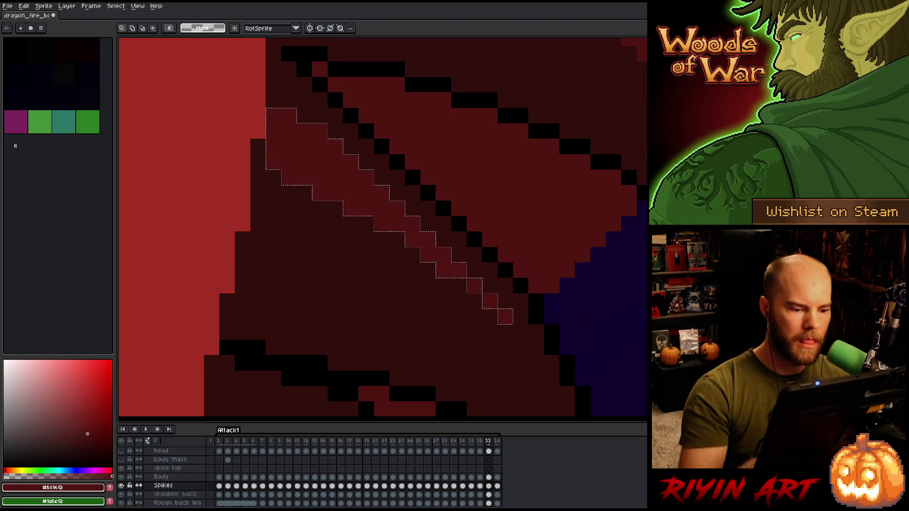
key("comma")
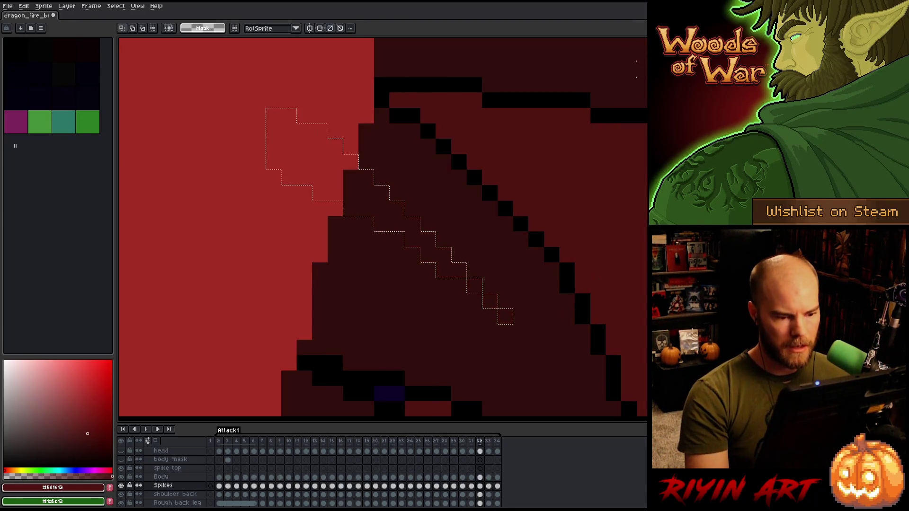
key("period")
key("comma")
key("ctrl+d")
scroll(421, 271, "down", 4)
scroll(421, 271, "up", 1)
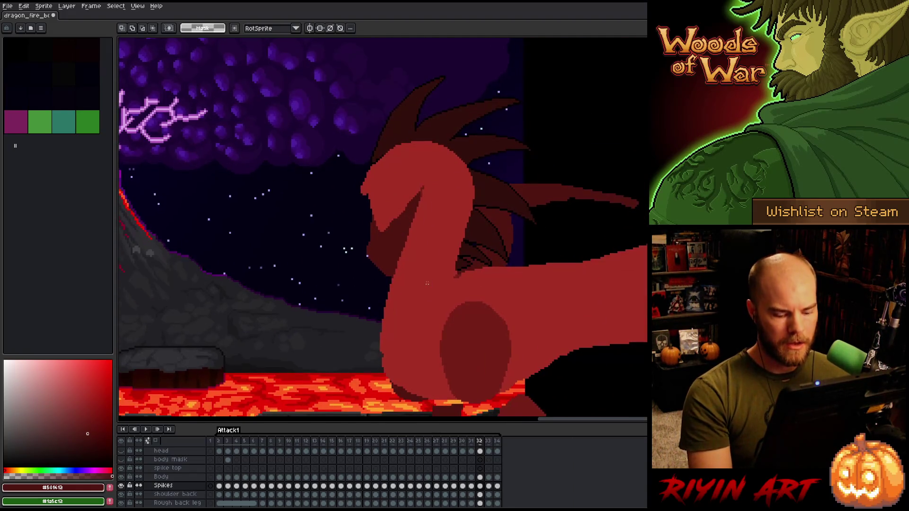
Step: Flip through frames 32–34 to check the neck spike's motion
key("period")
key("comma")
key("period")
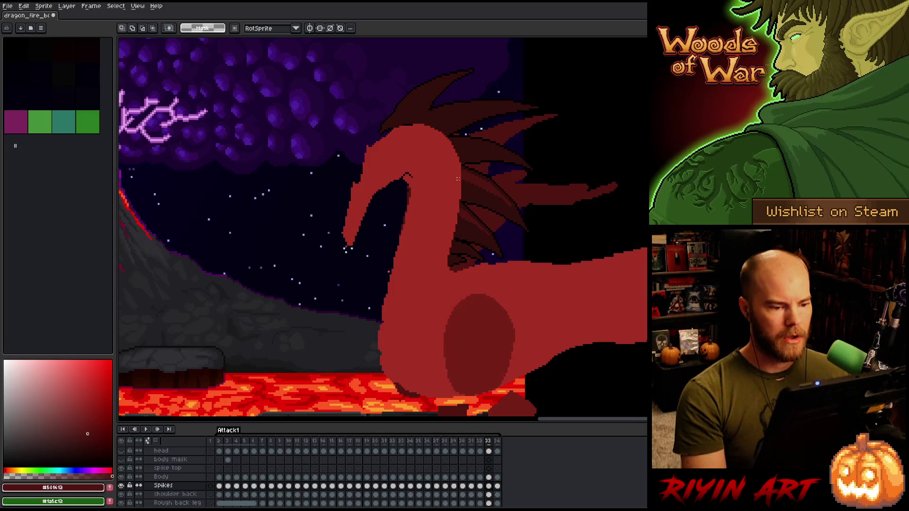
key("period")
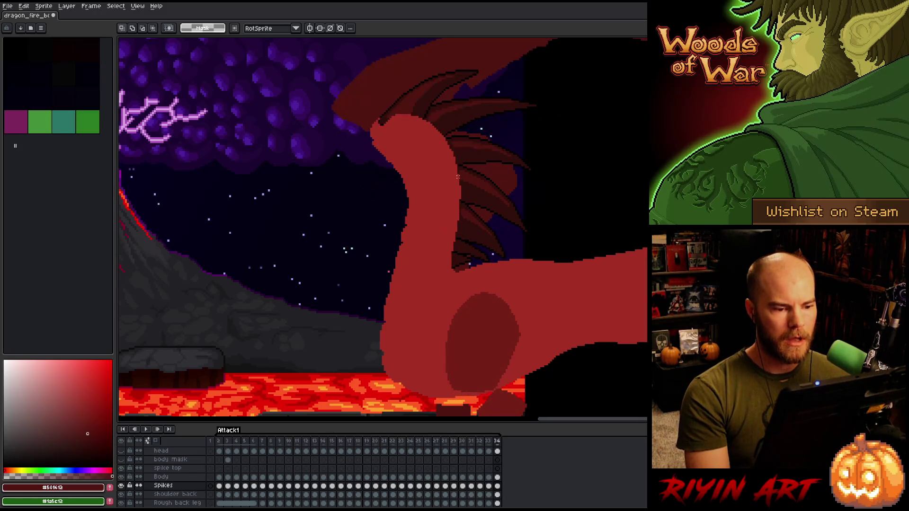
scroll(456, 177, "up", 4)
key("period")
key("period")
key("comma")
key("period")
key("comma")
key("comma")
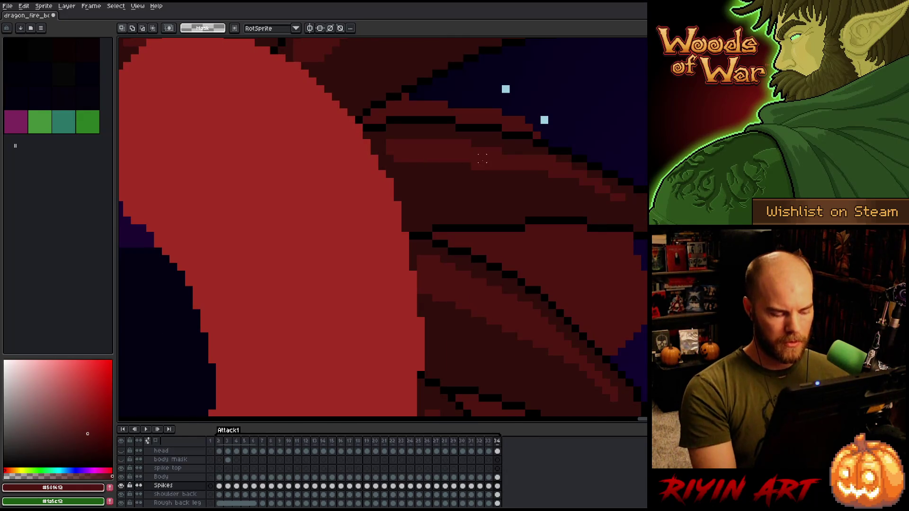
Step: Magic Wand-select the spike's lighter shading band and compare it across frames 32–34
key("w")
left_click(490, 165)
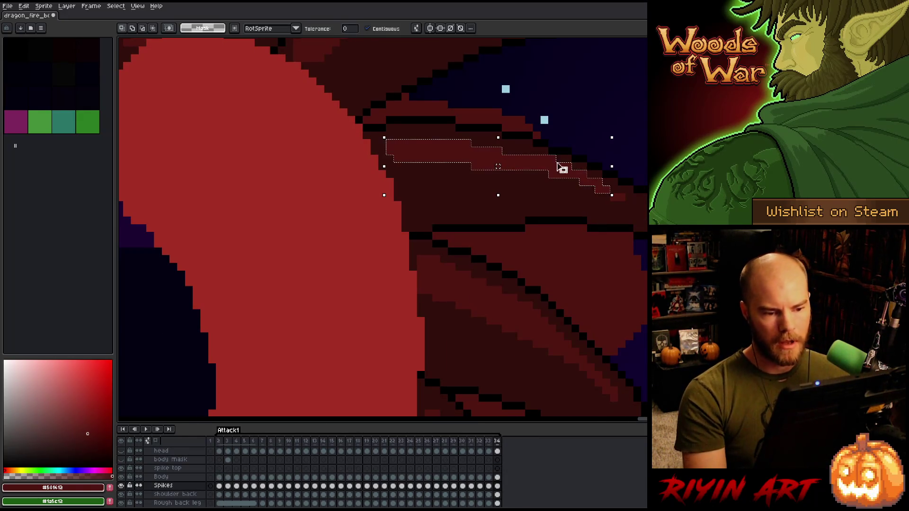
scroll(610, 194, "up", 2)
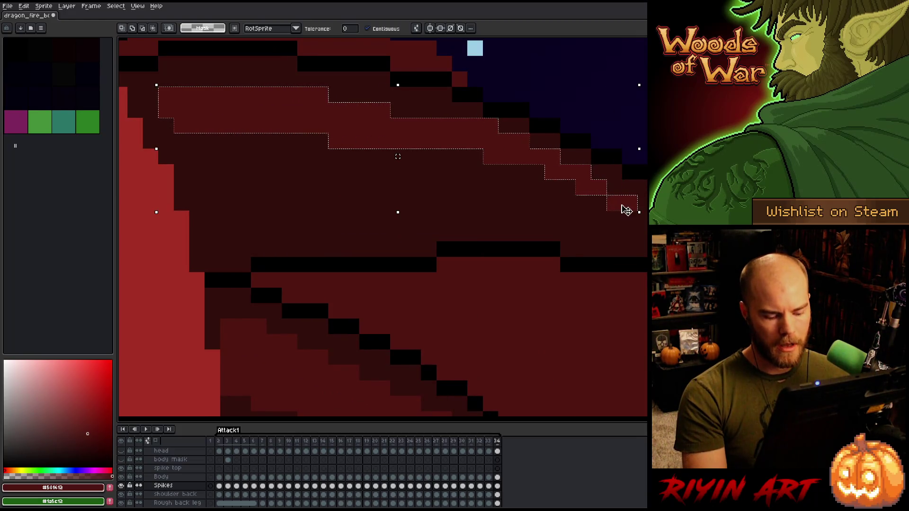
key("comma")
left_click_drag(594, 193, 569, 273)
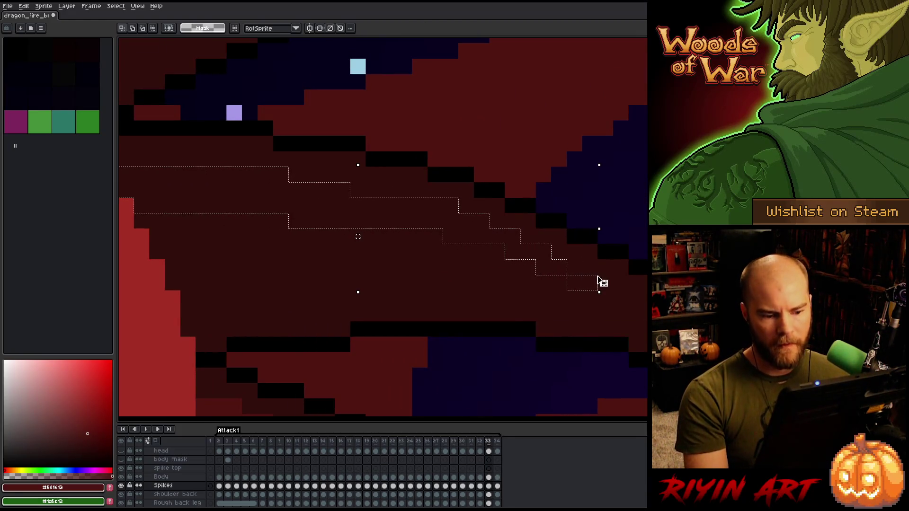
scroll(468, 248, "down", 1)
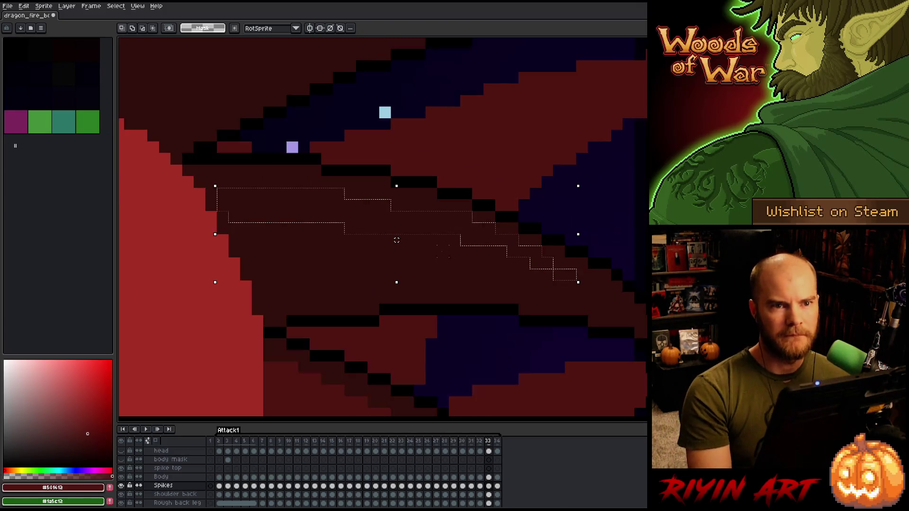
scroll(390, 210, "up", 1)
key("comma")
scroll(386, 207, "down", 2)
scroll(385, 207, "up", 1)
key("period")
key("period")
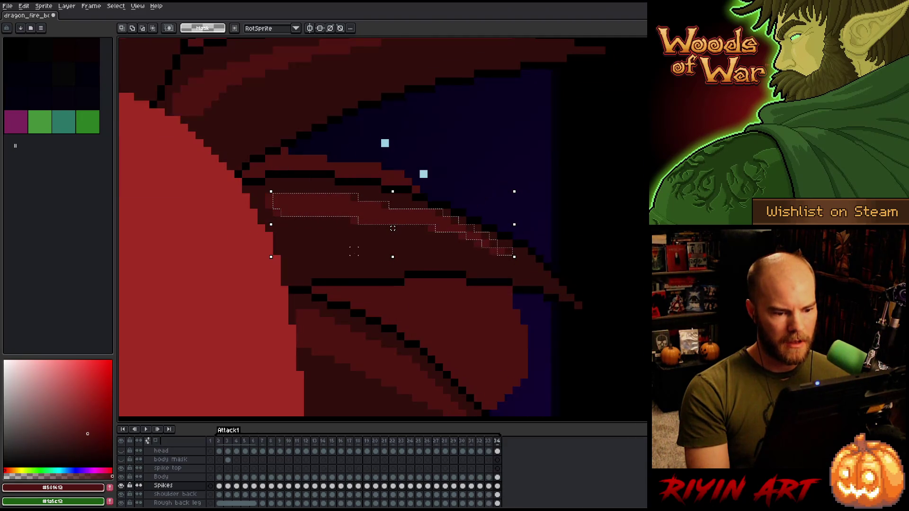
scroll(392, 228, "down", 3)
key("period")
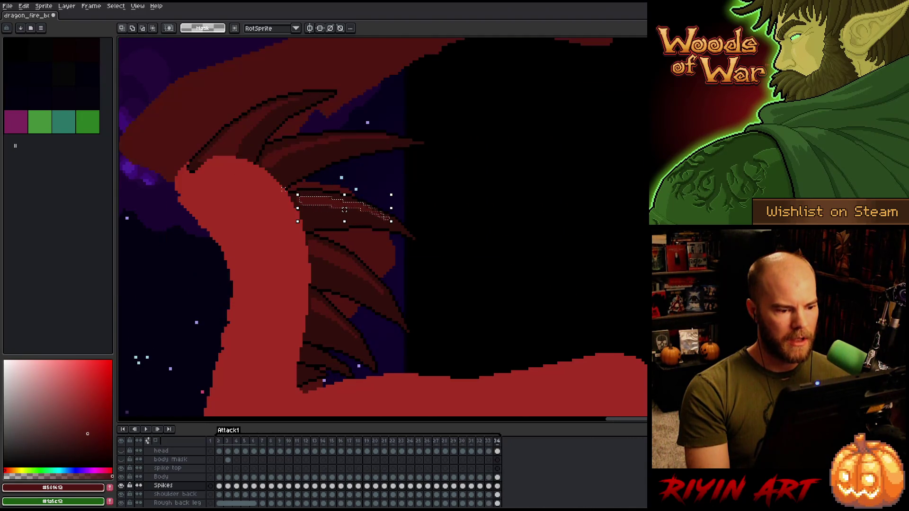
key("period")
scroll(344, 209, "up", 3)
scroll(344, 209, "up", 3)
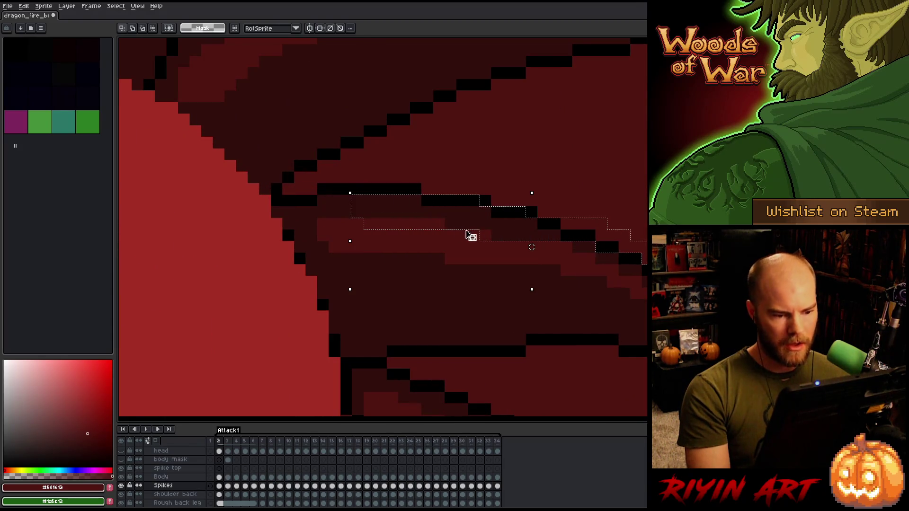
Step: Nudge the shading band one pixel left and one down, then preview the animation
key("Left")
key("Down")
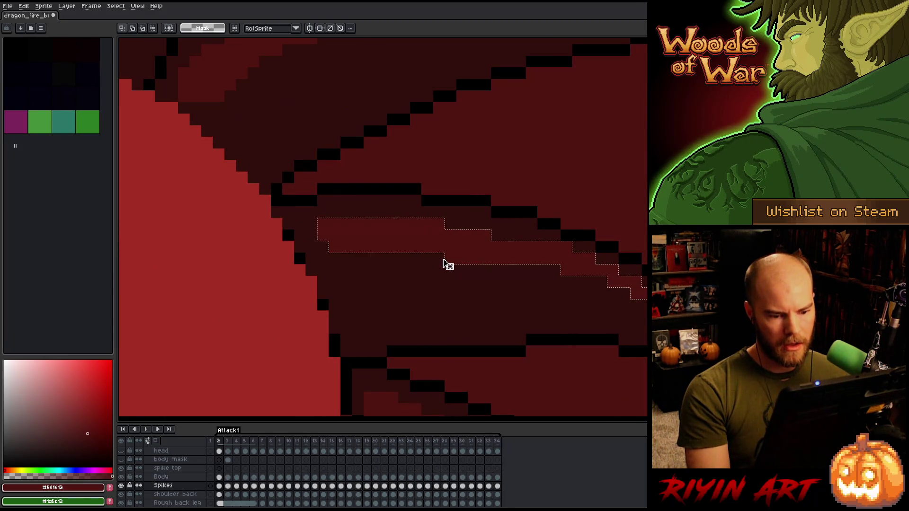
key("comma")
key("comma")
key("comma")
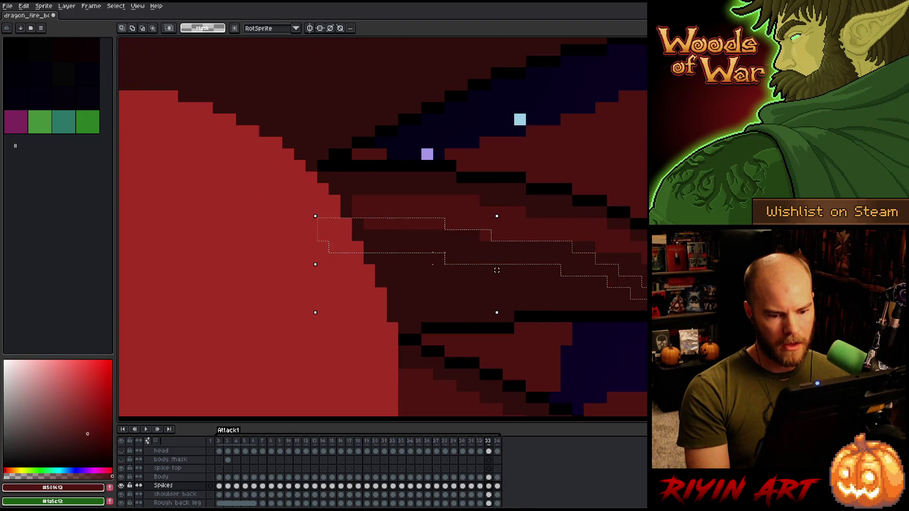
key("comma")
key("Return")
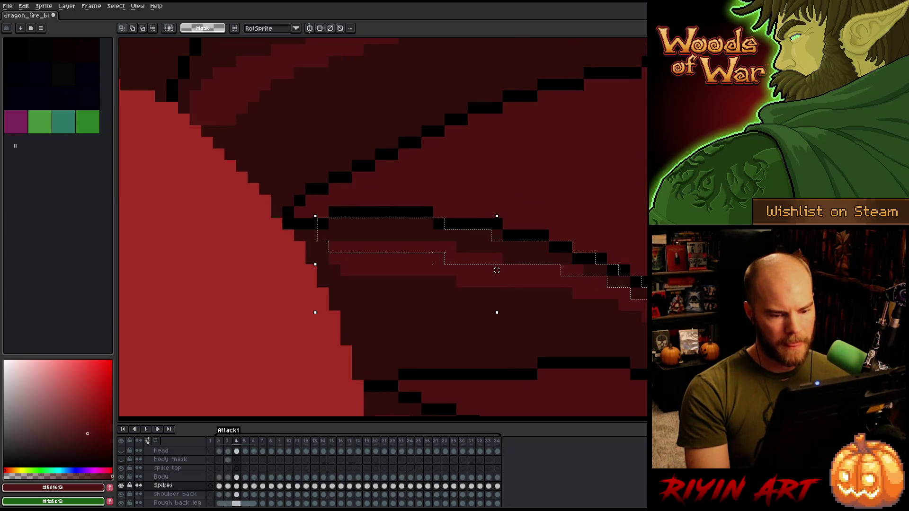
Step: Compare the outlines on frames 5 and 6, ending on frame 6
key("comma")
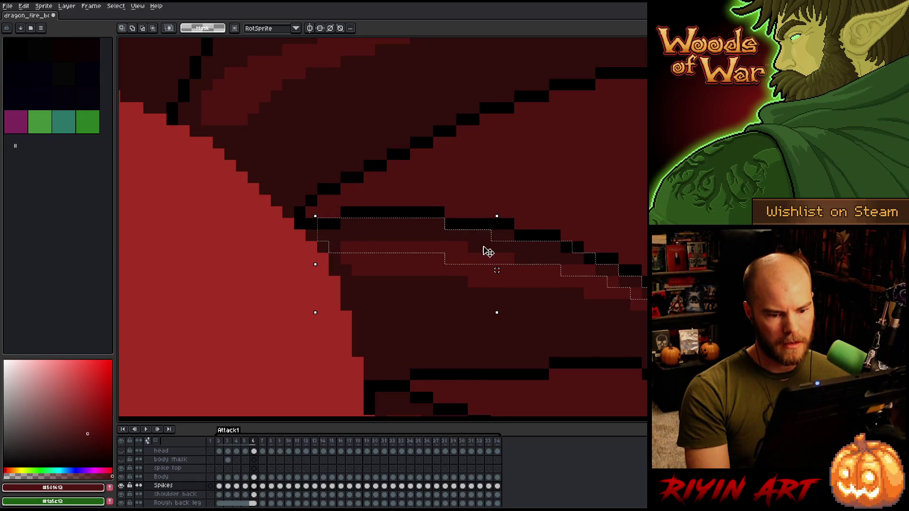
scroll(568, 284, "up", 1)
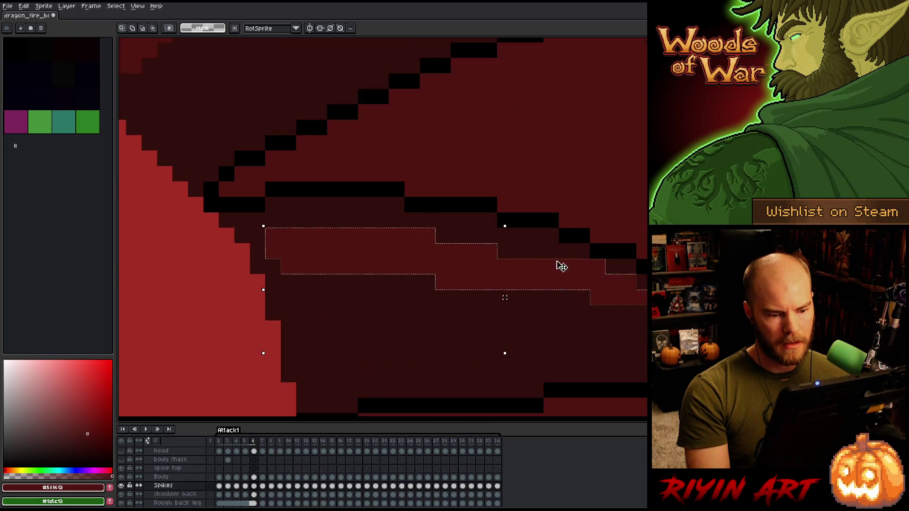
scroll(560, 265, "down", 4)
scroll(560, 266, "up", 3)
scroll(507, 176, "down", 1)
scroll(538, 244, "down", 1)
scroll(538, 244, "up", 1)
scroll(539, 245, "down", 1)
scroll(539, 244, "up", 1)
key("comma")
key("period")
key("comma")
key("period")
key("comma")
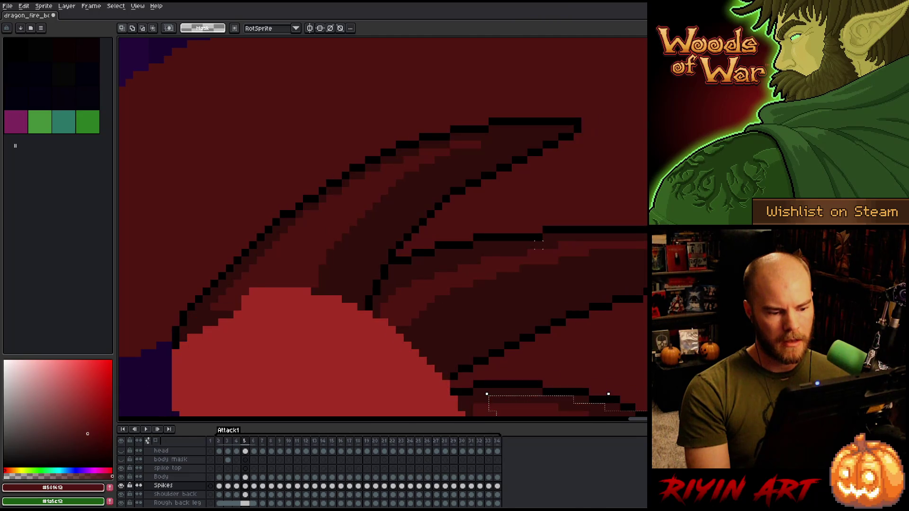
key("period")
key("comma")
key("period")
key("comma")
key("period")
key("comma")
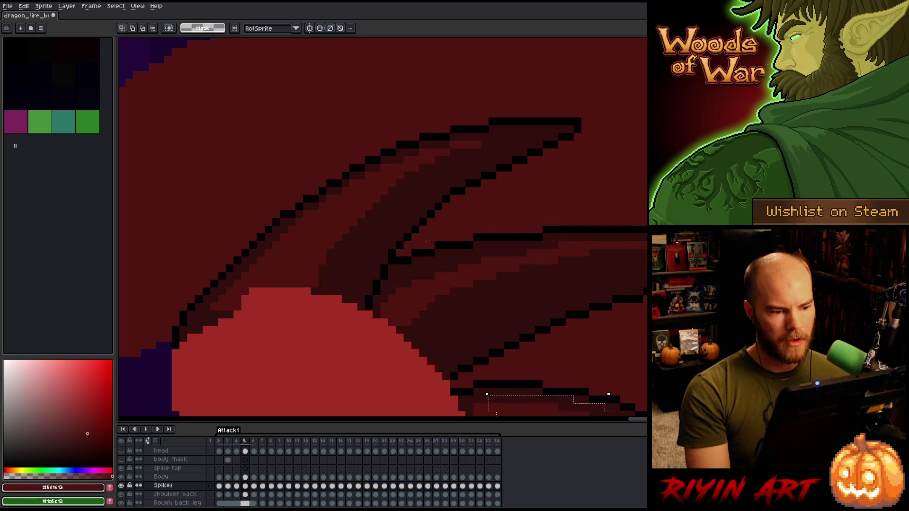
key("period")
key("comma")
key("period")
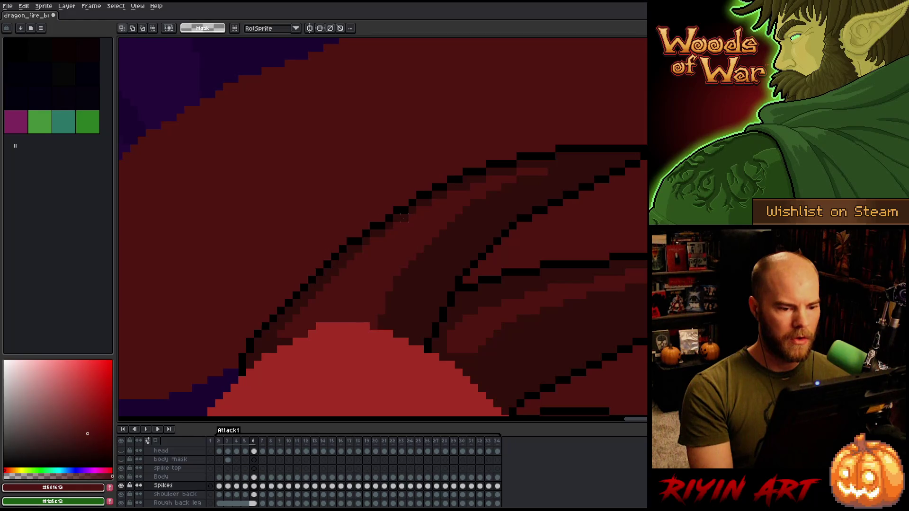
scroll(404, 218, "up", 2)
key("b")
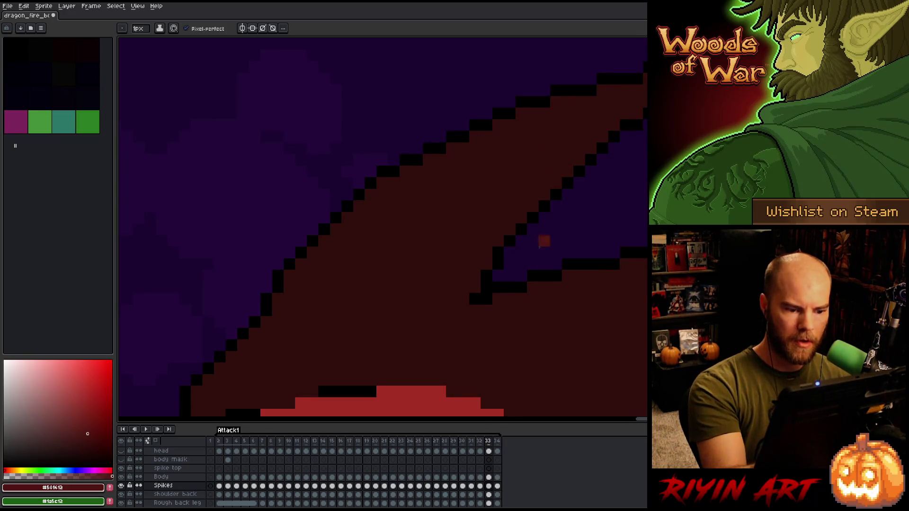
Step: Magic Wand-select the shading bands on the upper and lower spikes of the next frame
key("Right")
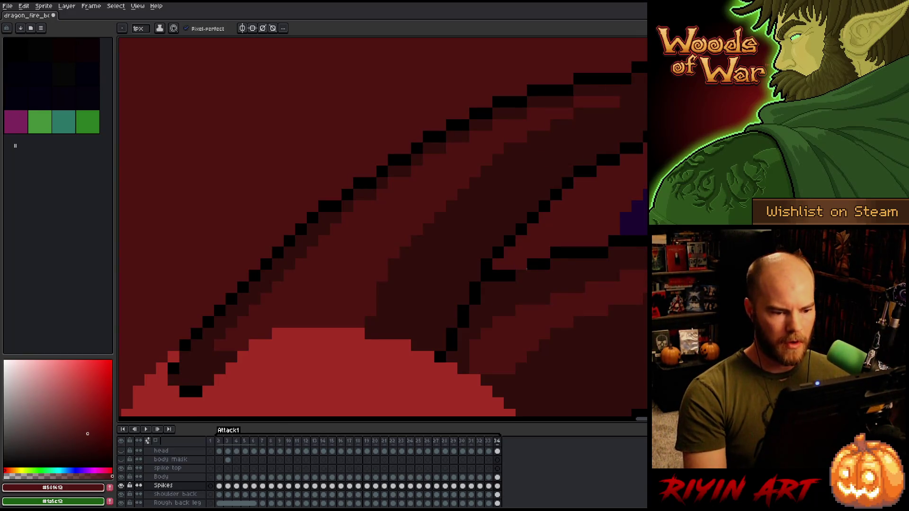
key("w")
left_click(393, 230)
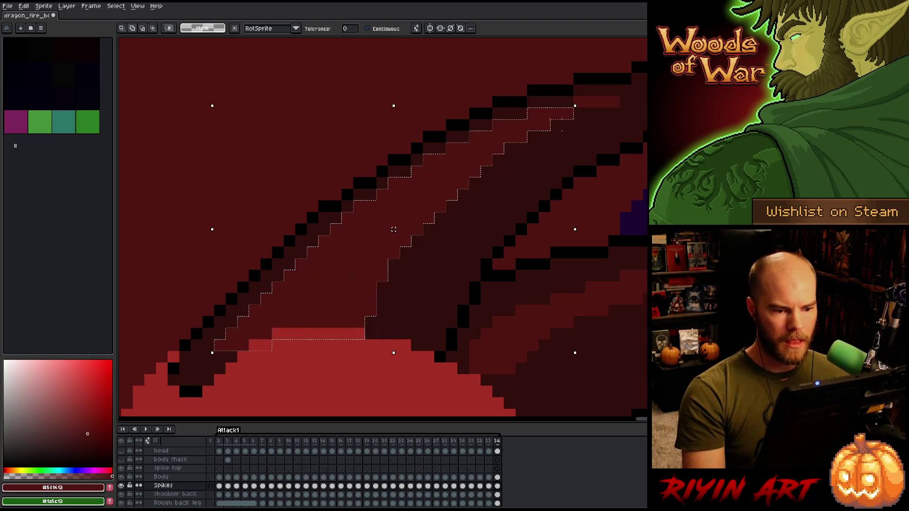
left_click(521, 331, "shift")
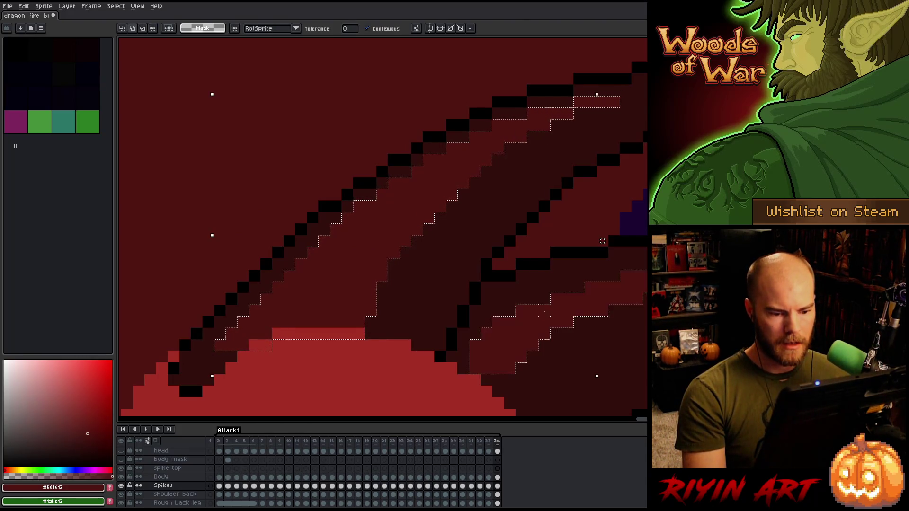
left_click_drag(521, 331, 505, 331)
scroll(548, 270, "down", 1)
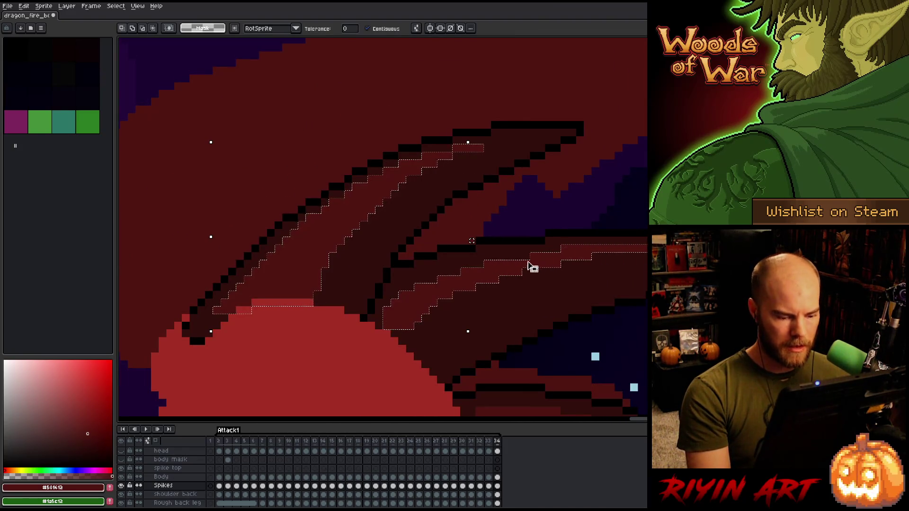
Step: Return to frame 33 and shift the rectangular selection outline two pixels right
key("comma")
key("period")
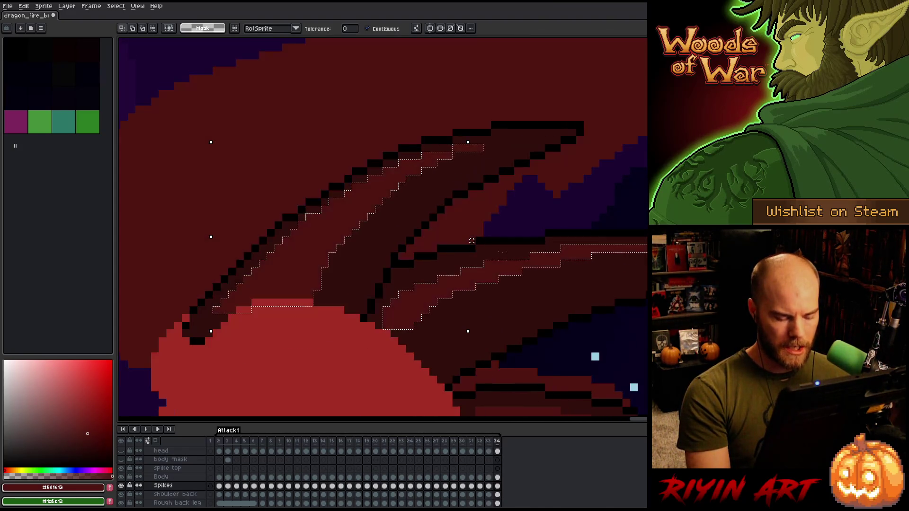
key("comma")
key("m")
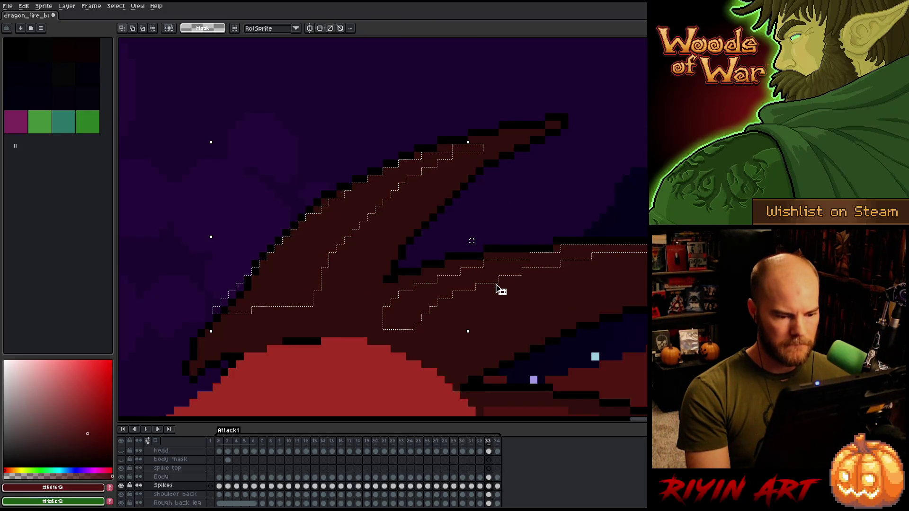
left_click_drag(497, 290, 510, 295)
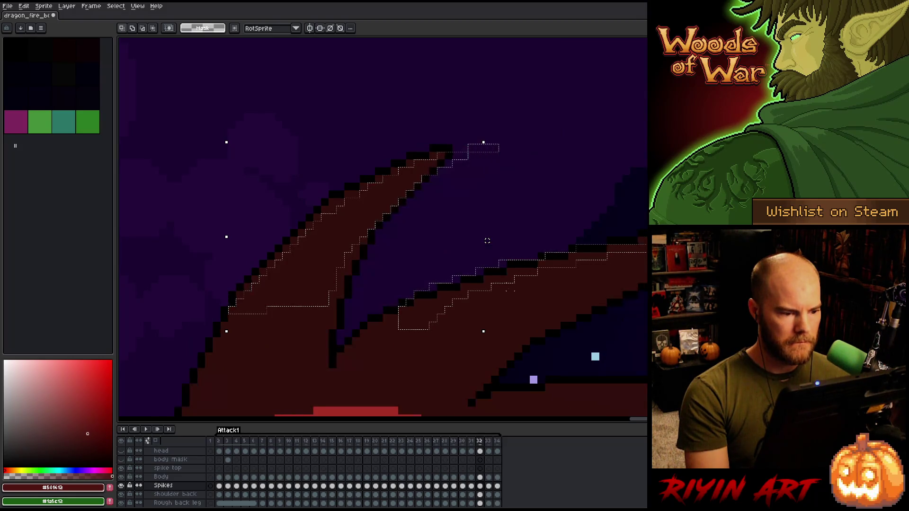
Step: Flip repeatedly between frames 33 and 34 to compare the spike shapes
key("period")
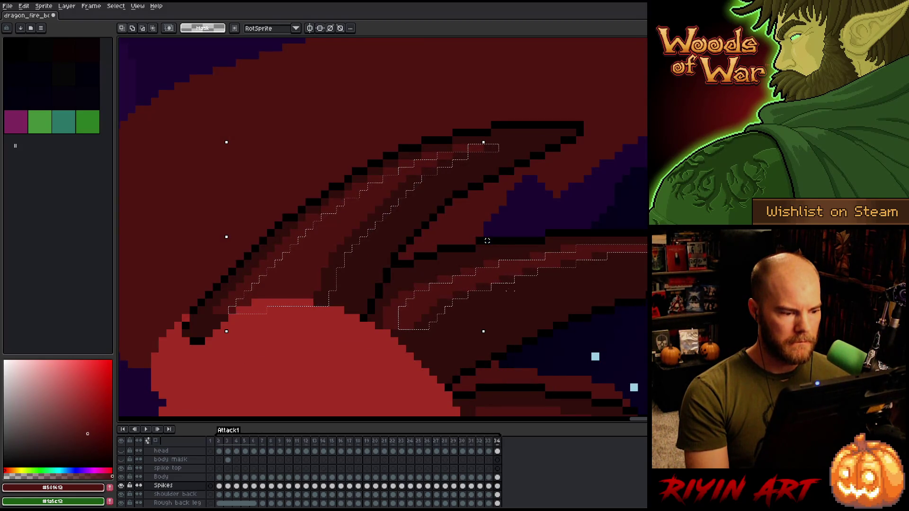
key("comma")
key("period")
key("comma")
key("period")
key("comma")
key("period")
key("comma")
key("period")
key("comma")
key("period")
key("comma")
key("period")
key("comma")
key("period")
key("comma")
key("period")
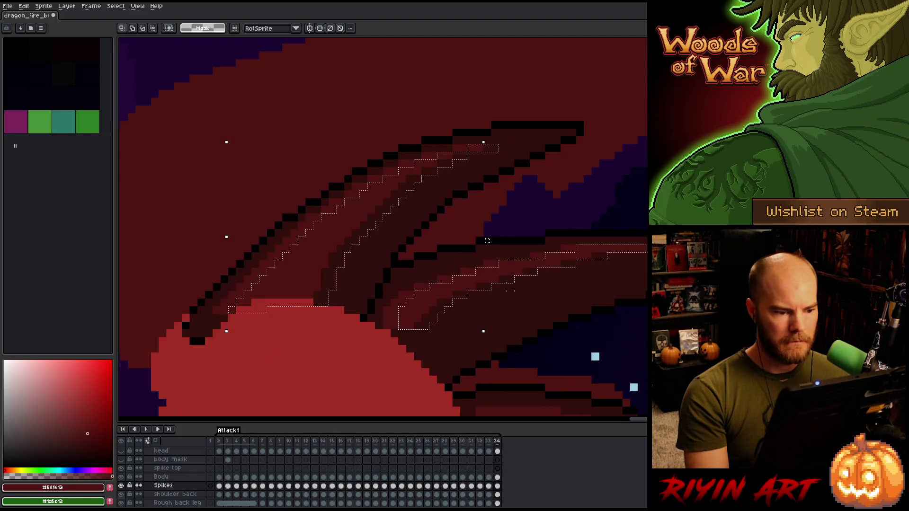
key("comma")
key("period")
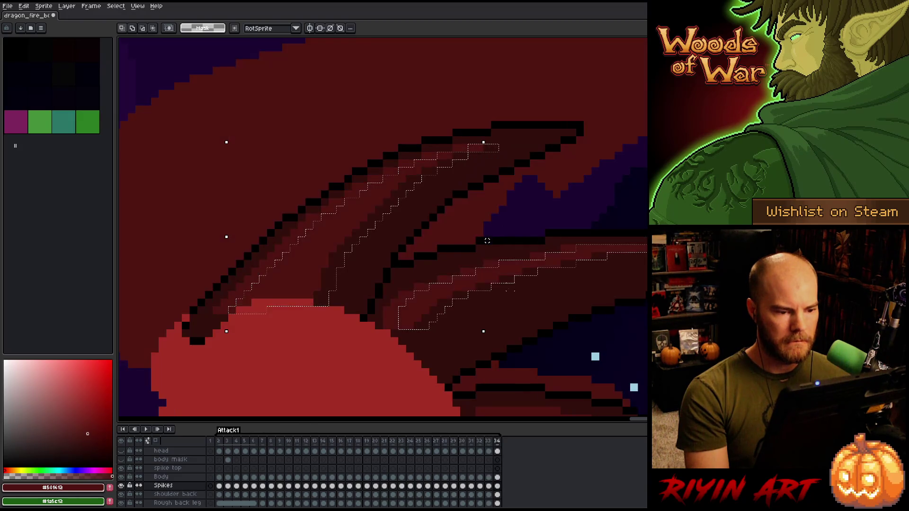
key("comma")
key("period")
key("comma")
key("period")
key("i")
key("b")
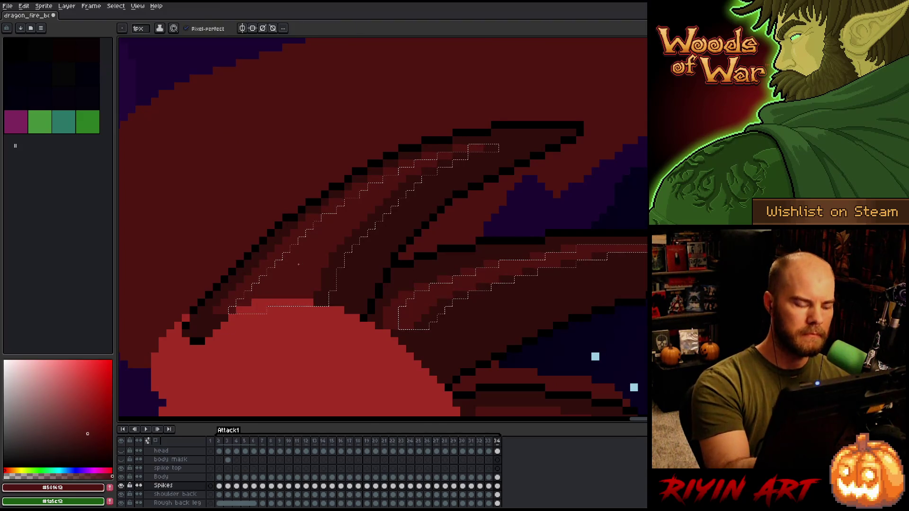
Step: Compare frames 33 and 34 once more, then clear the selection on frame 33
key("comma")
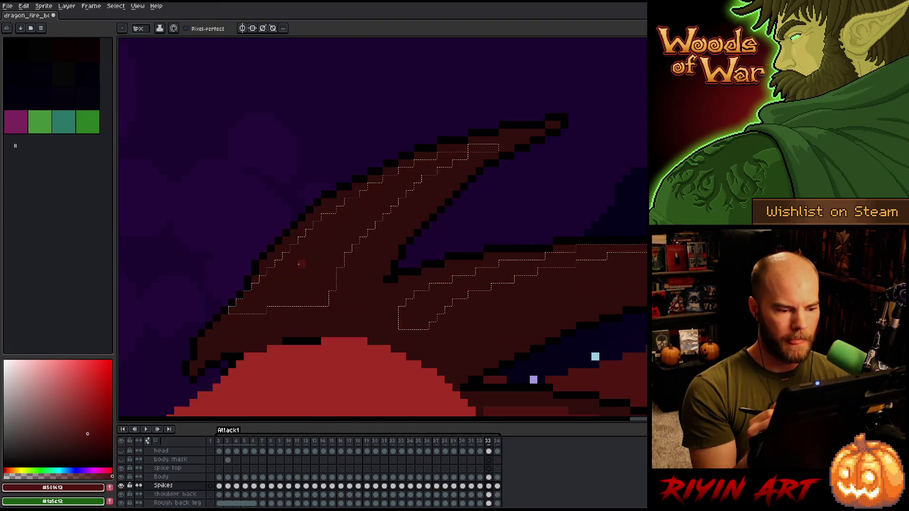
key("period")
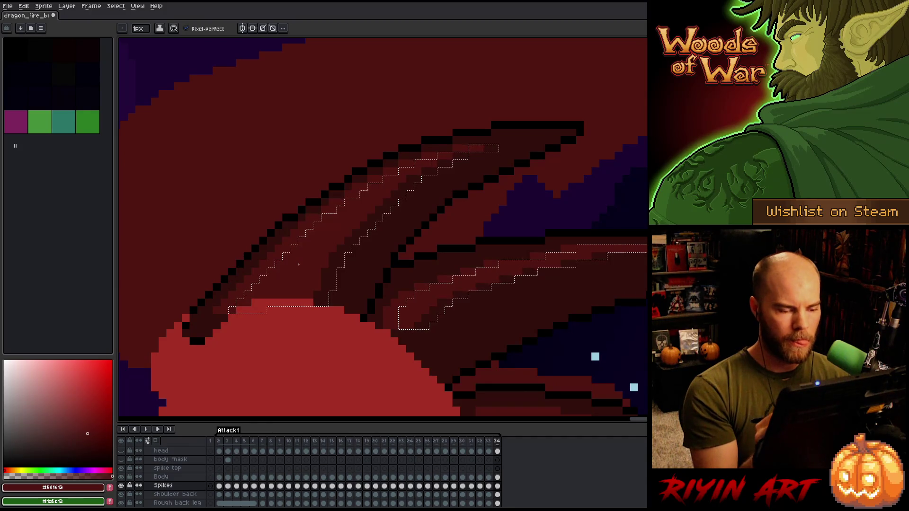
key("comma")
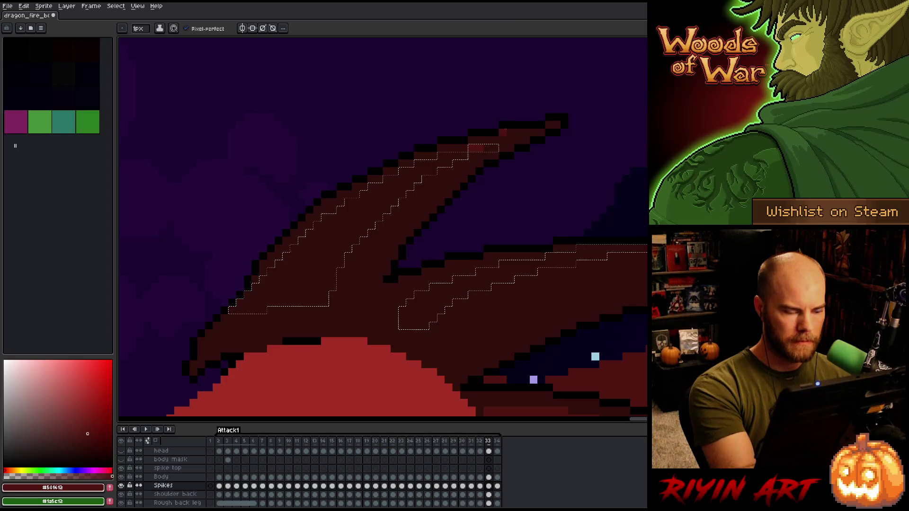
key("period")
key("comma")
key("period")
key("comma")
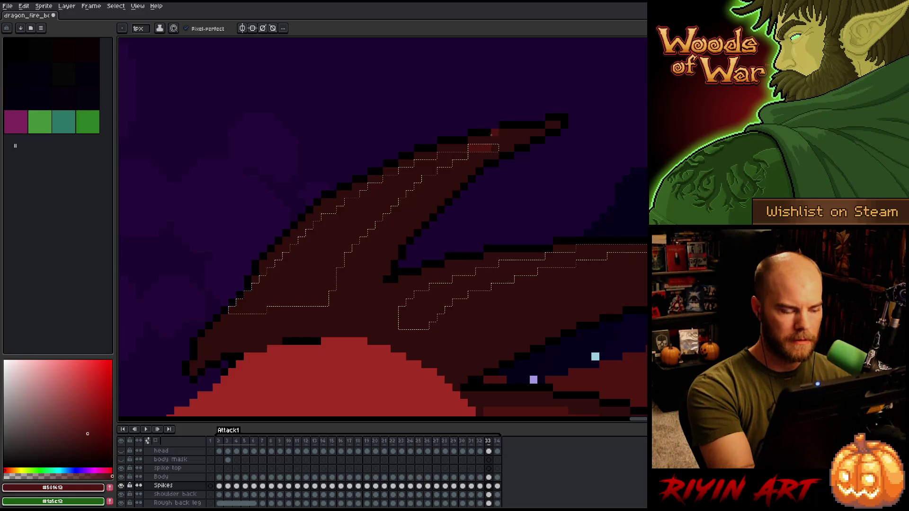
key("comma")
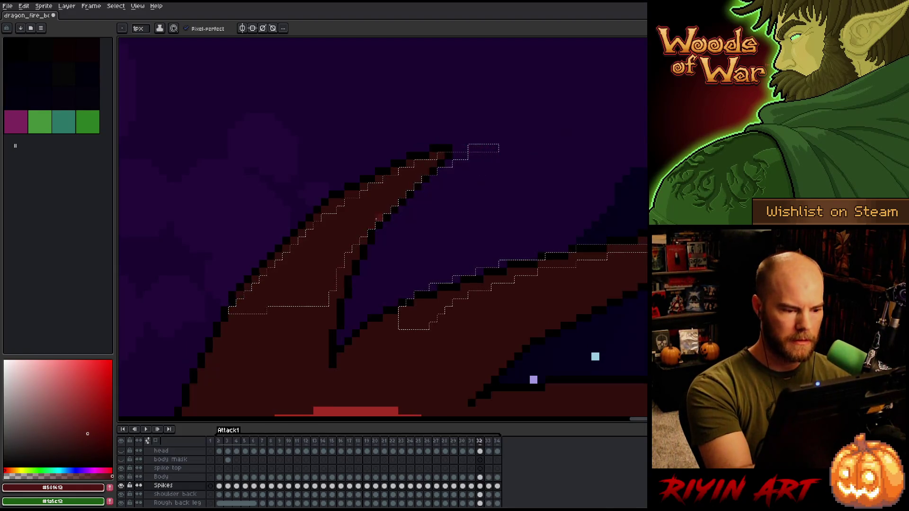
key("period")
key("period")
key("comma")
key("period")
key("comma")
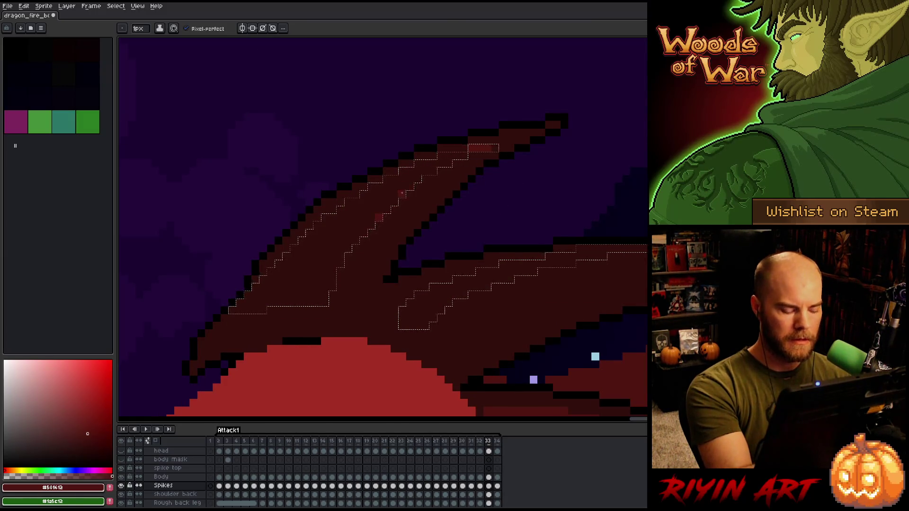
key("ctrl+d")
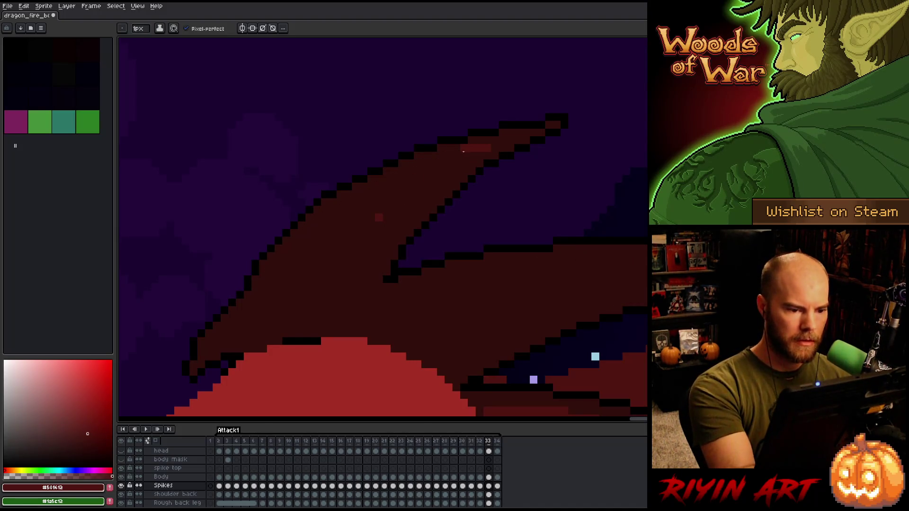
Step: Paint lighter red highlight lines along the spike and fill its interior with lighter red
mouse_move(454, 156)
left_mouse_down()
mouse_move(414, 180)
mouse_move(330, 269)
mouse_move(301, 318)
left_mouse_up()
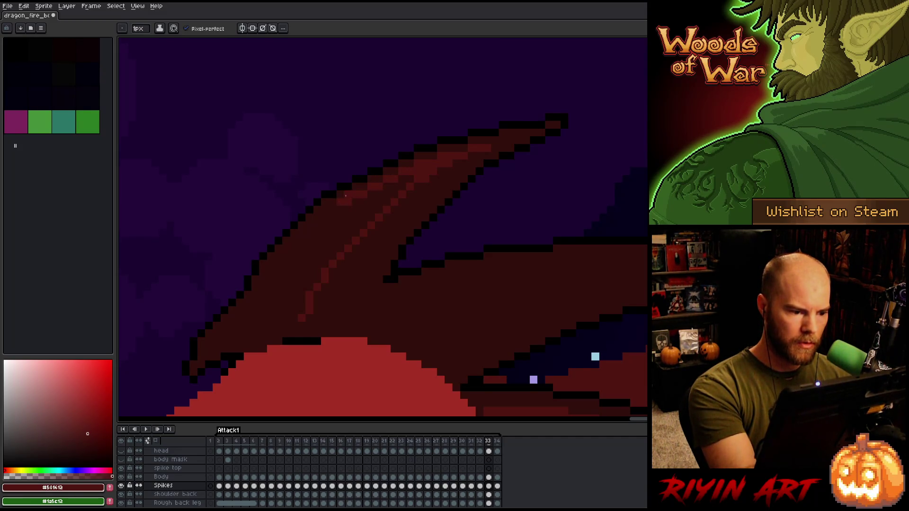
mouse_move(339, 207)
left_mouse_down()
mouse_move(222, 341)
mouse_move(293, 326)
left_mouse_up()
key("g")
left_click(277, 303)
key("b")
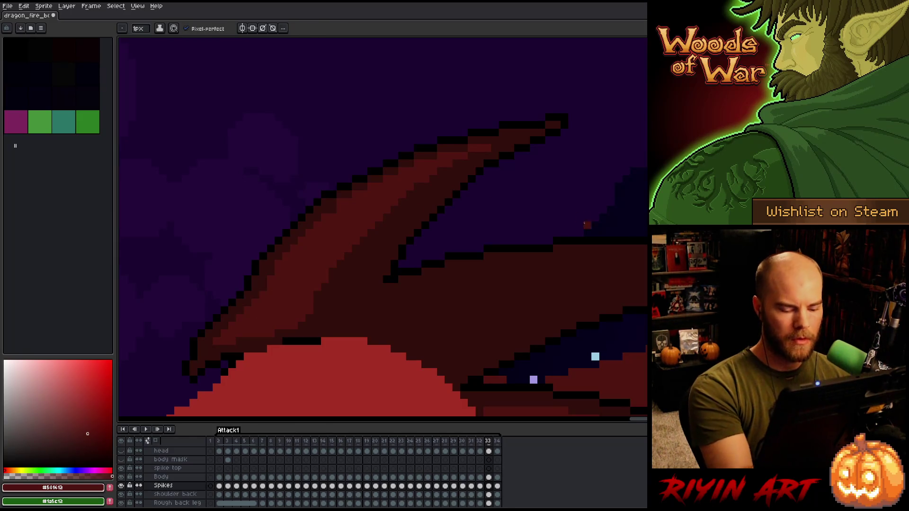
key("Right")
key("Left")
key("Right")
key("Left")
key("Right")
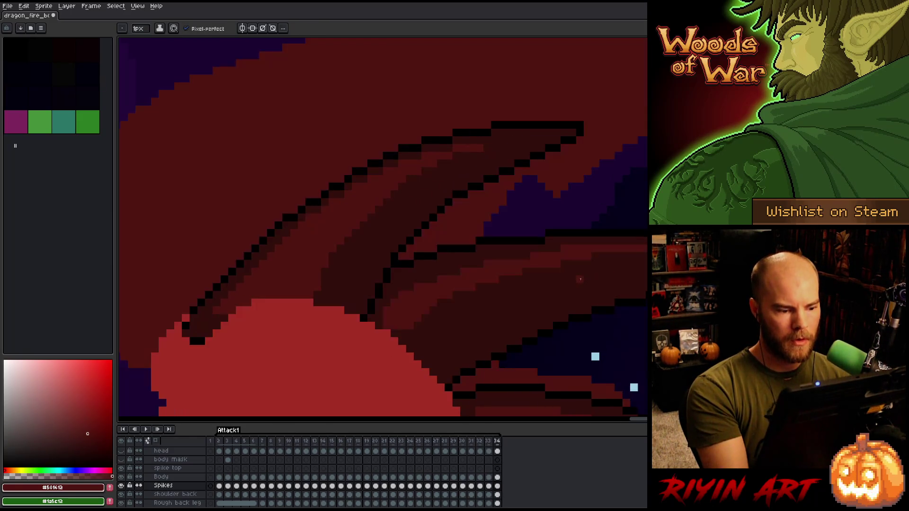
key("Left")
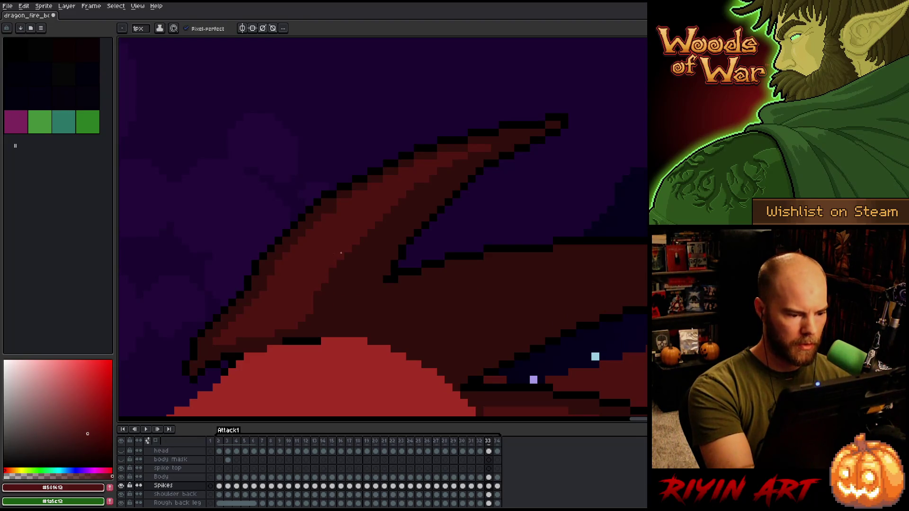
Step: Repaint pixels along the spike's lower edge and compare against frame 34
left_click_drag(283, 330, 268, 340)
key("Left")
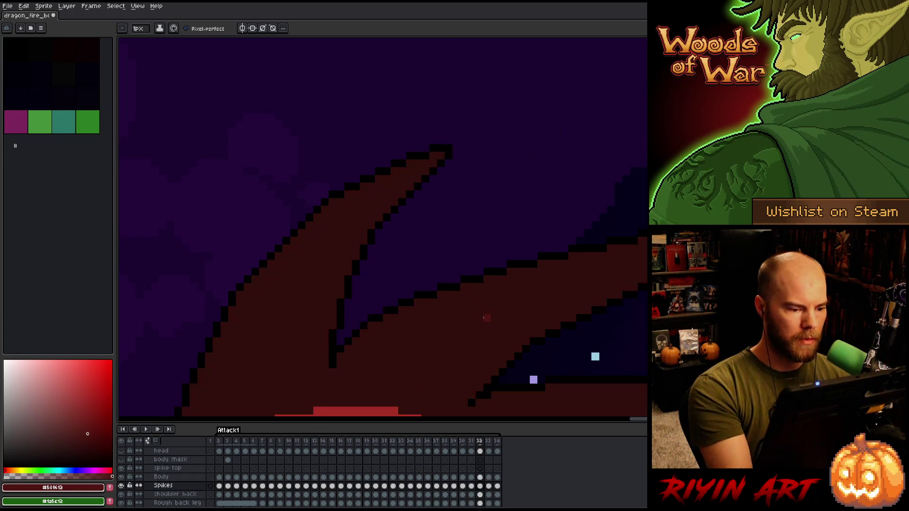
key("Right")
key("Right")
key("Left")
key("Right")
key("Left")
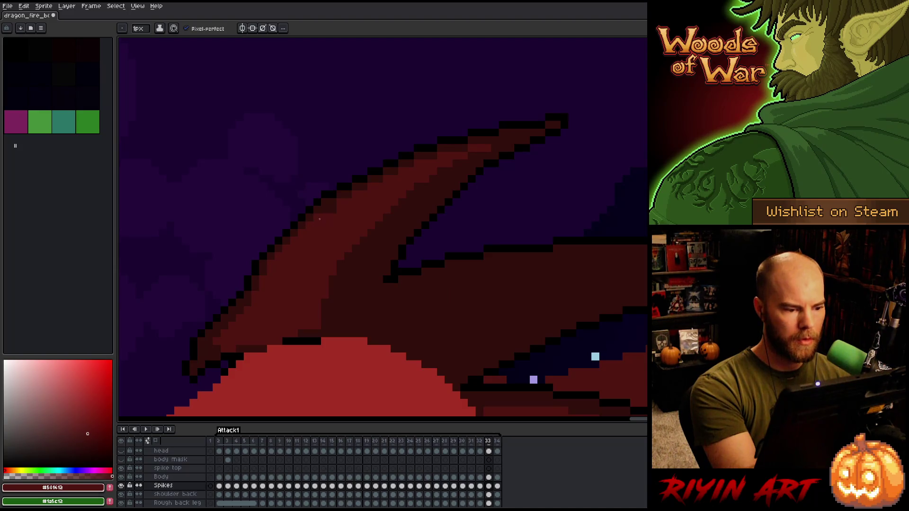
key("Right")
key("Left")
key("Right")
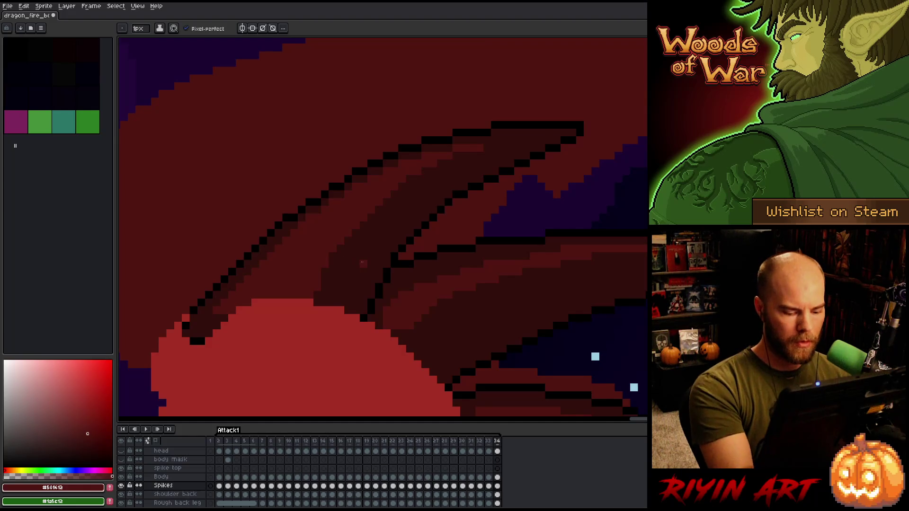
key("Left")
Step: Sample the dark red and darken the spike's upper-left edge, checking against frame 34
left_click(311, 241, "alt")
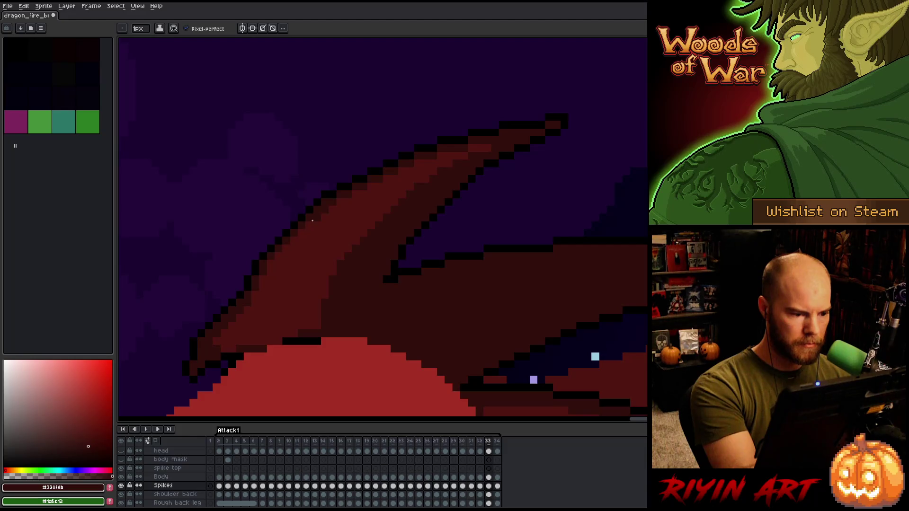
left_click_drag(307, 225, 276, 254)
left_click_drag(297, 221, 260, 287)
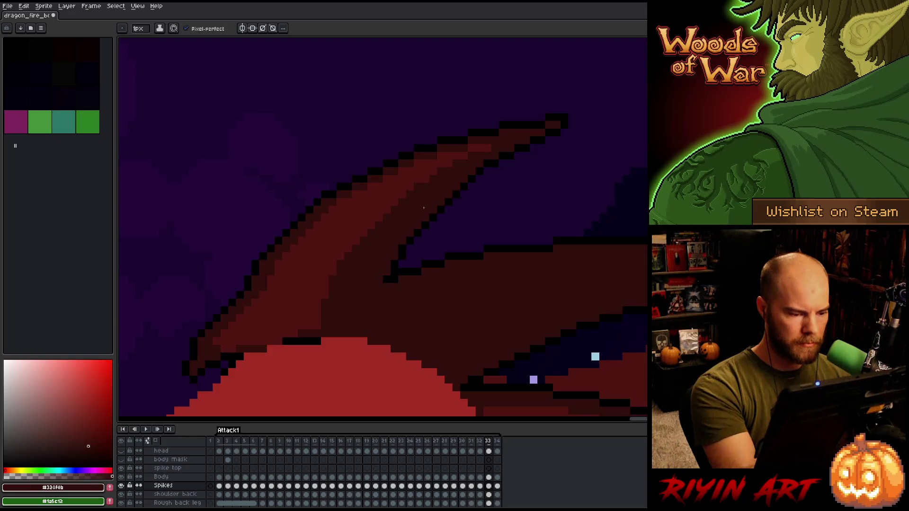
key("period")
key("comma")
key("period")
key("comma")
key("period")
key("comma")
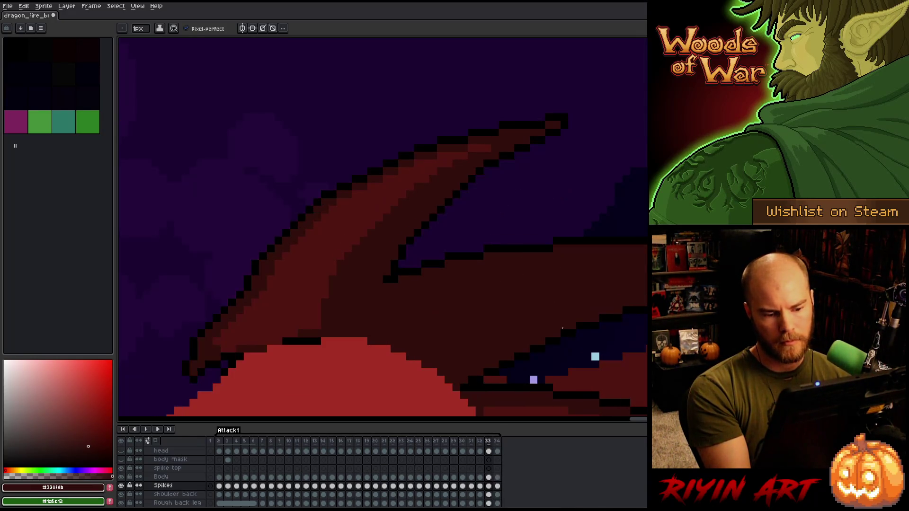
left_click(379, 301, "alt")
Step: Pencil black outline pixels down the lower spike's front edge until they reach the body
left_click(387, 275)
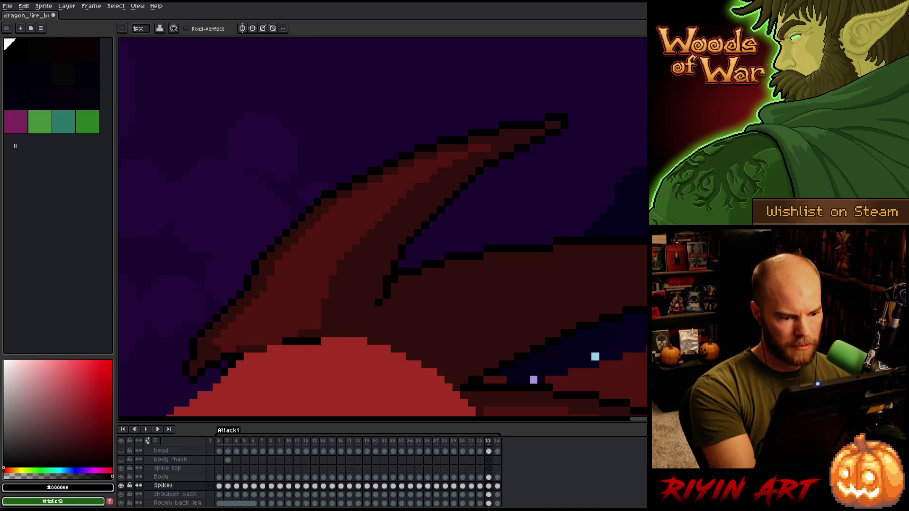
left_click(378, 318)
left_click_drag(381, 320, 380, 336)
left_click(371, 339)
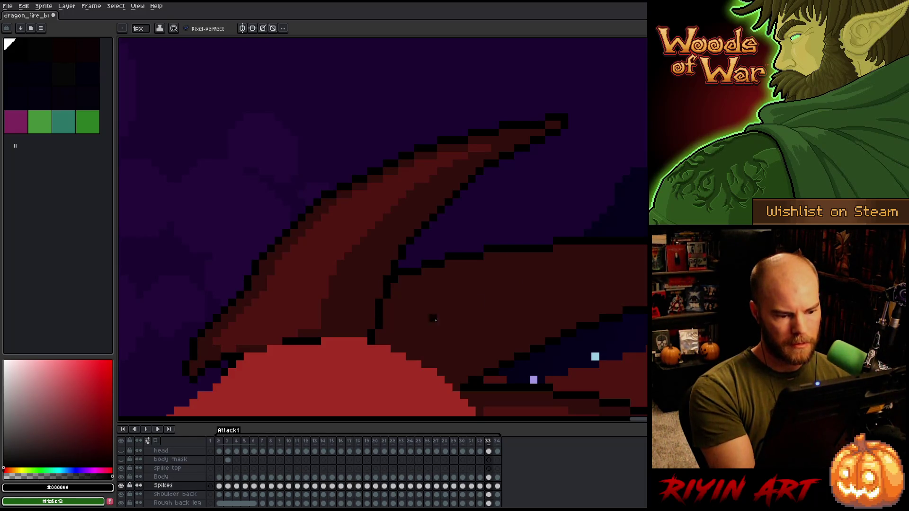
Step: Eyedrop the mid red, darker red, and body mid red from the canvas
left_click(470, 272, "alt")
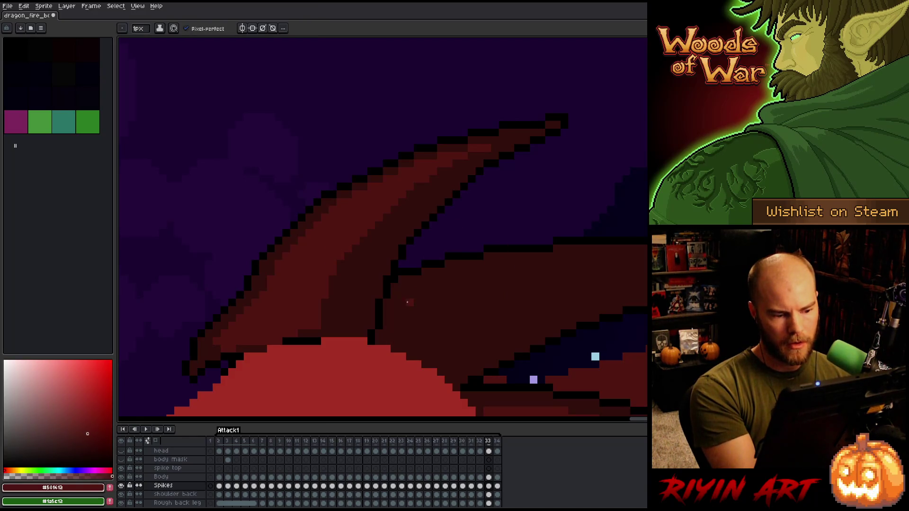
left_click(394, 279, "alt")
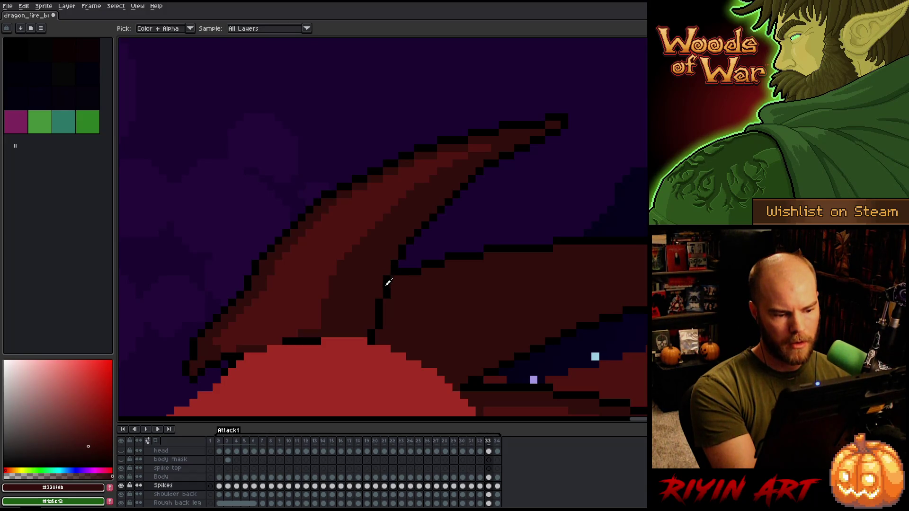
left_click(480, 311, "alt")
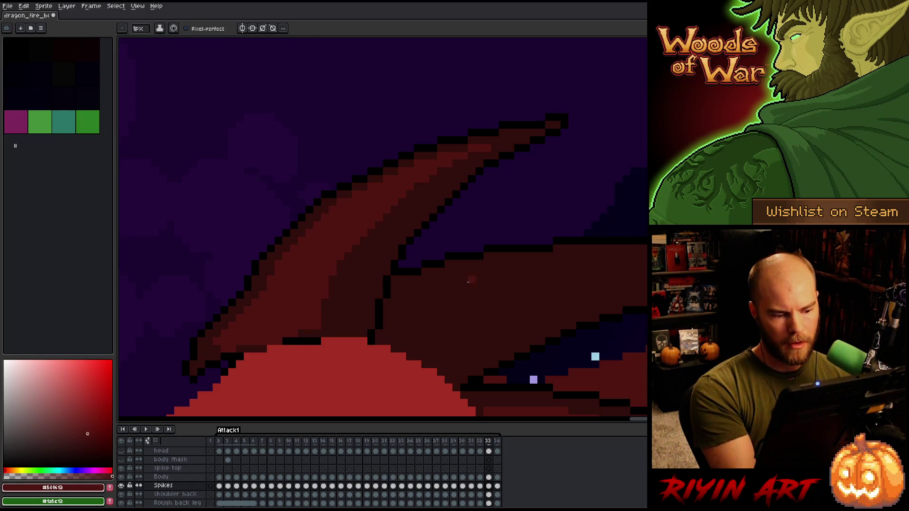
Step: Play the animation to review the extended spike outline, then stop playback
key("Return")
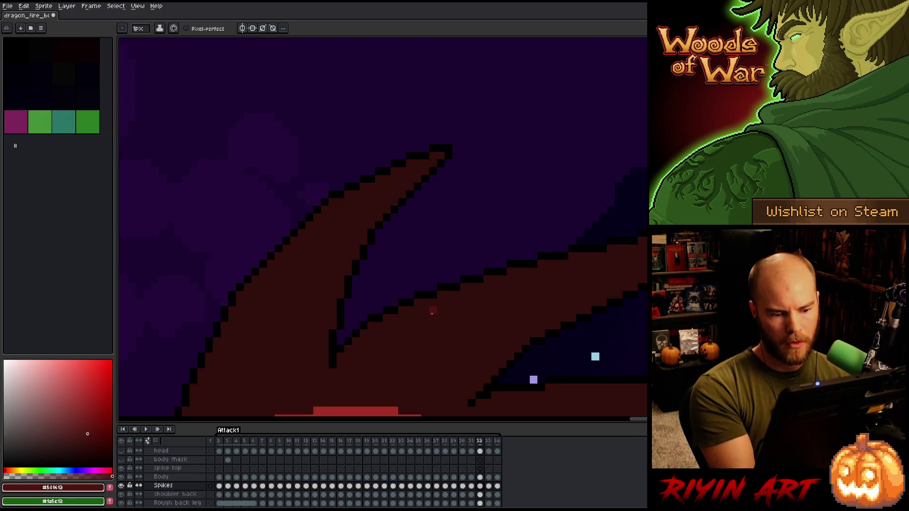
key("Return")
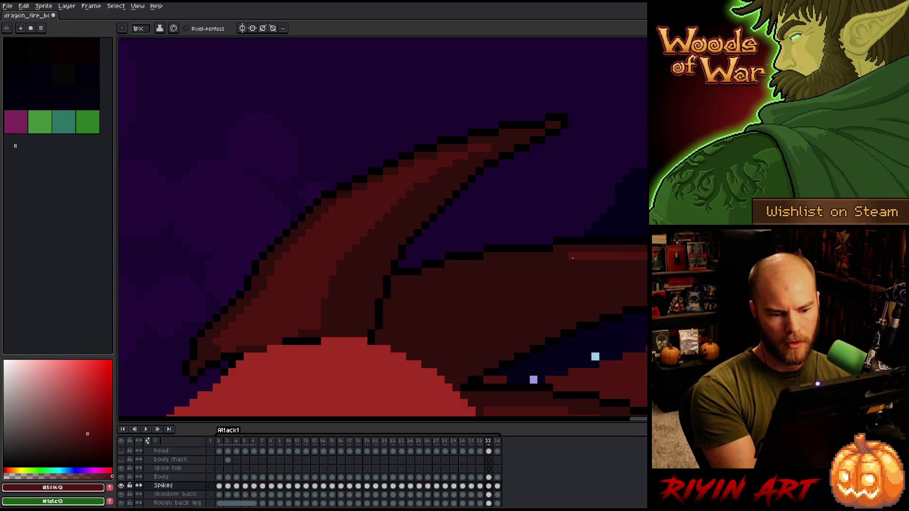
key("Return")
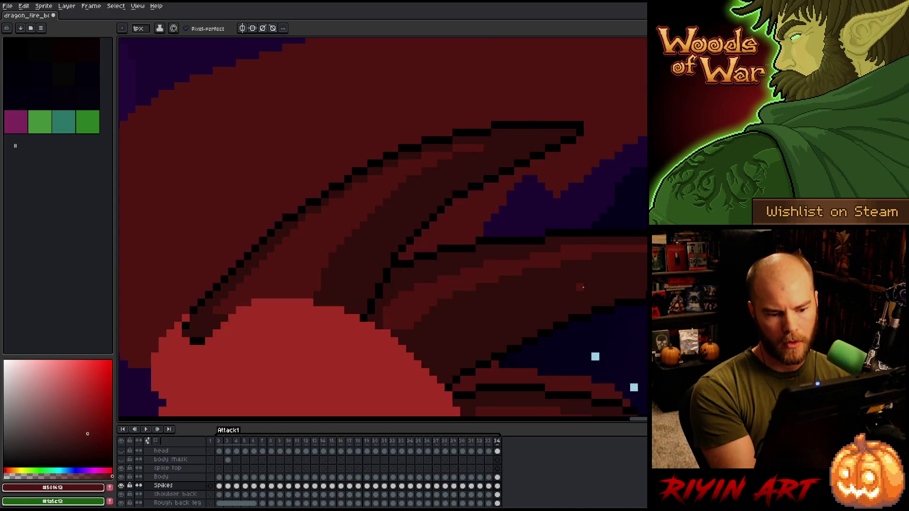
key("Return")
key("Return")
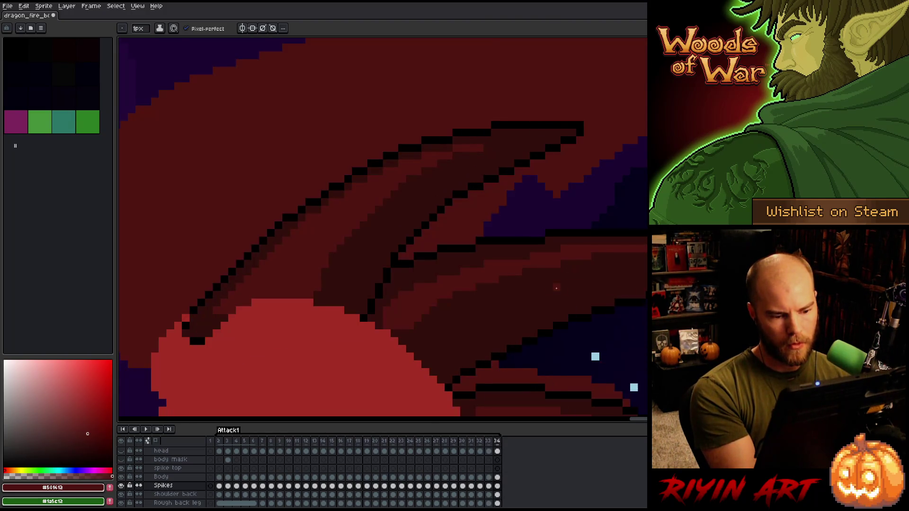
mouse_move(466, 296)
left_mouse_down()
mouse_move(401, 336)
mouse_move(443, 313)
left_mouse_up()
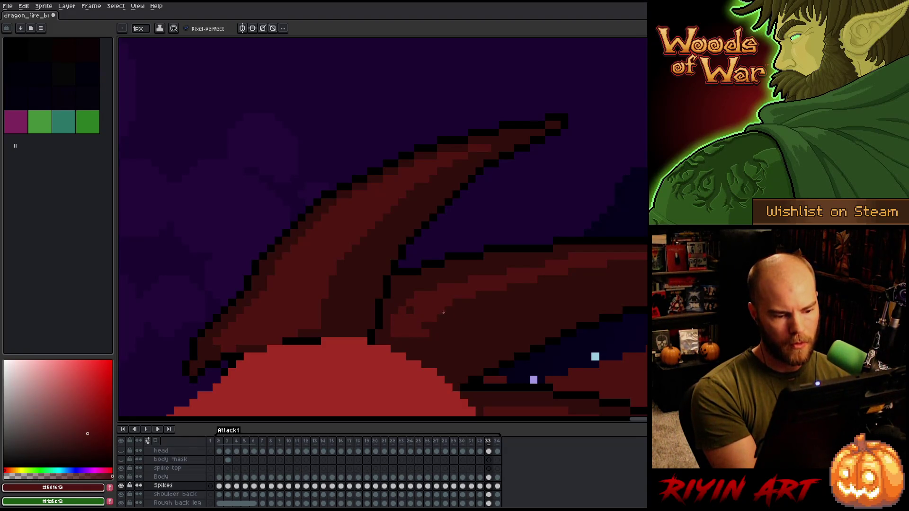
key("Left")
key("Right")
key("Left")
key("Right")
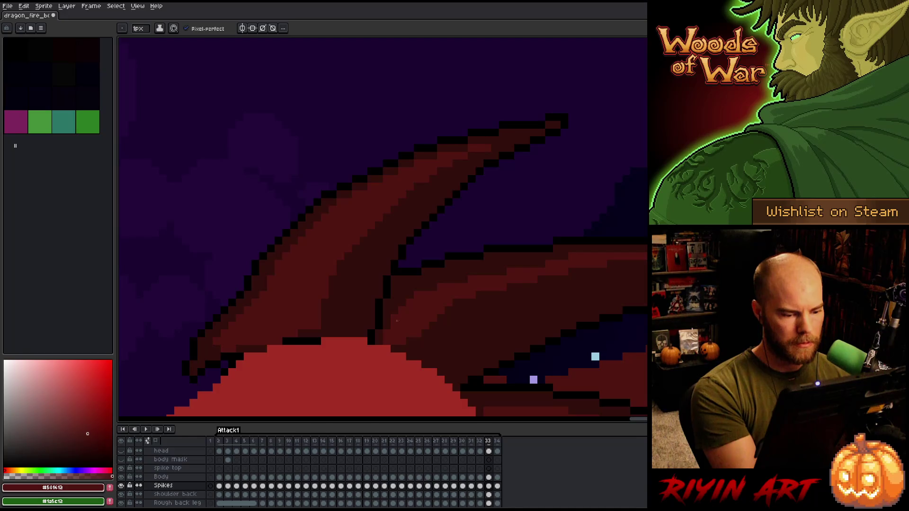
key("Right")
key("Right")
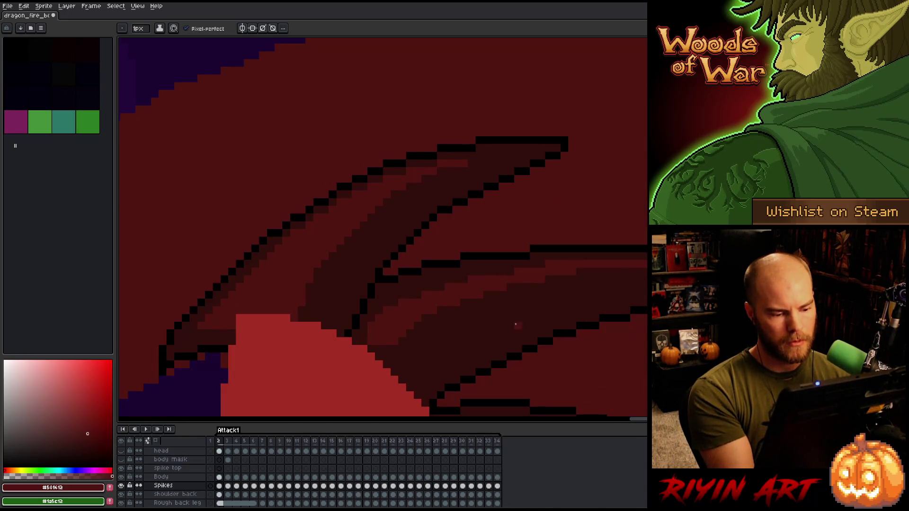
key("Left")
key("Left")
key("Left")
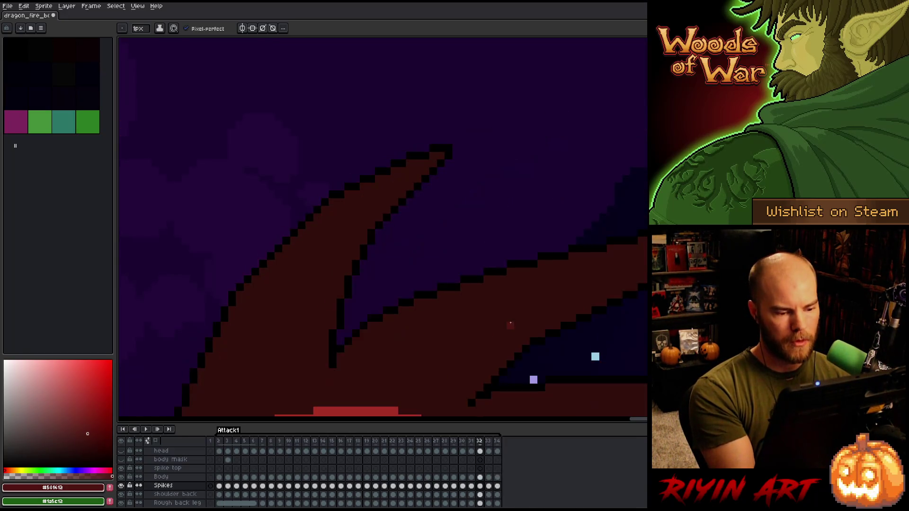
key("Right")
key("Left")
key("Right")
key("Left")
key("Right")
key("Left")
key("Right")
key("Left")
key("Right")
key("Left")
key("Left")
key("Right")
key("Right")
key("Left")
key("Right")
key("Left")
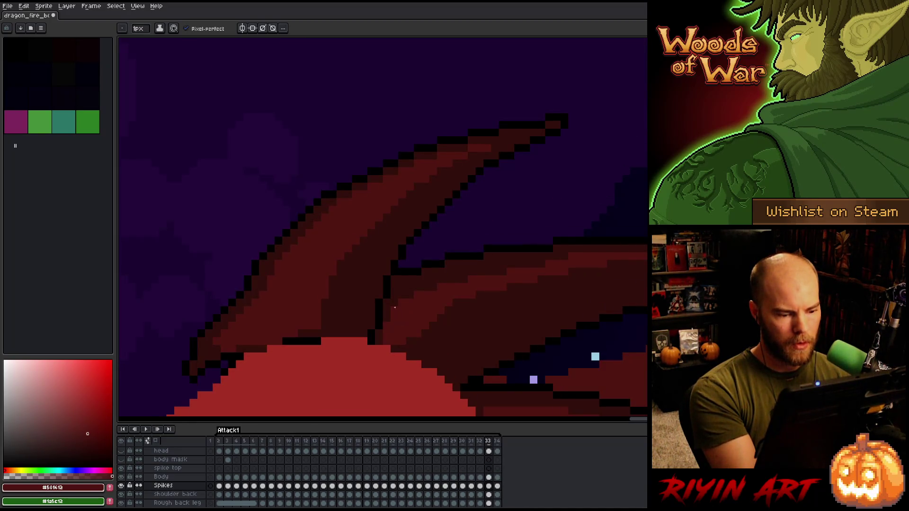
key("Left")
key("Right")
key("Right")
key("Left")
key("Right")
key("Left")
key("Right")
key("Left")
key("Right")
key("Left")
key("Right")
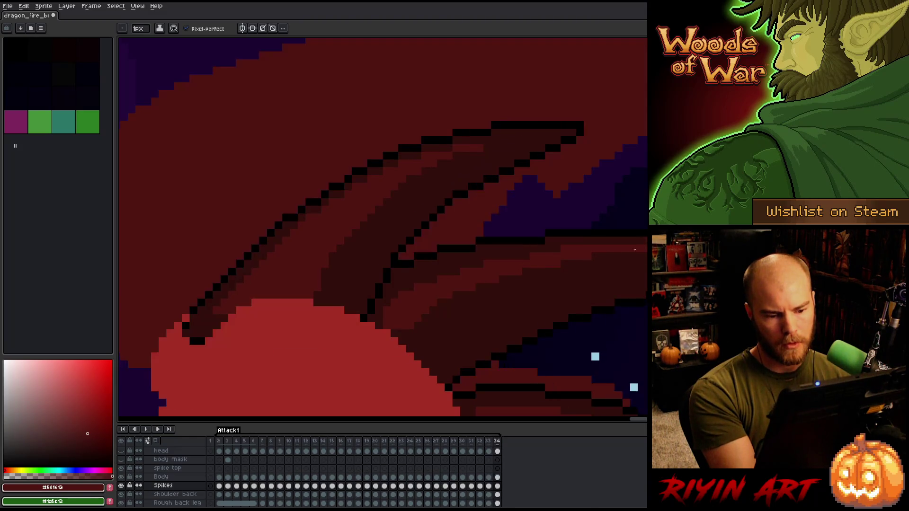
key("Left")
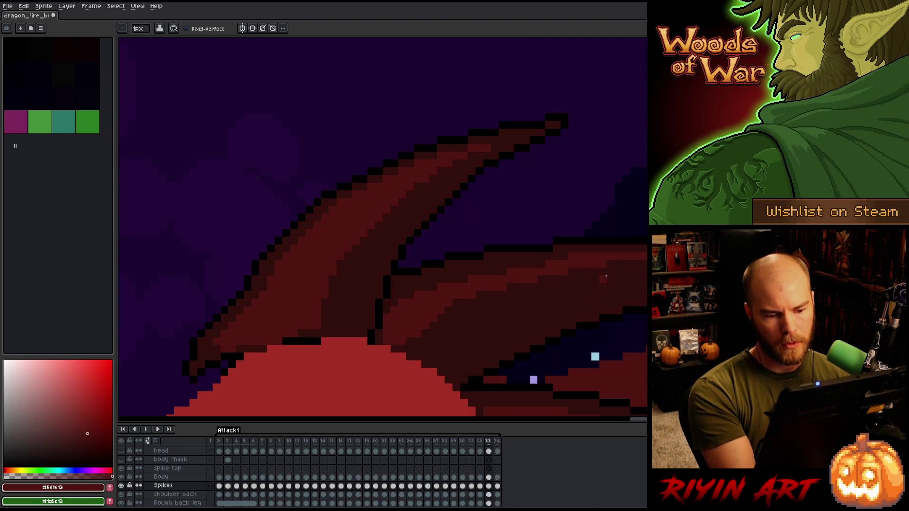
left_click(542, 265, "alt")
key("Right")
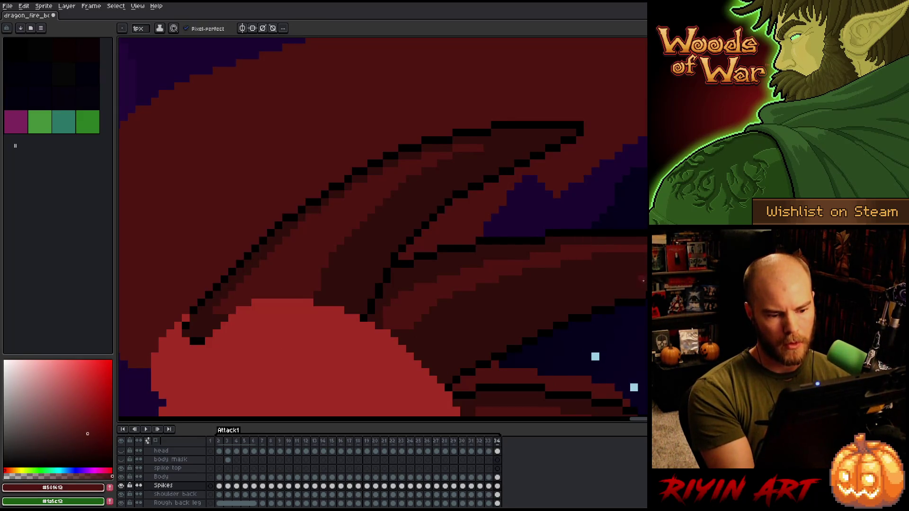
key("Left")
left_click(532, 279, "alt")
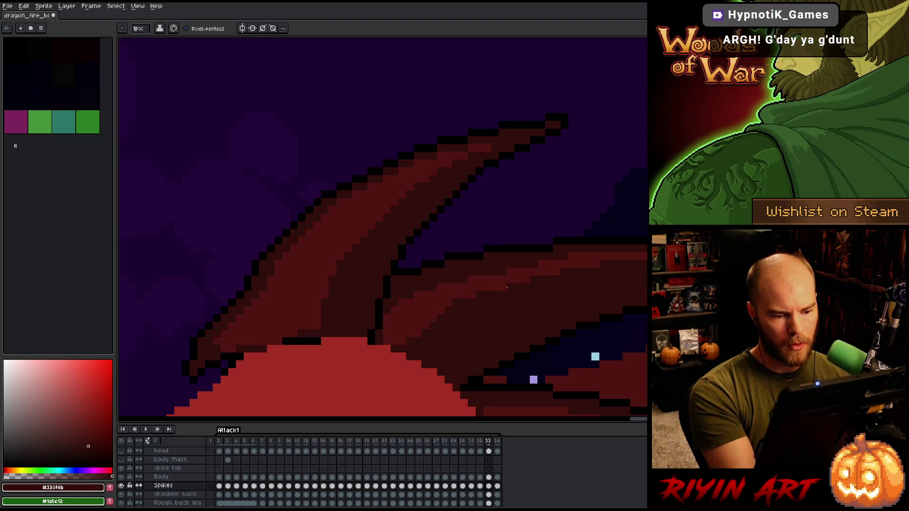
left_click(518, 273, "alt")
key("Right")
key("Left")
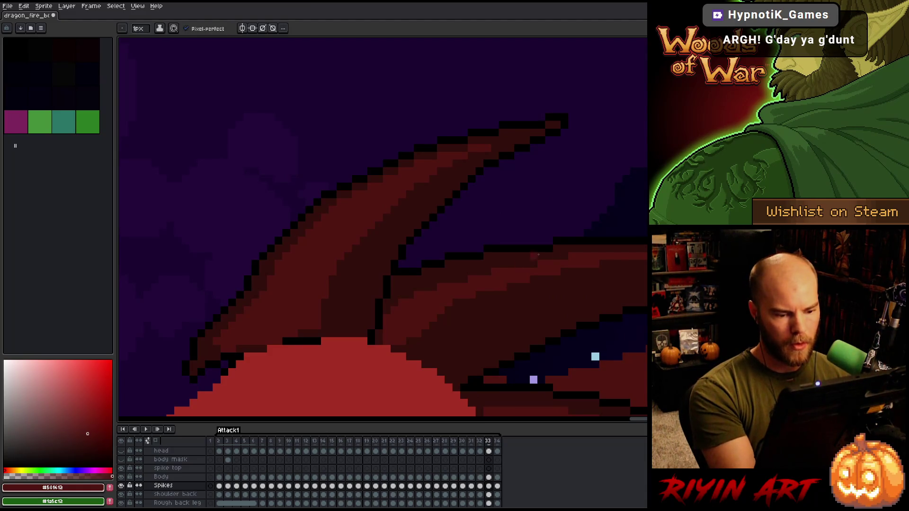
key("Right")
key("Left")
key("Right")
key("Left")
key("Right")
key("Left")
key("Right")
key("Left")
key("Right")
key("Left")
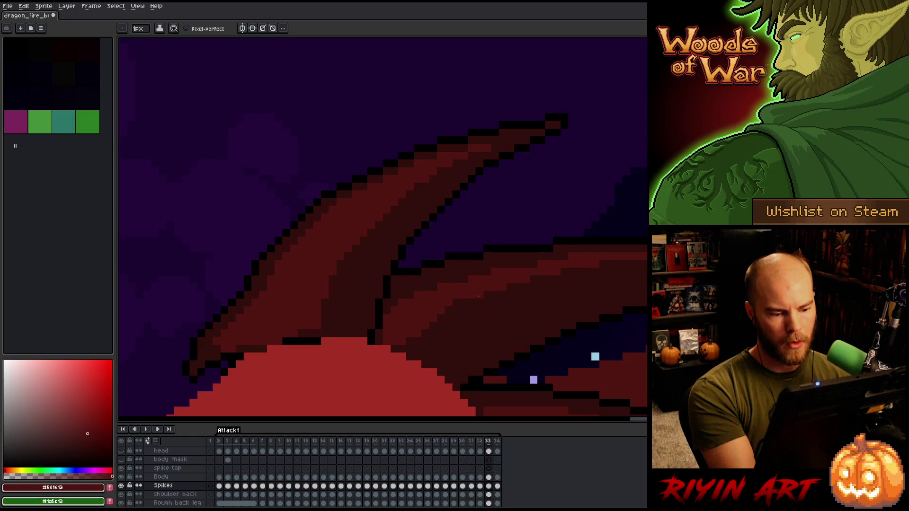
key("Right")
key("Left")
key("Right")
key("Left")
key("Right")
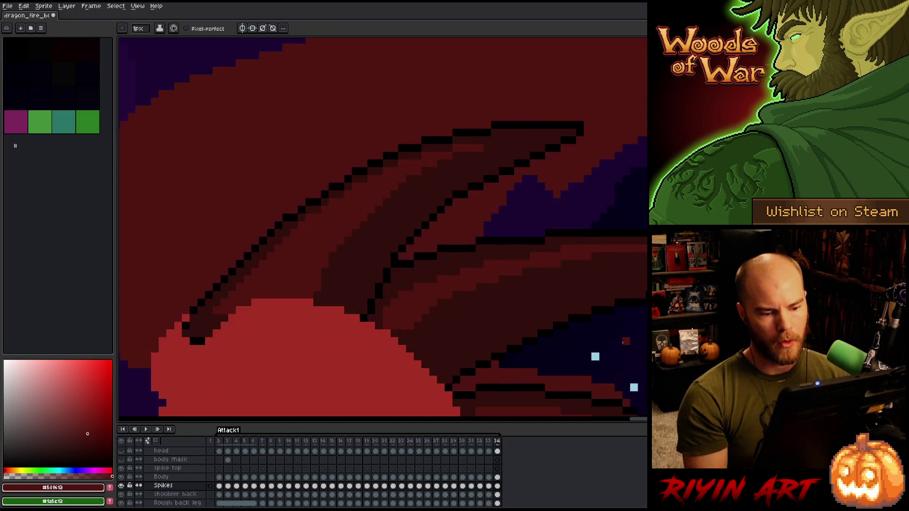
key("Left")
key("Right")
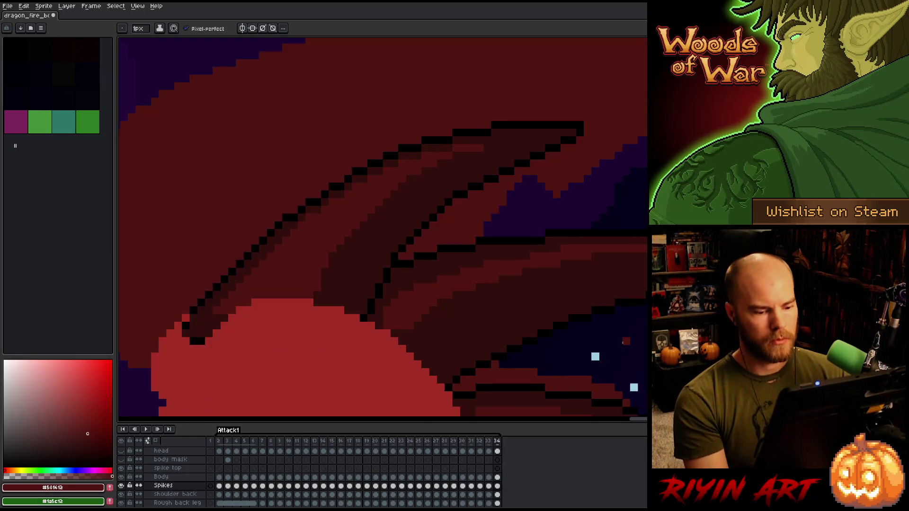
key("Left")
scroll(623, 341, "down", 3)
scroll(499, 268, "up", 2)
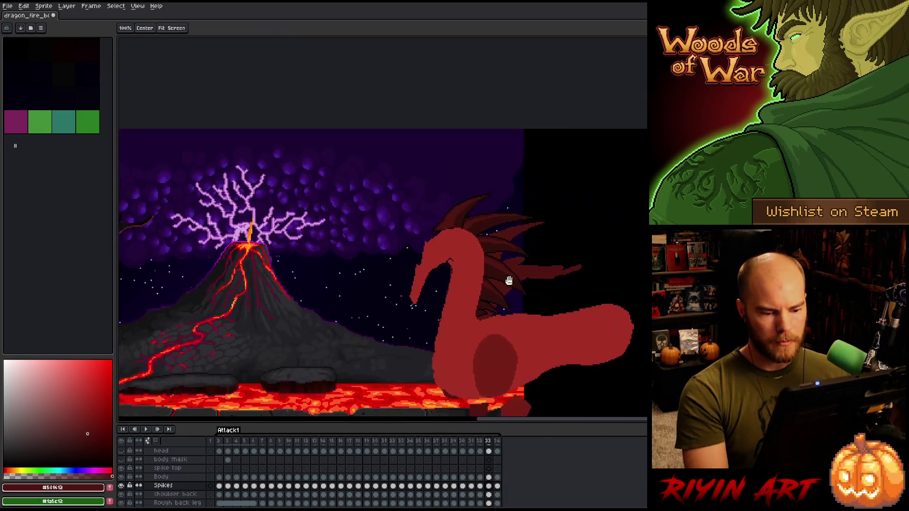
Step: Step back to frame 7, briefly using the Move tool before returning to the pencil
key("Left")
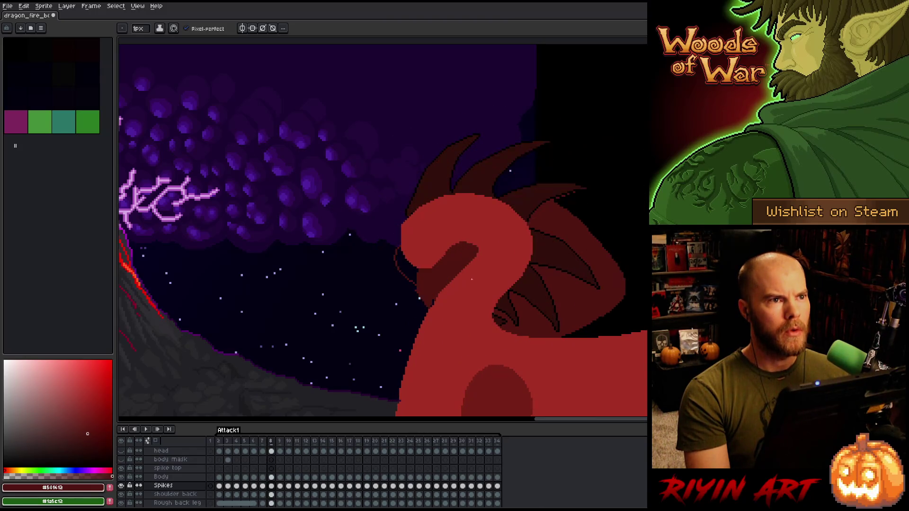
scroll(497, 237, "right", 3)
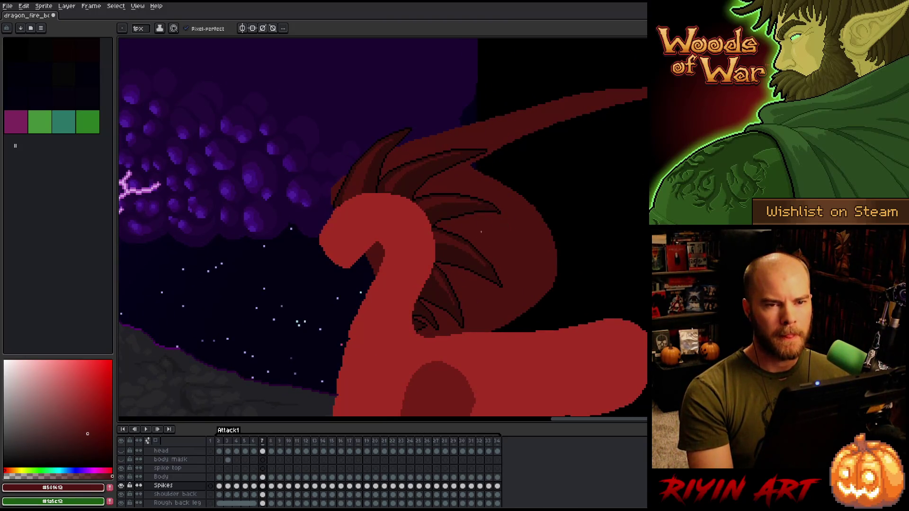
key("v")
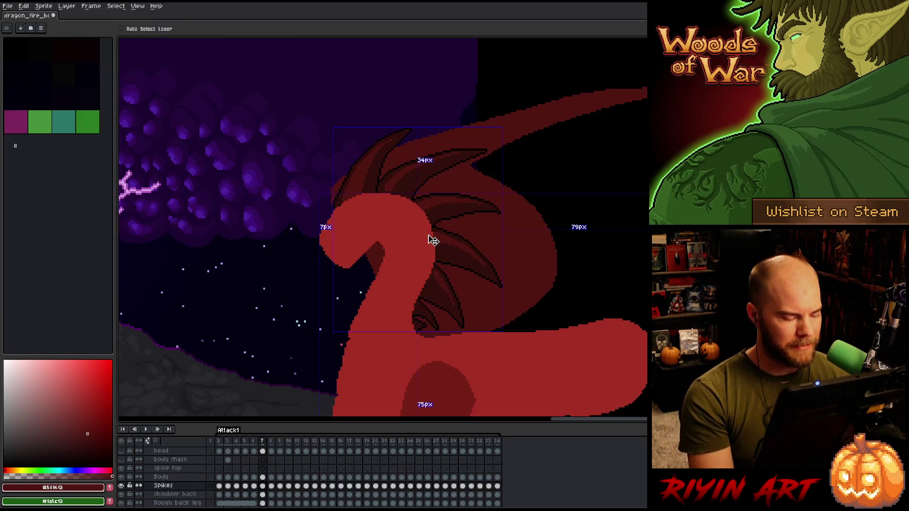
right_click(433, 240)
key("b")
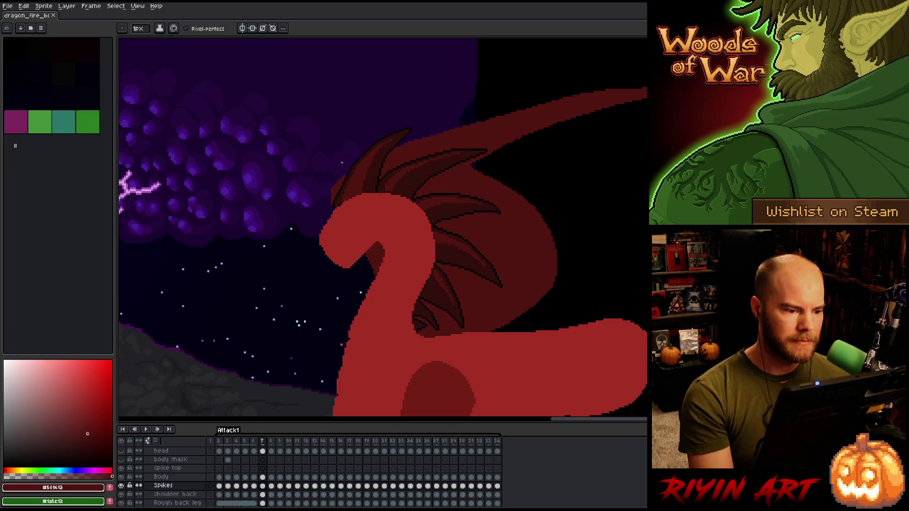
scroll(347, 163, "up", 3)
Step: Flip repeatedly between frames 7 and 8 to compare the neck spikes, settling on frame 7
key("period")
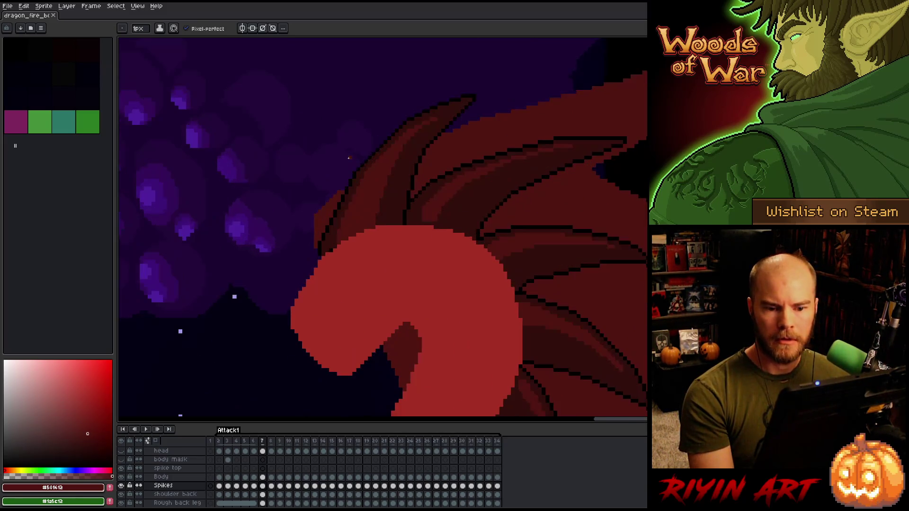
key("comma")
key("period")
key("comma")
key("period")
key("comma")
key("period")
key("comma")
key("period")
key("comma")
key("period")
key("comma")
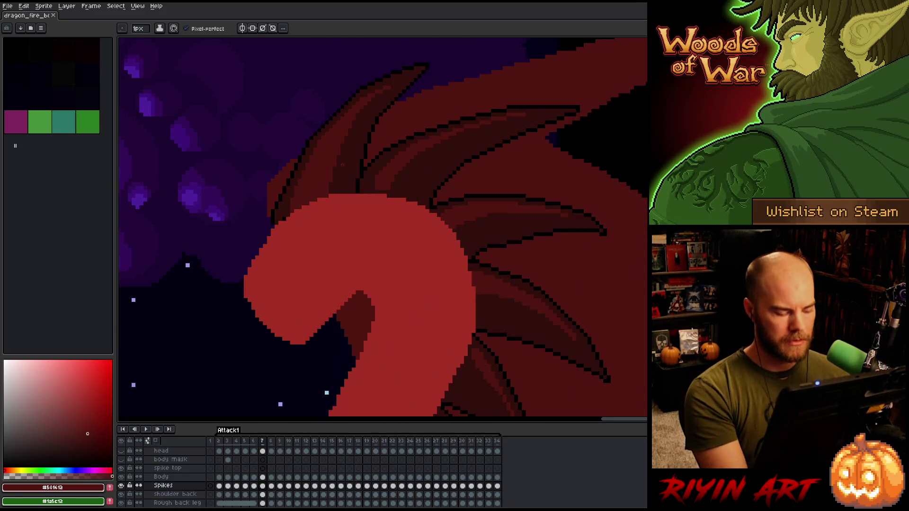
Step: Magic-wand select frame 7's left spike and carry the selection over to frame 8
key("w")
left_click(341, 167)
scroll(341, 166, "up", 4)
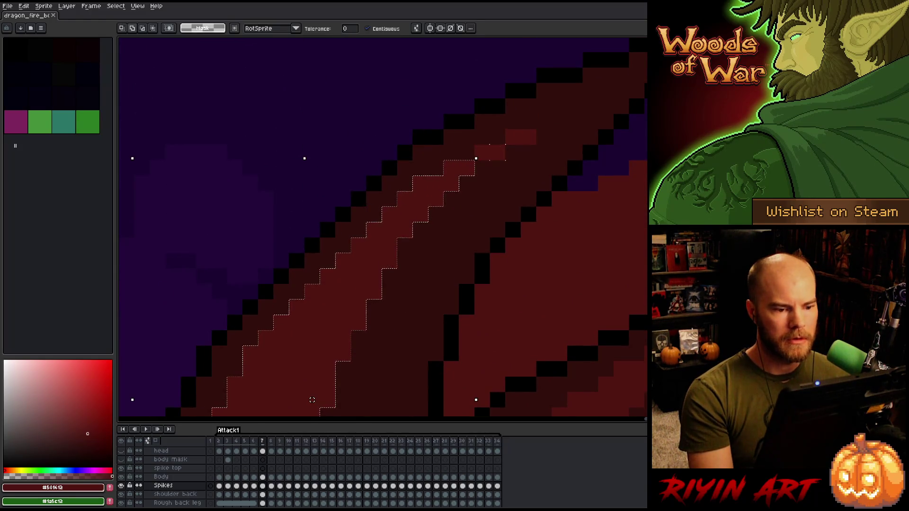
scroll(523, 136, "down", 3)
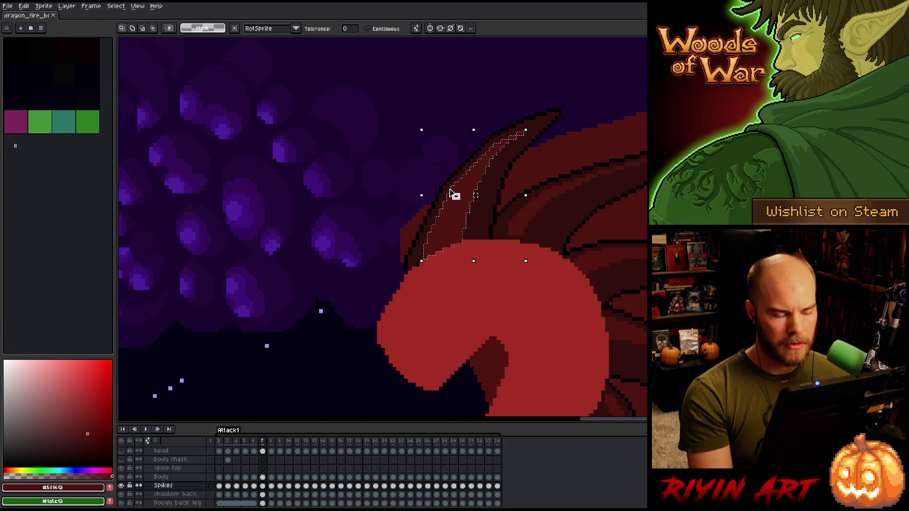
key("period")
key("space")
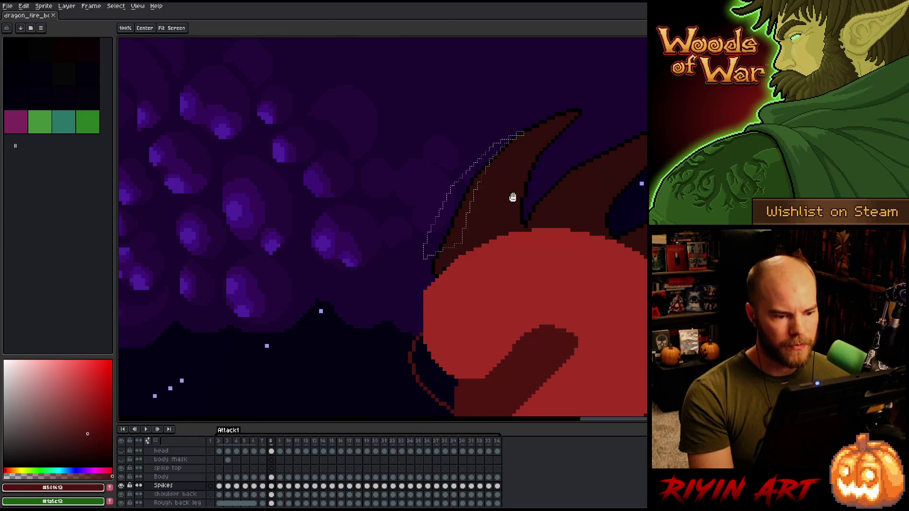
left_click_drag(513, 196, 384, 194)
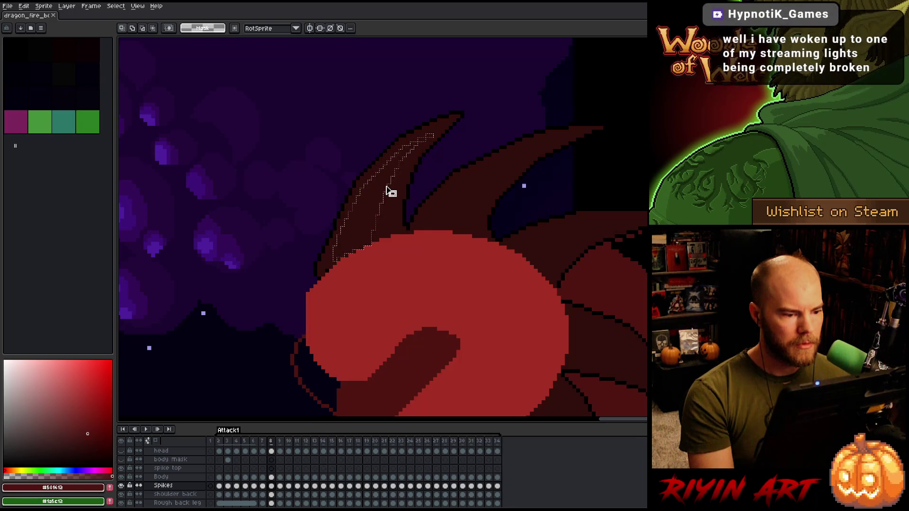
key("comma")
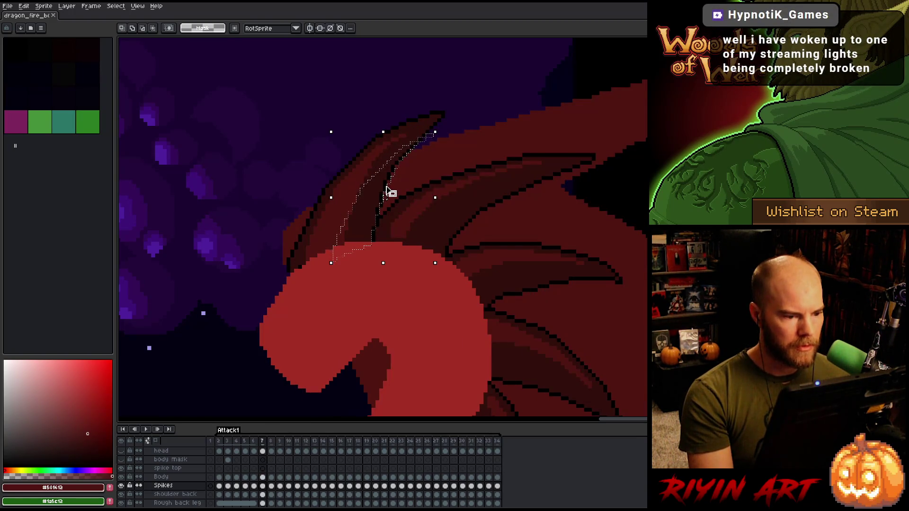
key("period")
scroll(383, 187, "up", 1)
Step: Bucket-fill the selected spike area with lighter red, then deselect
key("b")
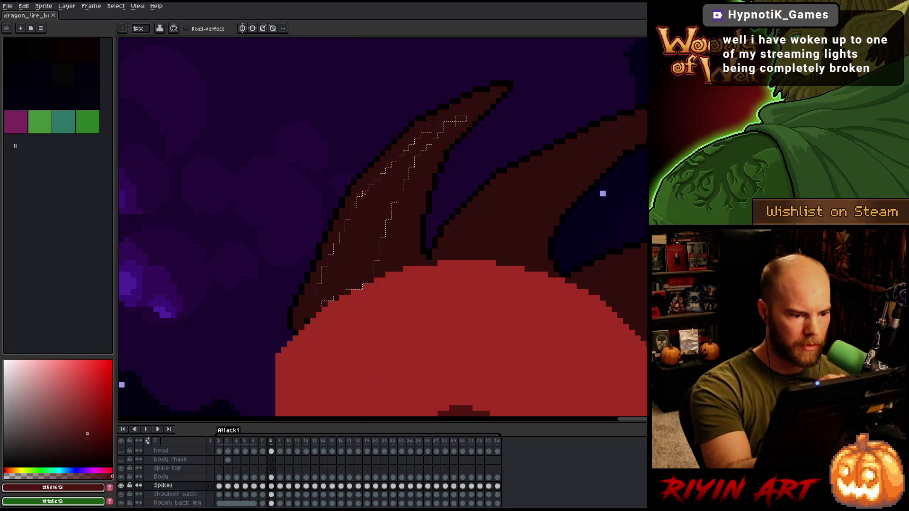
key("g")
left_click(372, 227)
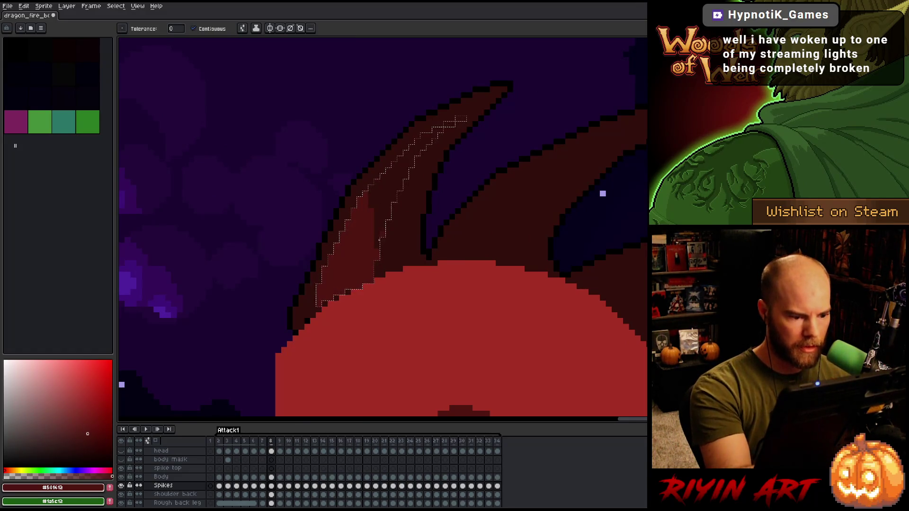
key("b")
key("ctrl+d")
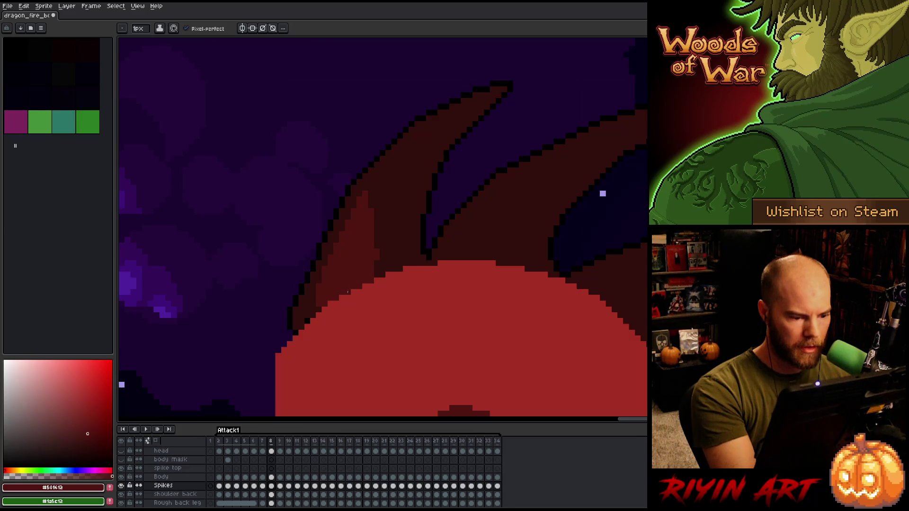
left_click_drag(406, 248, 376, 340)
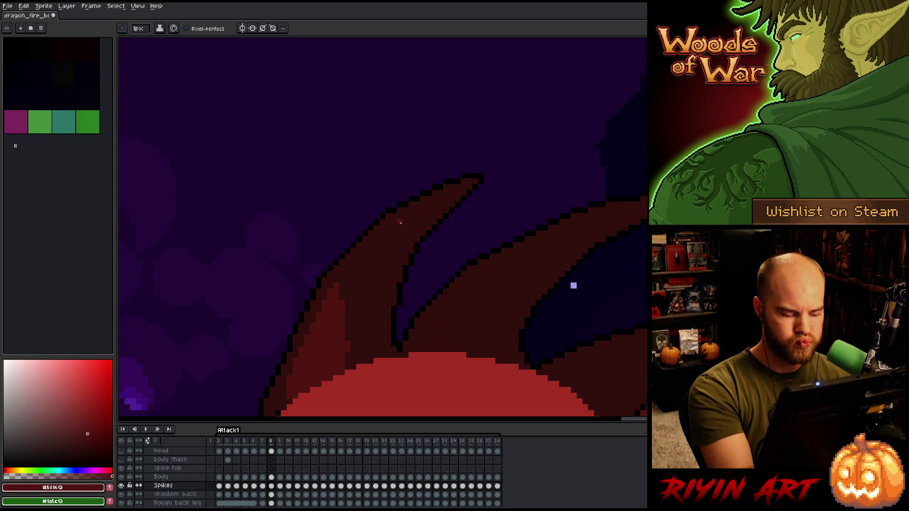
Step: Flip between frames 7 and 8 to compare the left spike, ending on frame 8
key("comma")
key("comma")
key("period")
key("period")
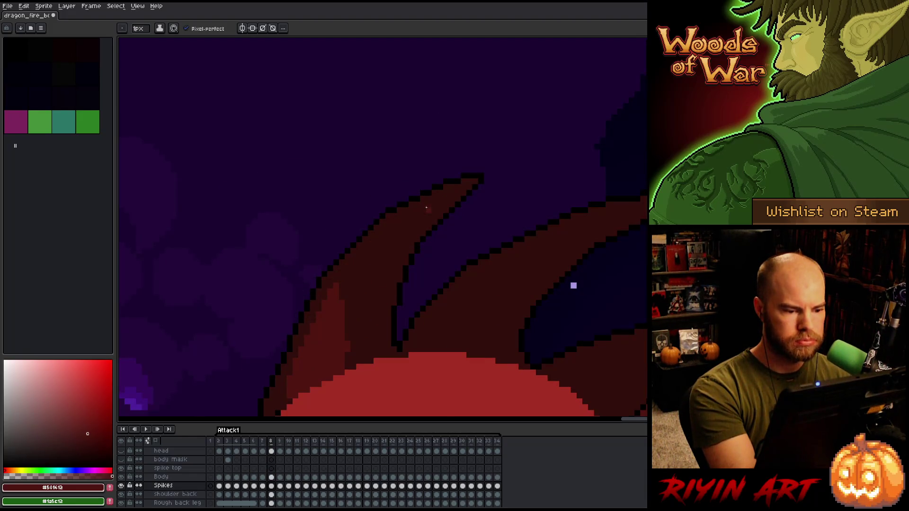
key("comma")
key("period")
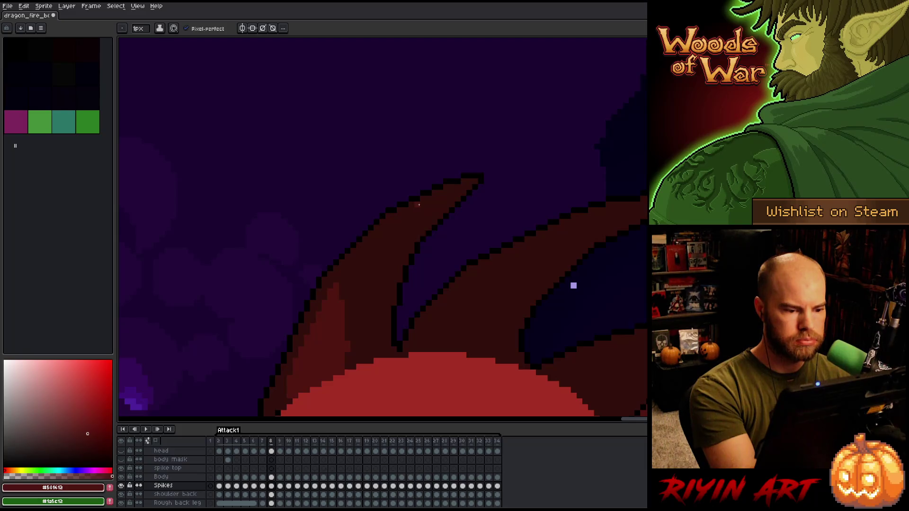
key("comma")
key("period")
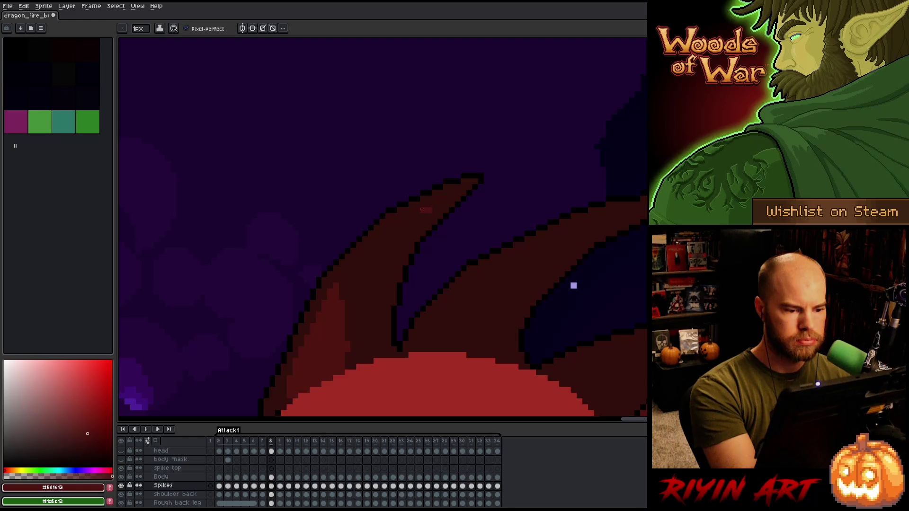
key("comma")
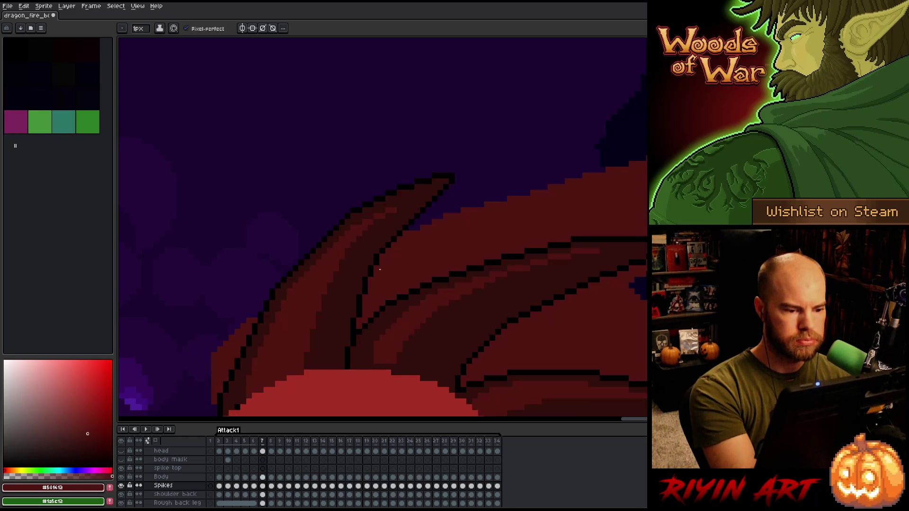
key("period")
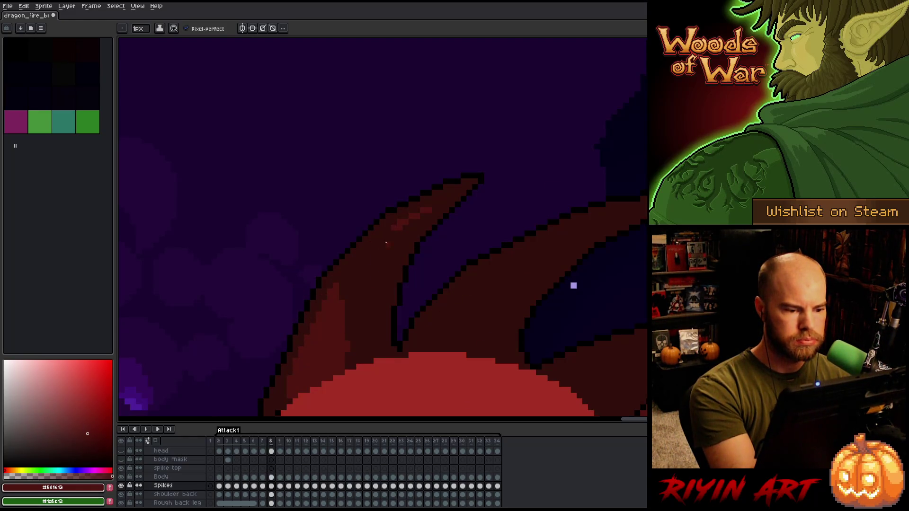
key("comma")
key("period")
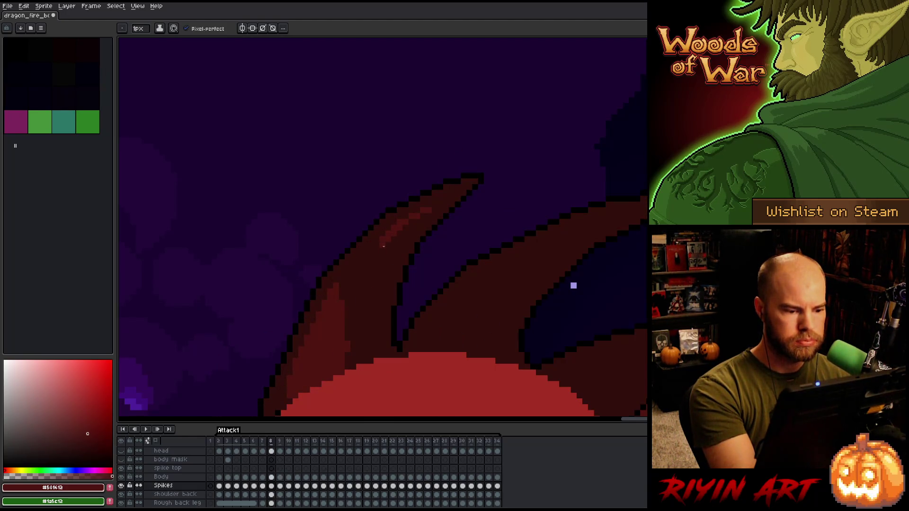
Step: Paint and dither lighter red down the left spike, play to check, then sample #320f0b
left_click_drag(383, 245, 348, 306)
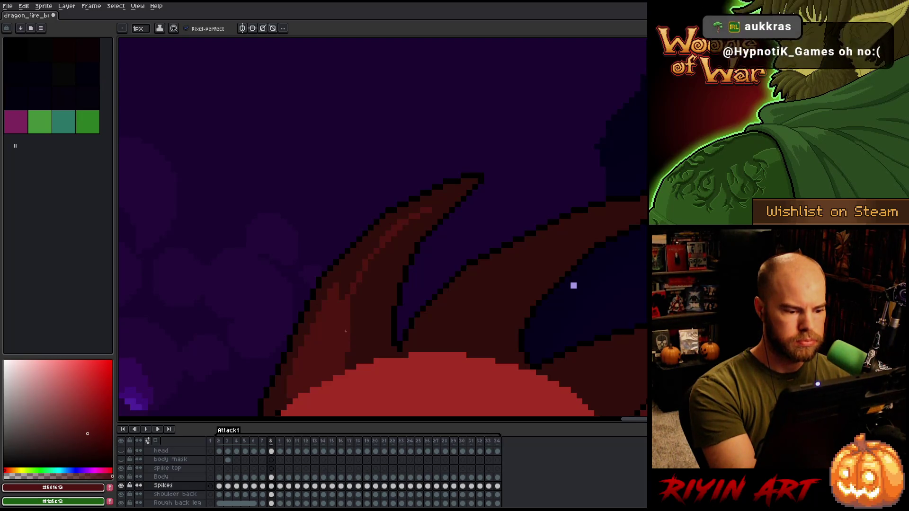
left_click_drag(377, 239, 342, 295)
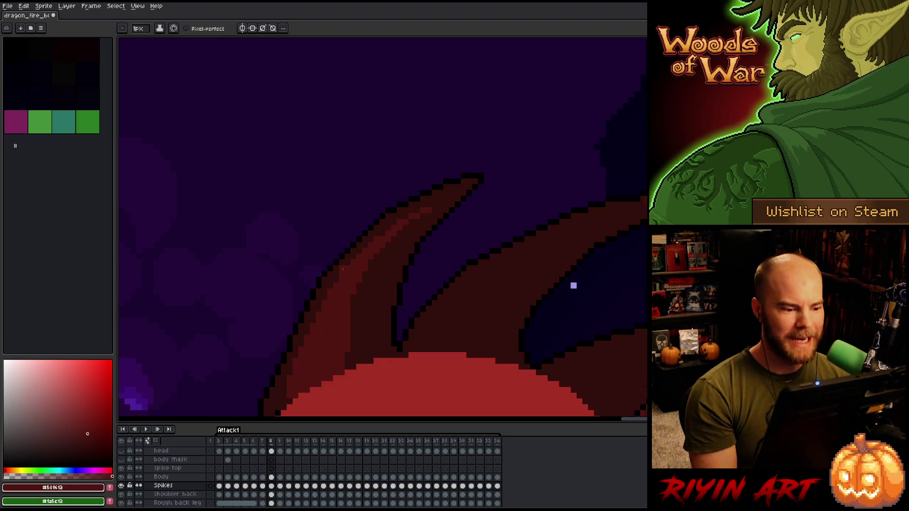
key("Return")
key("Return")
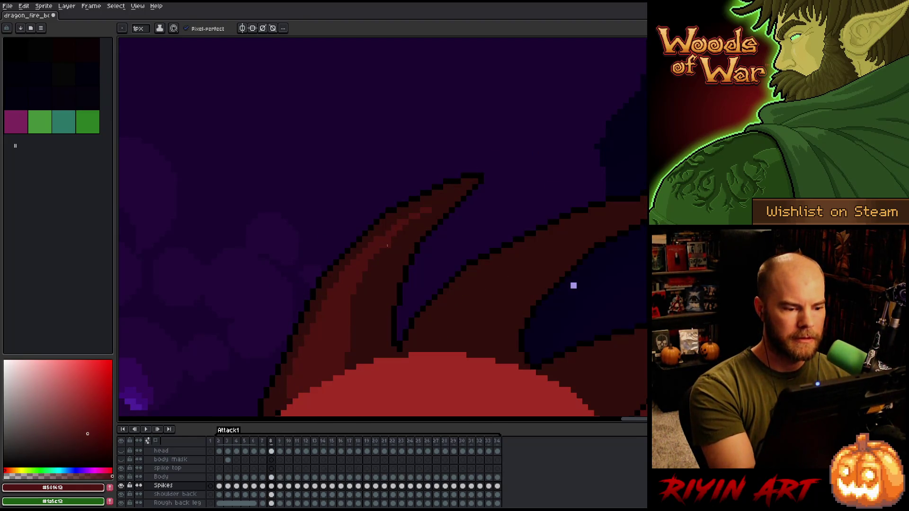
key("Return")
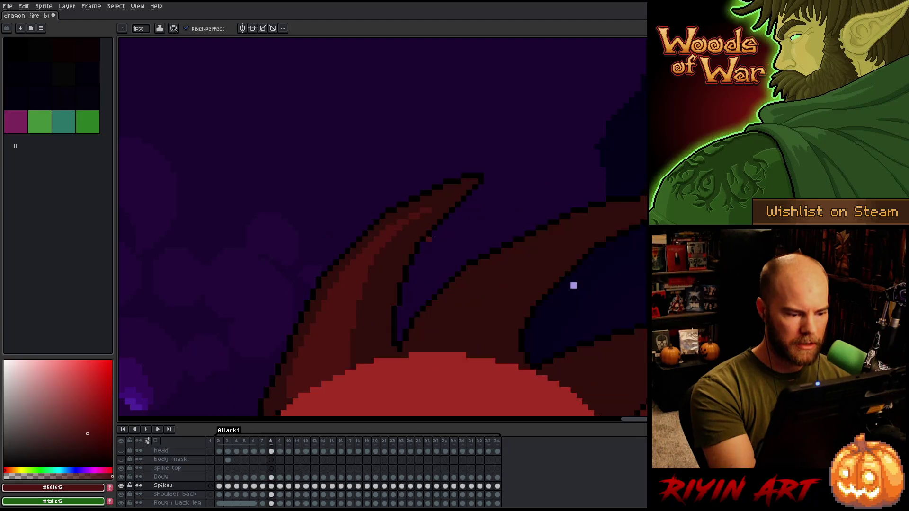
left_click(361, 345, "alt")
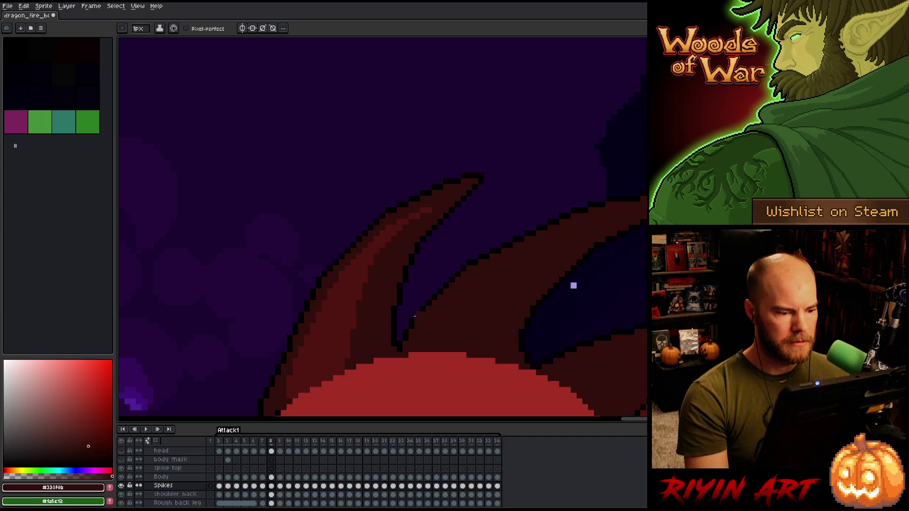
scroll(471, 352, "down", 2)
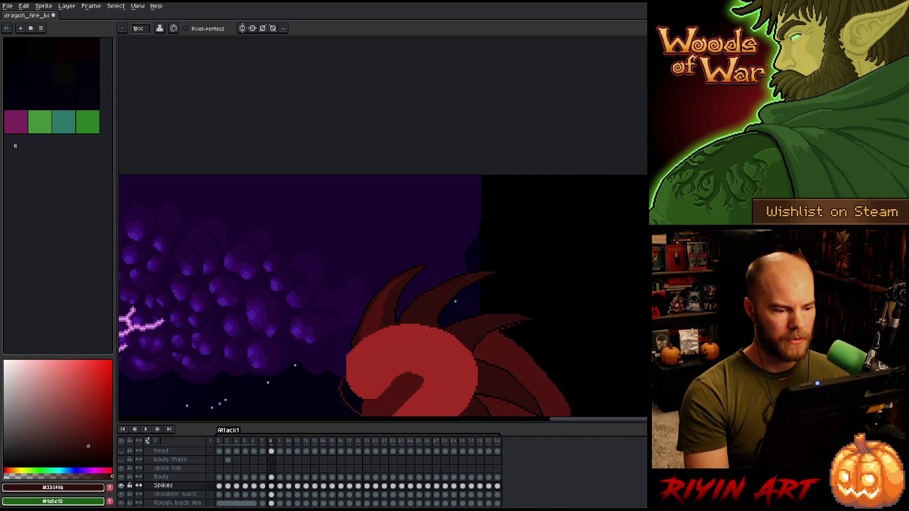
Step: Sample mid red #501612 and paint dark red pixels along the spike base
scroll(426, 319, "up", 1)
scroll(424, 315, "up", 1)
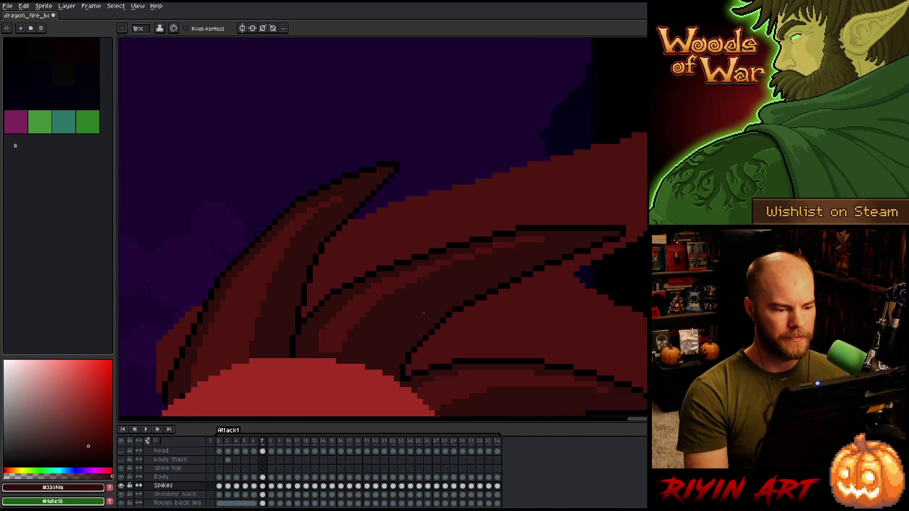
left_click(342, 313, "alt")
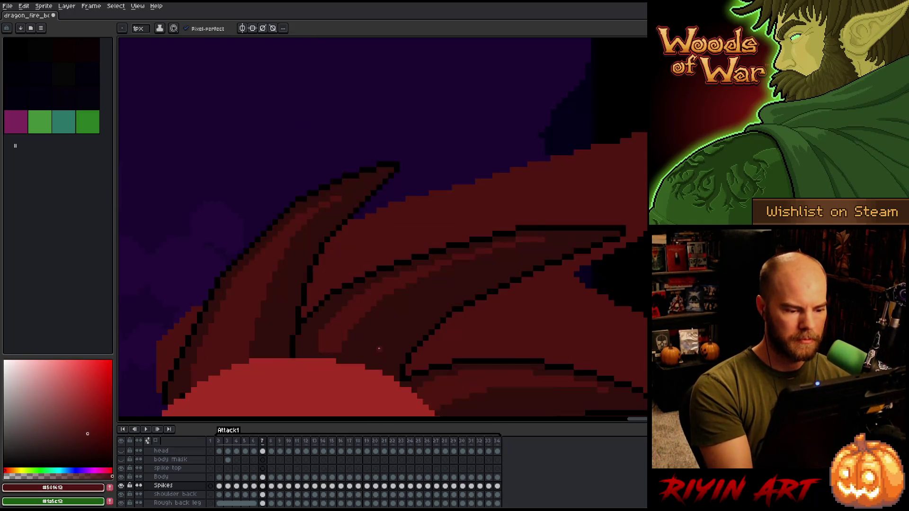
left_click_drag(389, 331, 366, 333)
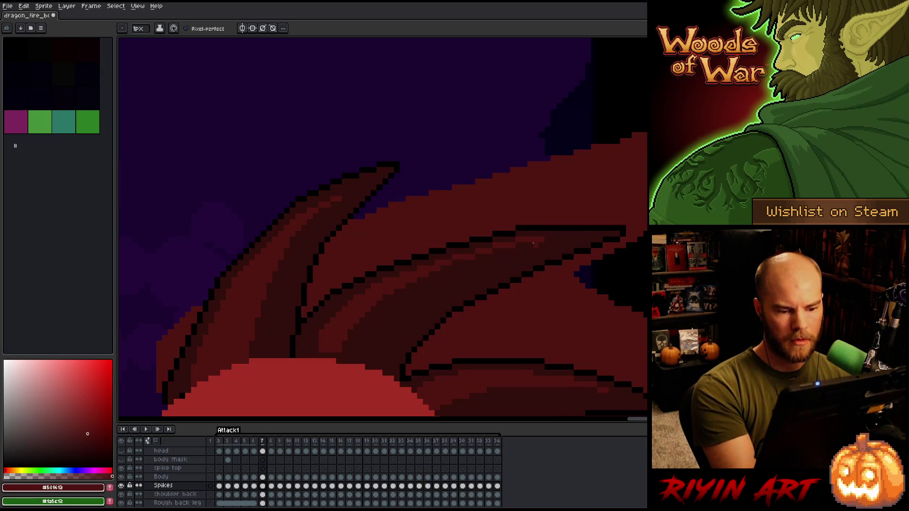
Step: Compare frames 7 and 8, then draw a lighter highlight along the right spike's upper edge
key("Left")
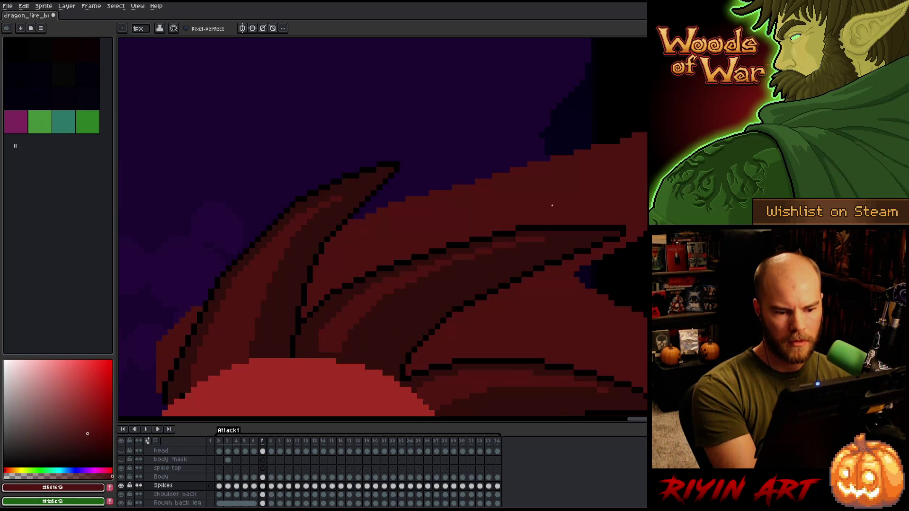
key("Right")
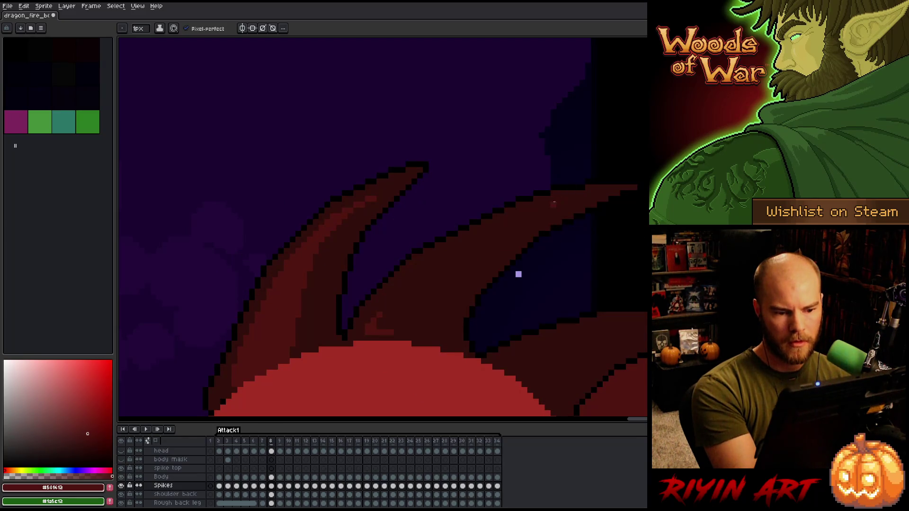
key("Left")
key("Right")
key("Left")
key("Right")
mouse_move(545, 204)
left_mouse_down()
mouse_move(422, 260)
mouse_move(375, 324)
left_mouse_up()
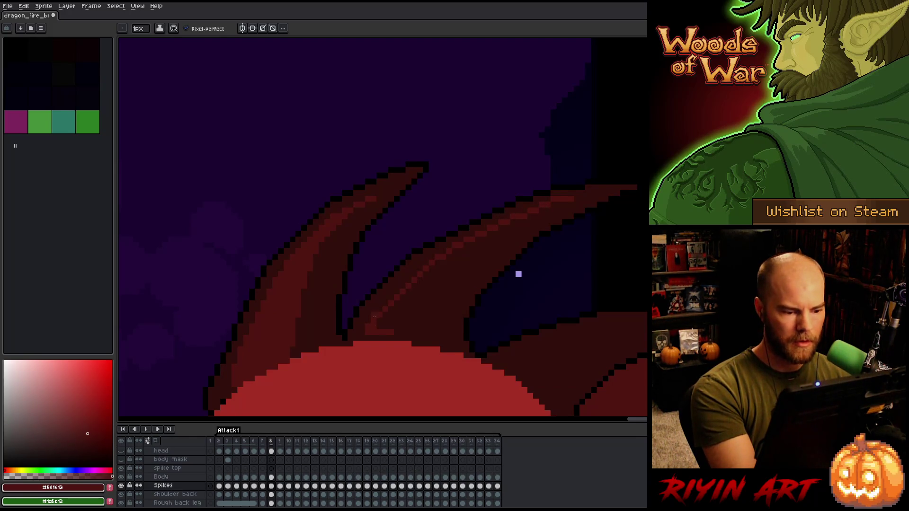
Step: Check motion against the neighbouring frame, then resample #320f0b, a darker red, and #501612
key("Left")
key("Right")
key("Left")
key("Right")
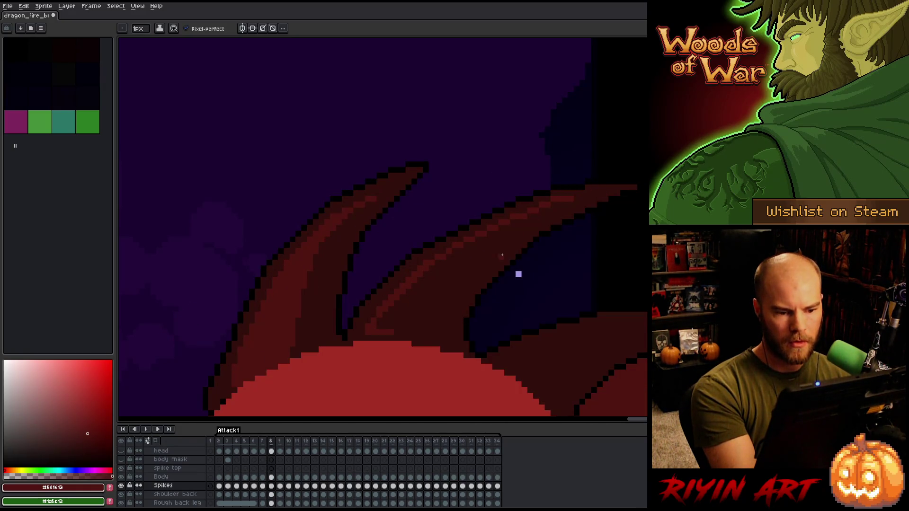
left_click(519, 232, "alt")
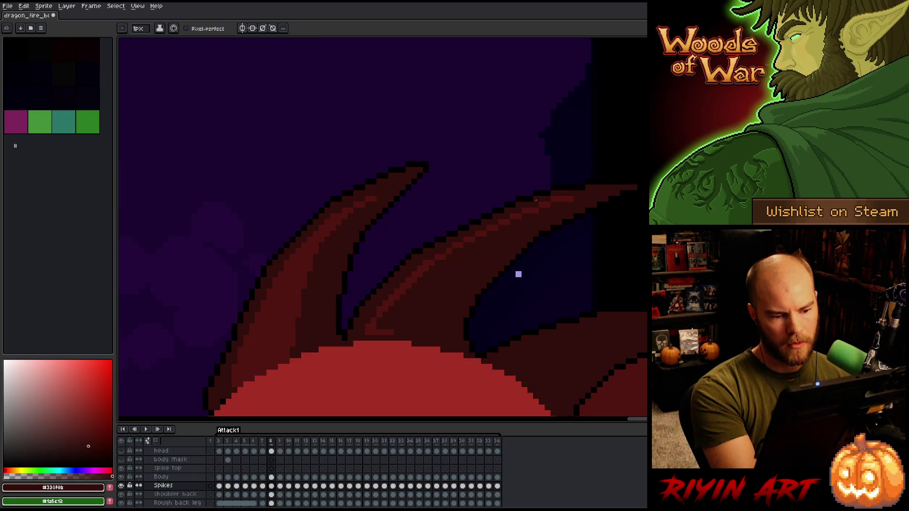
left_click(535, 209, "alt")
left_click(528, 209, "alt")
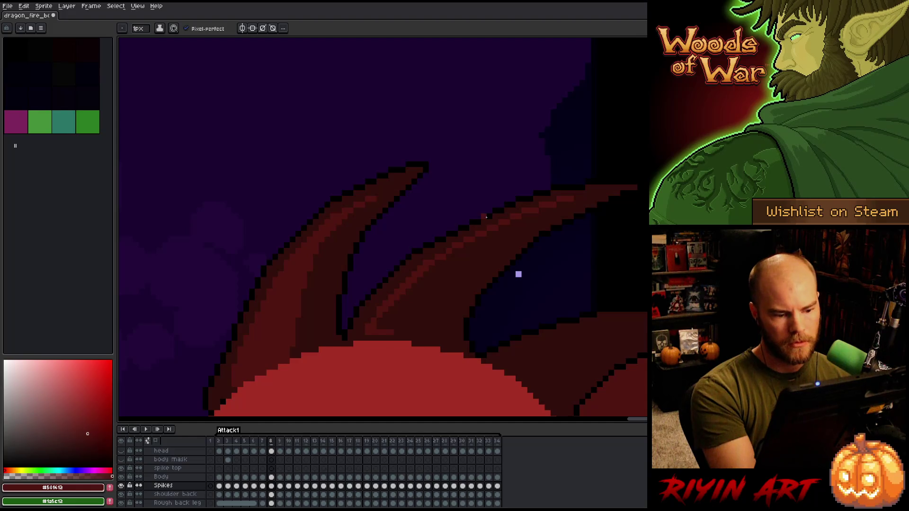
Step: Flip between frames 7 and 8 while switching between darker red #320f0b and mid red #501612
key("comma")
key("period")
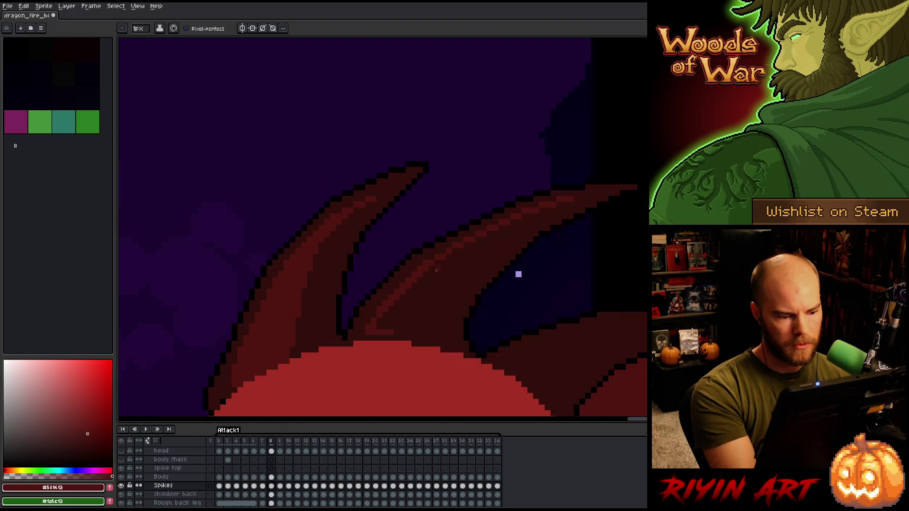
key("comma")
key("period")
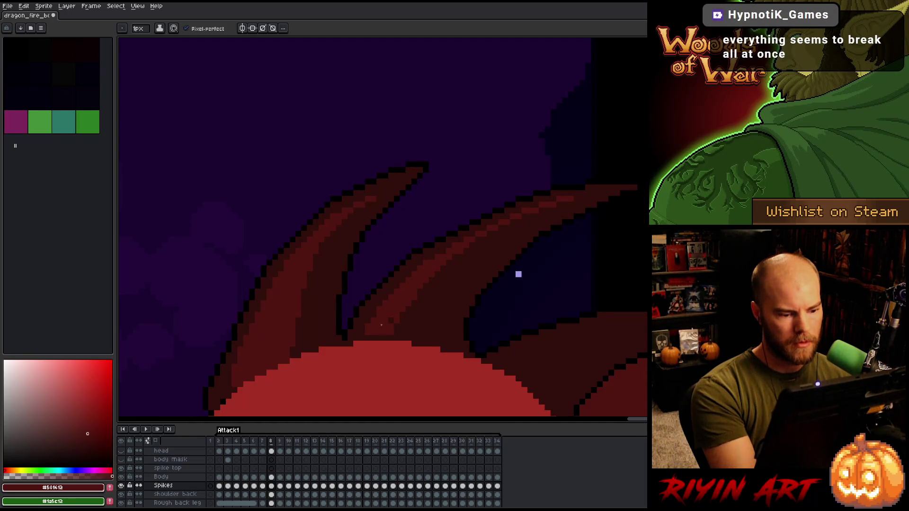
key("comma")
key("period")
key("comma")
key("period")
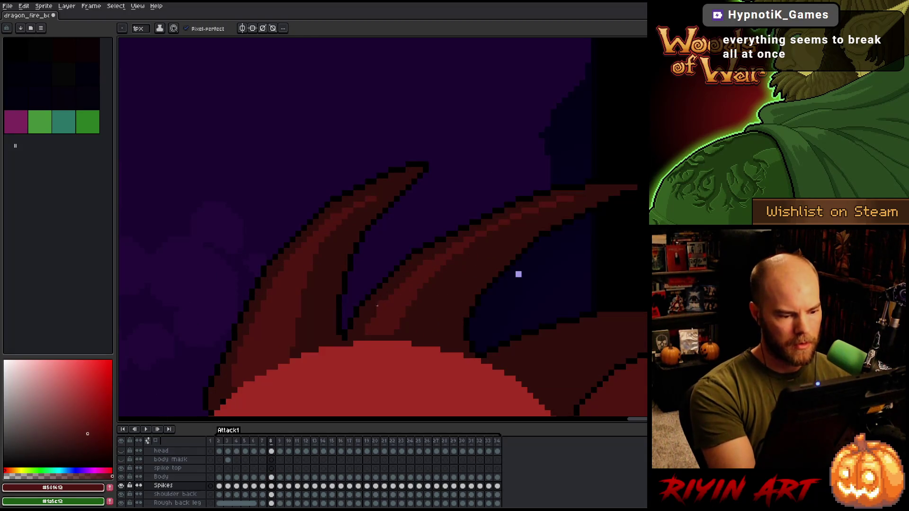
left_click(367, 339, "alt")
key("comma")
key("period")
key("comma")
key("period")
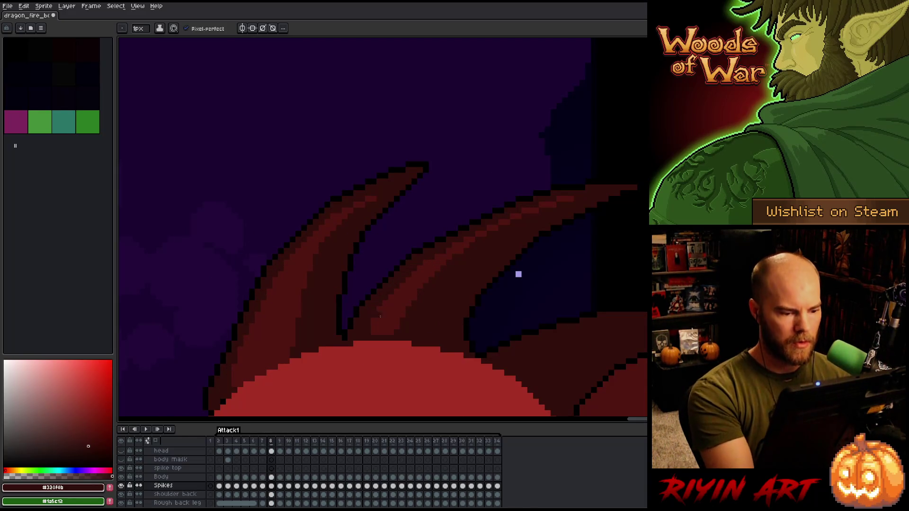
left_click(374, 315, "alt")
Step: Toggle back and forth between frames 7 and 8 to compare the right spike's pose, ending on frame 8
key("comma")
key("period")
key("comma")
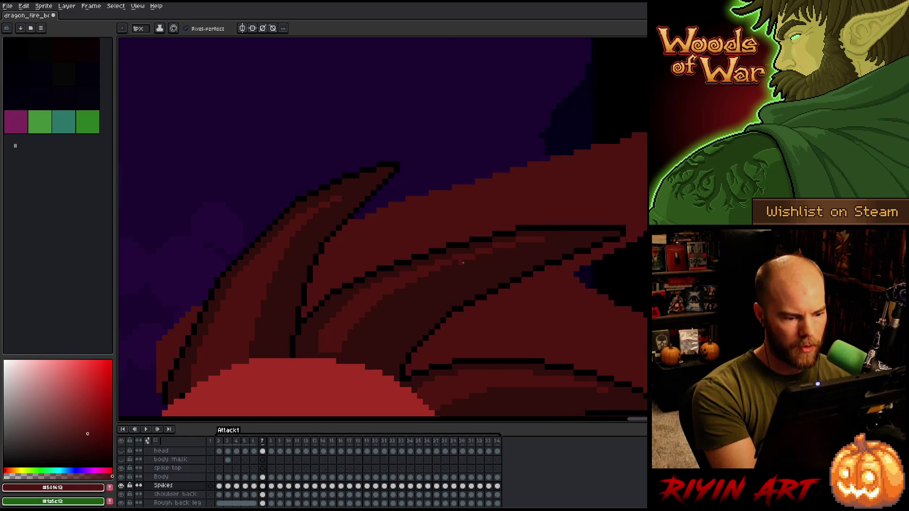
key("period")
key("comma")
key("period")
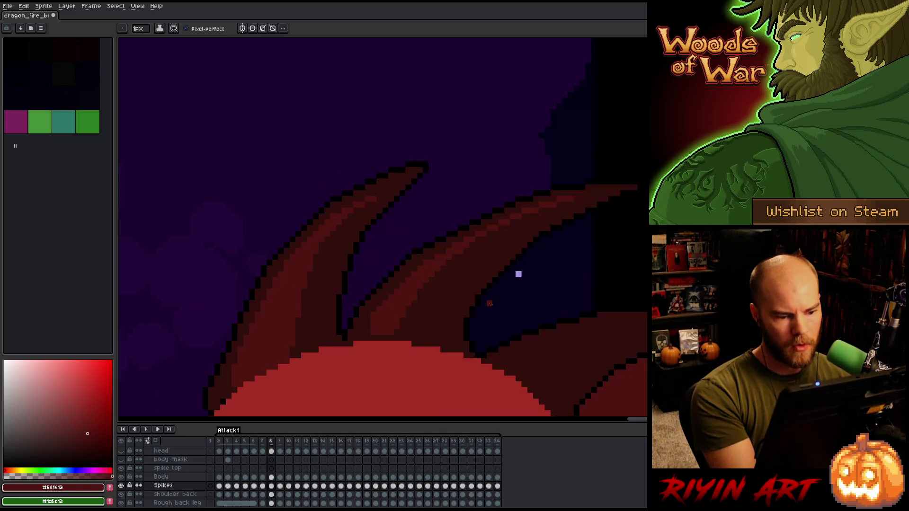
key("comma")
key("period")
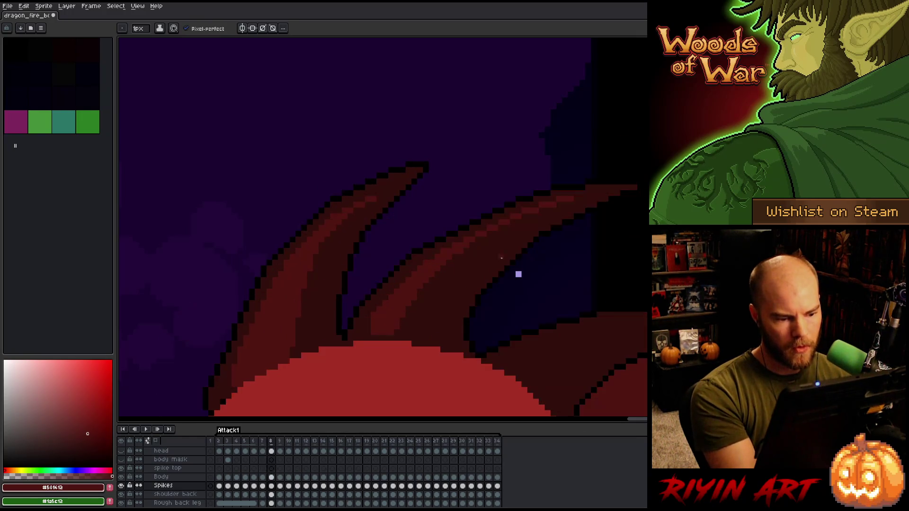
key("comma")
key("period")
key("comma")
key("period")
key("comma")
key("period")
key("comma")
key("period")
key("comma")
key("period")
key("comma")
key("period")
key("comma")
key("period")
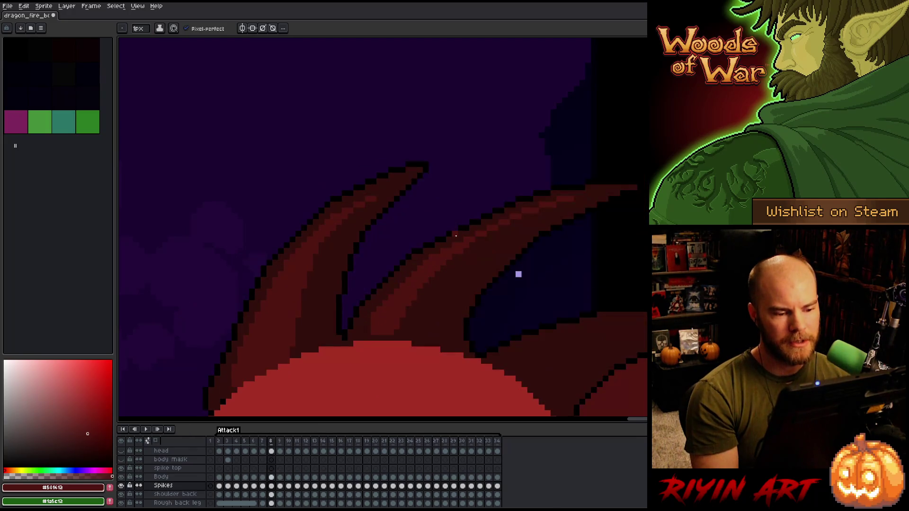
key("comma")
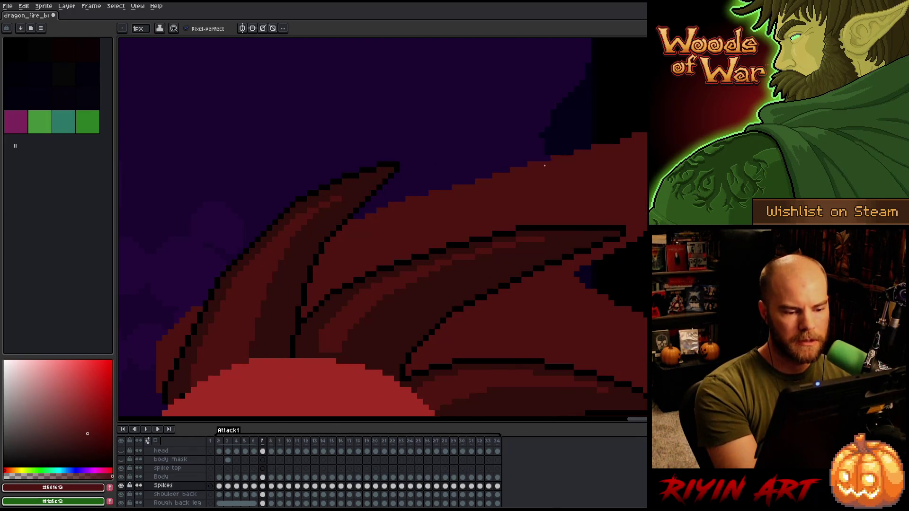
key("period")
key("comma")
key("period")
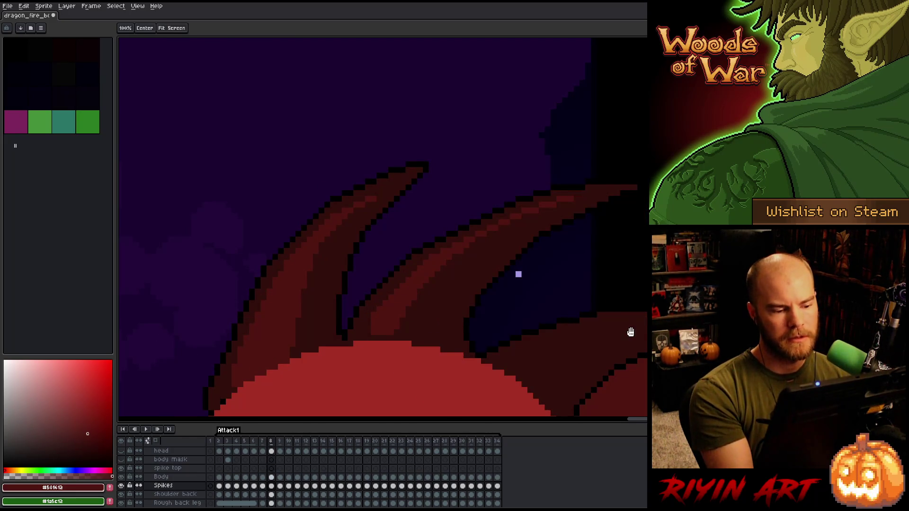
Step: Add lighter red highlight strokes down the right spike's edge on frame 8, checking against frame 7
left_click_drag(632, 329, 518, 229)
key("comma")
key("period")
key("comma")
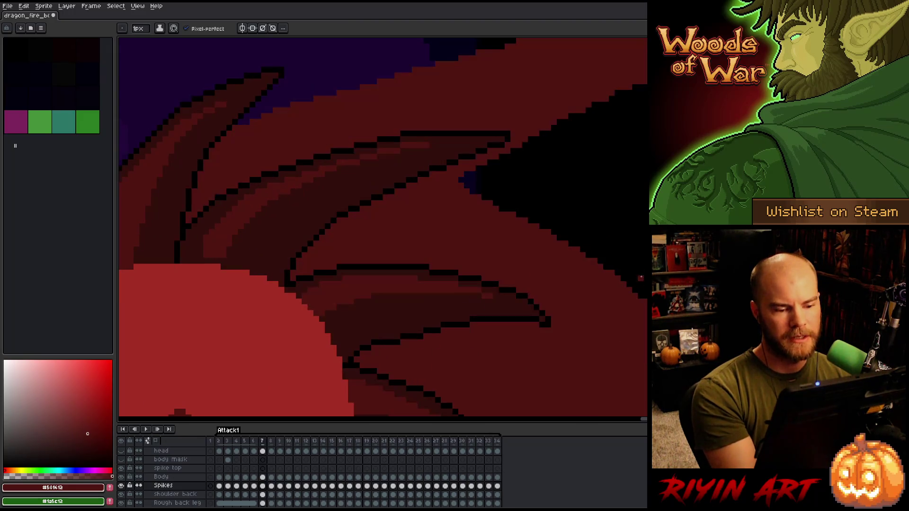
key("period")
mouse_move(557, 226)
left_mouse_down()
mouse_move(492, 226)
mouse_move(408, 285)
left_mouse_up()
key("comma")
key("period")
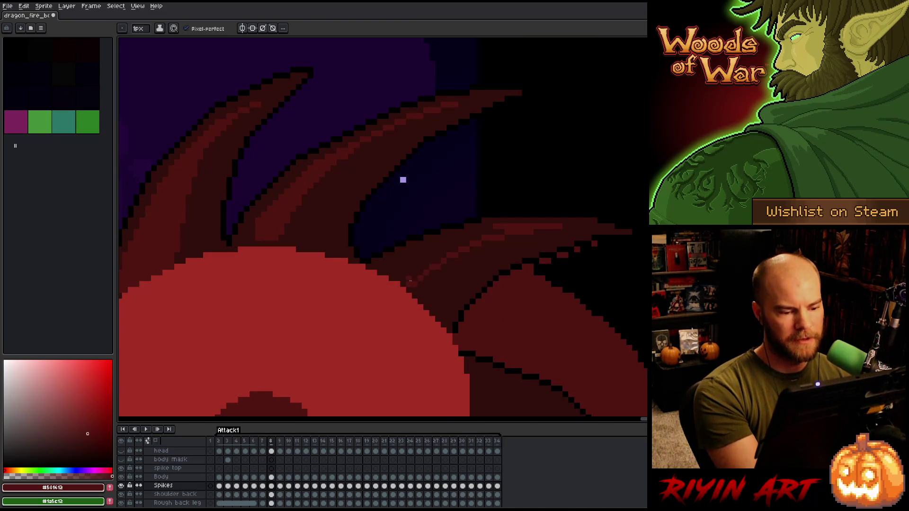
mouse_move(503, 231)
left_mouse_down()
mouse_move(443, 244)
mouse_move(390, 273)
left_mouse_up()
mouse_move(445, 254)
left_mouse_down()
mouse_move(412, 277)
mouse_move(417, 270)
left_mouse_up()
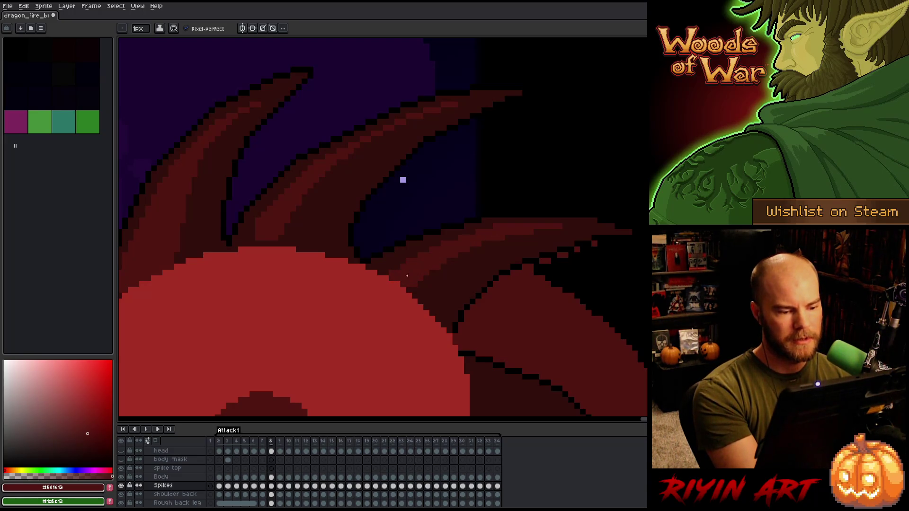
Step: Flick between neighbouring frames to review the spike motion, bringing the lower spikes into view
key("Right")
key("Left")
key("Right")
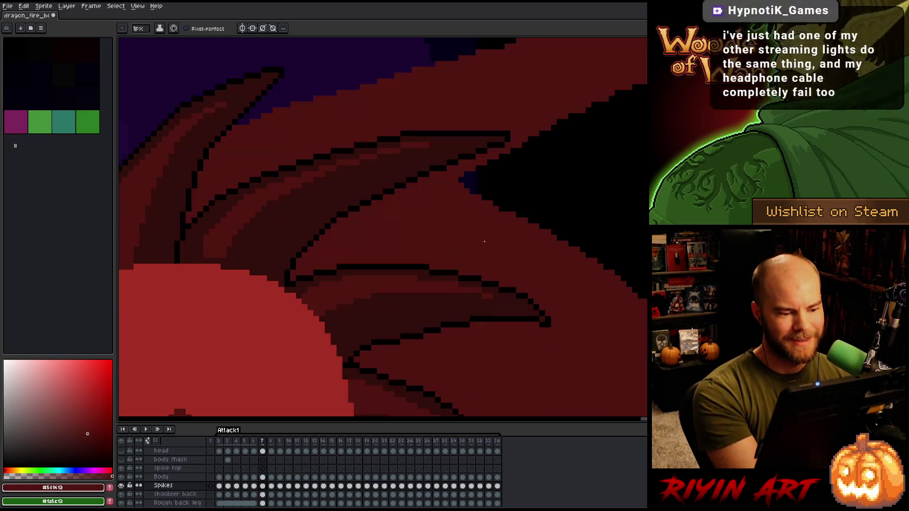
key("Left")
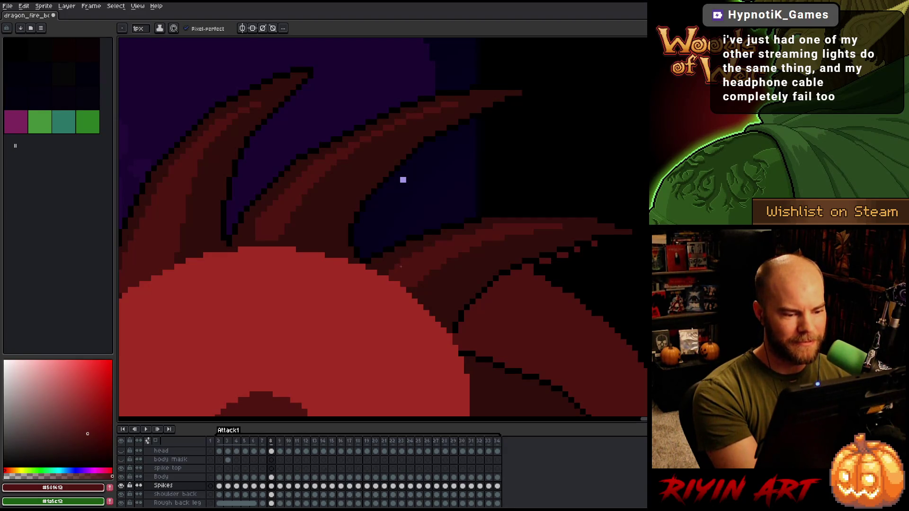
key("Right")
key("Left")
key("Right")
key("Left")
key("Right")
key("Left")
left_click_drag(566, 318, 554, 217)
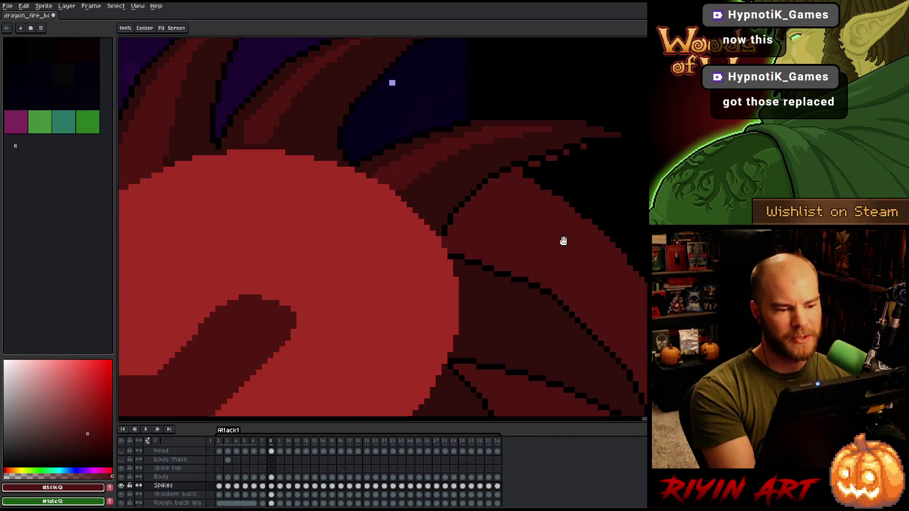
Step: Paint two lighter highlight strokes along the large neck spike on frame 8
left_click_drag(564, 324, 503, 324)
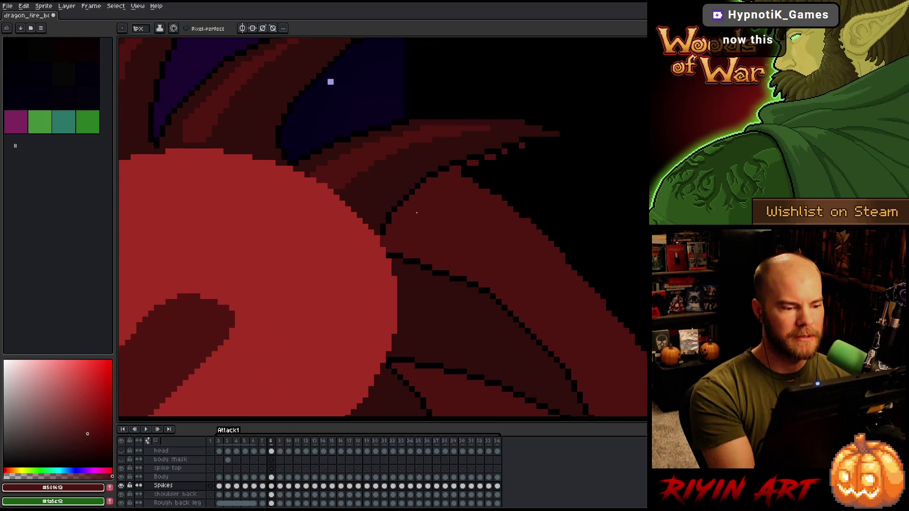
key("alt")
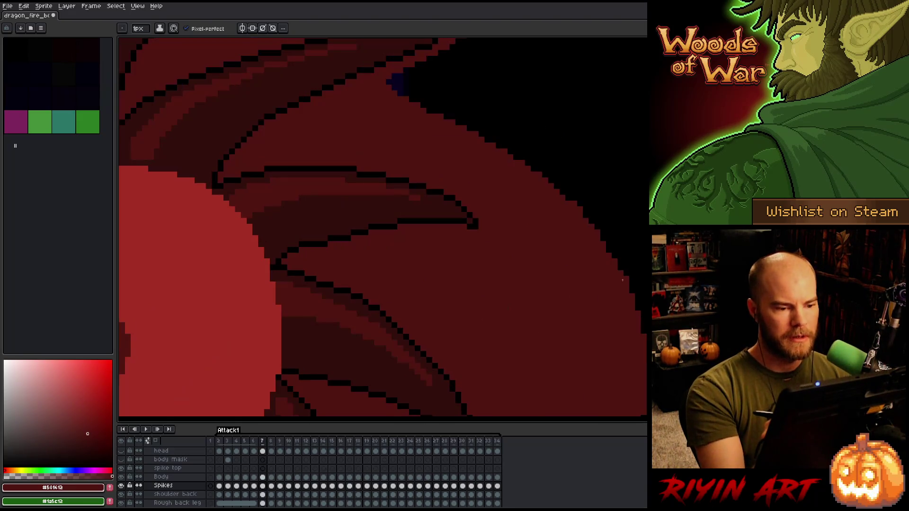
key("space")
left_click_drag(478, 292, 420, 258)
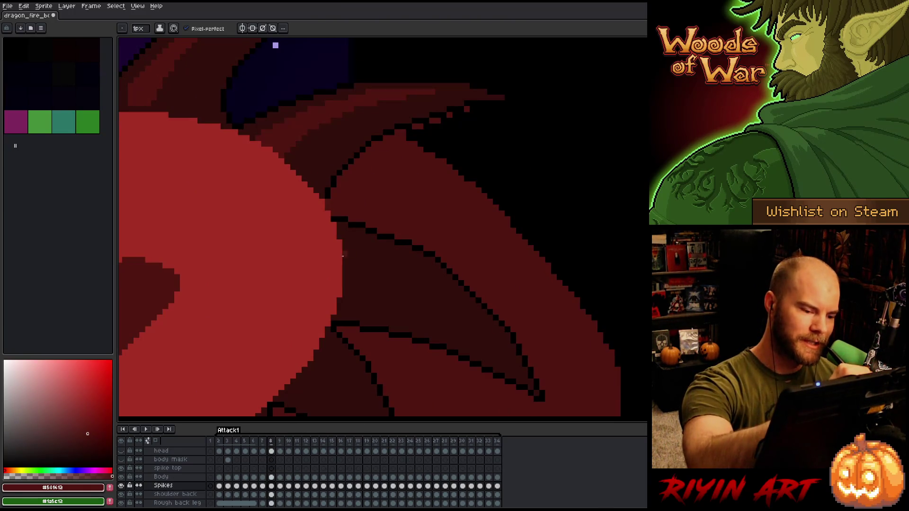
key("Left")
key("Right")
mouse_move(343, 241)
left_mouse_down()
mouse_move(412, 270)
mouse_move(492, 334)
left_mouse_up()
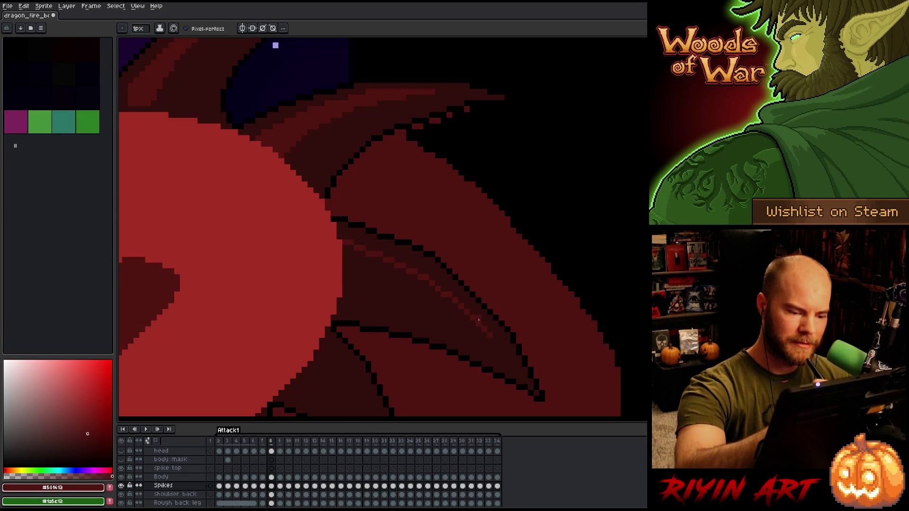
mouse_move(439, 286)
left_mouse_down()
mouse_move(398, 260)
mouse_move(342, 245)
mouse_move(488, 337)
left_mouse_up()
key("Left")
key("Right")
Step: Add a highlight along the spike's upper edge and compare frames 7 and 8
left_click_drag(416, 277, 339, 249)
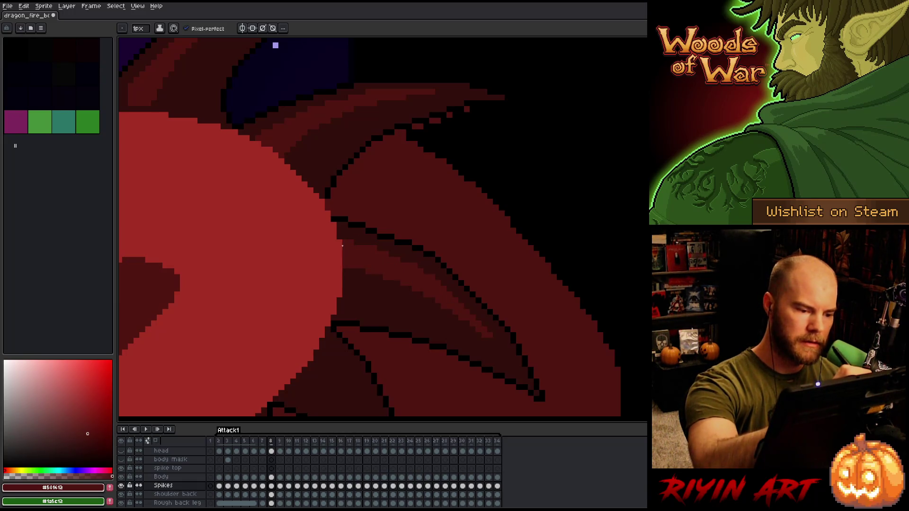
key("Left")
key("Right")
key("Left")
key("Right")
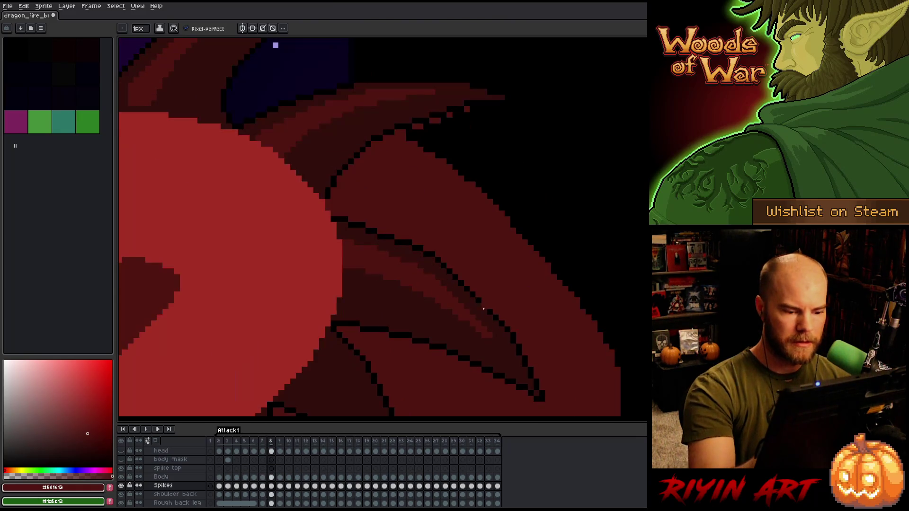
key("Left")
key("Right")
key("Left")
key("Right")
mouse_move(504, 286)
left_mouse_down()
mouse_move(519, 270)
mouse_move(455, 179)
left_mouse_up()
key("Left")
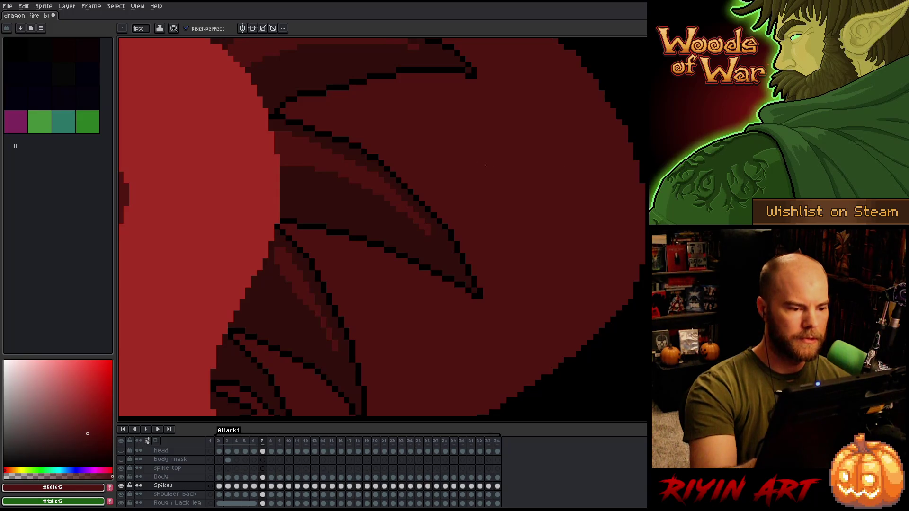
Step: Recolour stray black outline pixels on the spike with dark red #320f0b and save
left_click(367, 147, "alt")
left_click(369, 149, "alt")
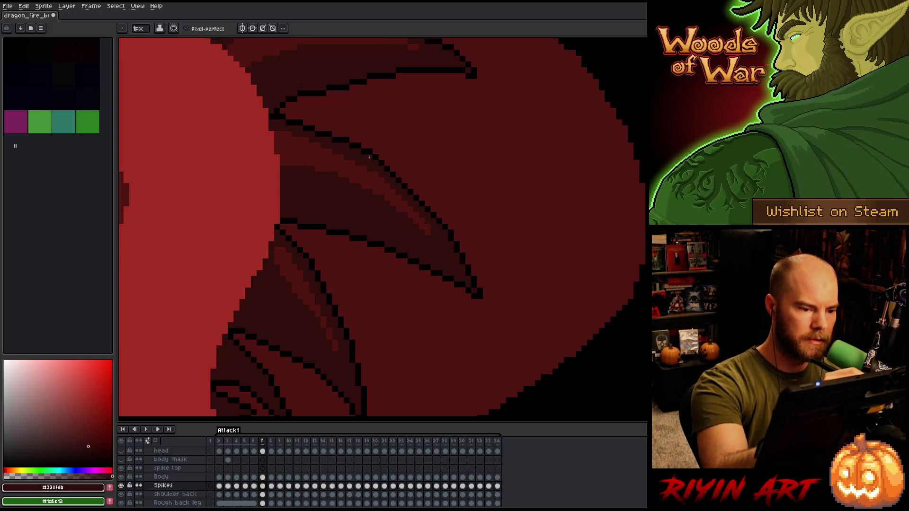
left_click(369, 149, "alt")
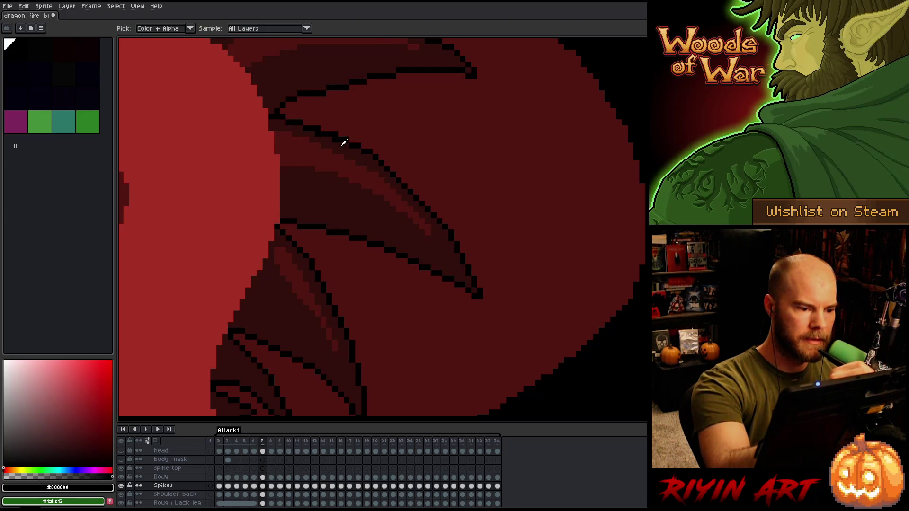
left_click(334, 139, "alt")
left_click_drag(318, 134, 324, 133)
left_click(339, 163, "alt")
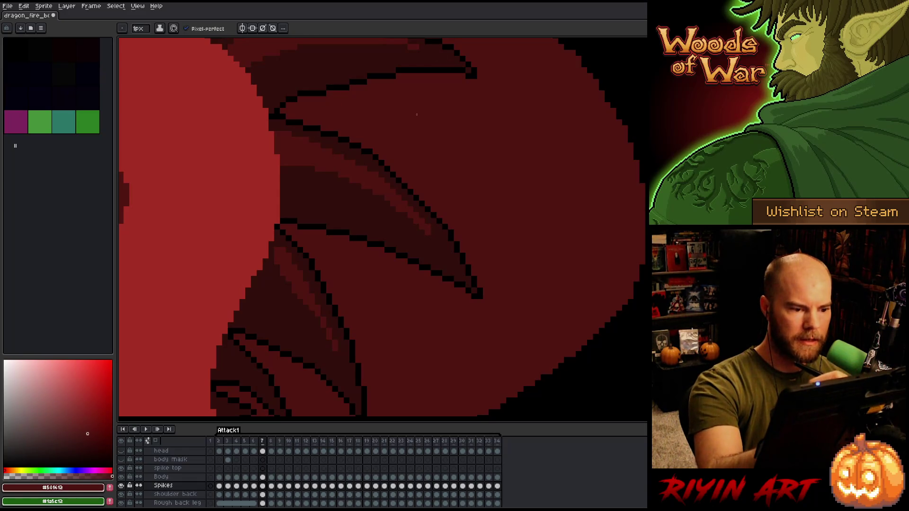
key("ctrl+s")
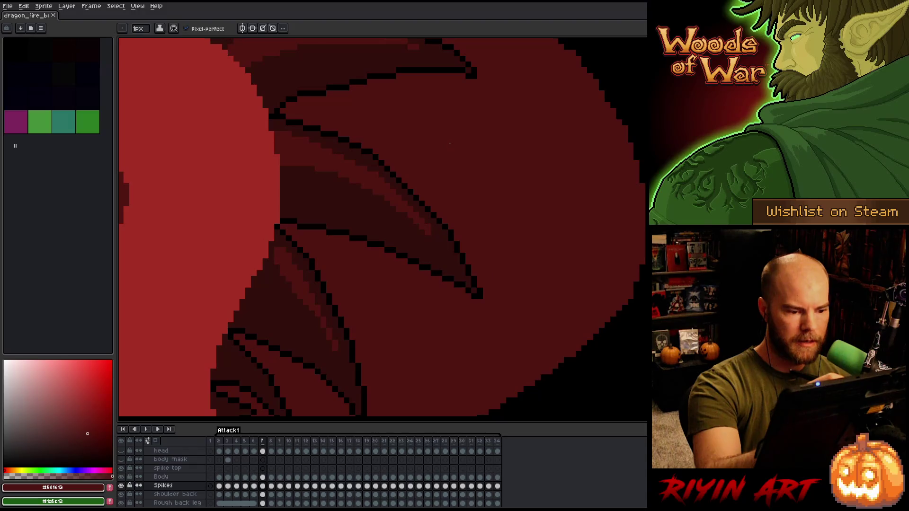
Step: Add a few lighter pixels to frame 8's spike, checking the pose against frames 6–7
key("period")
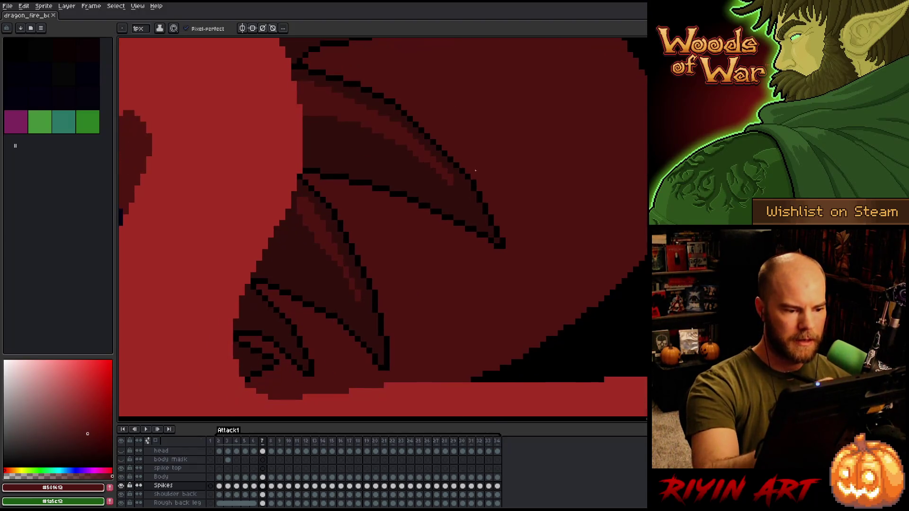
key("comma")
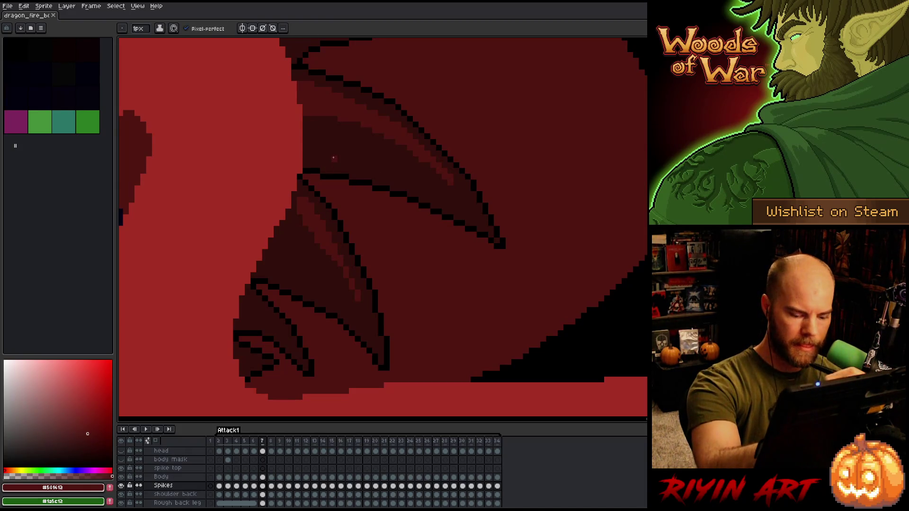
key("comma")
key("period")
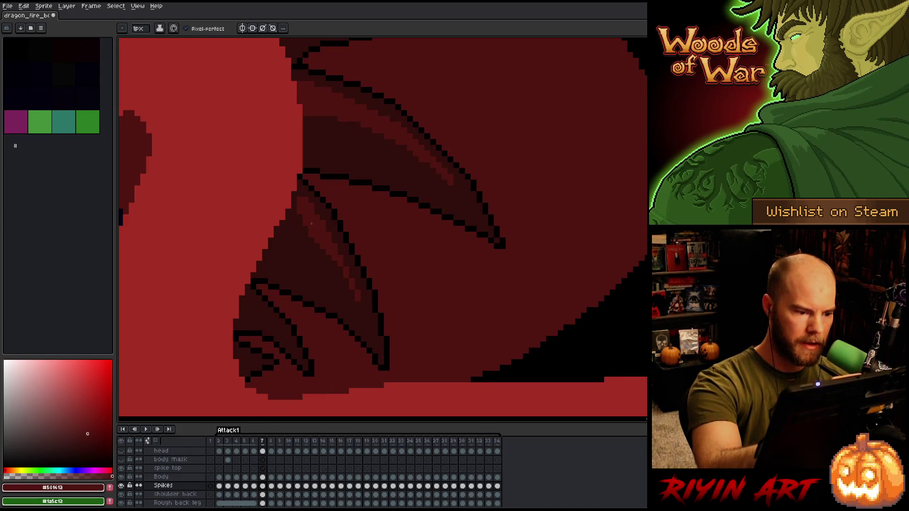
key("period")
key("comma")
key("period")
key("comma")
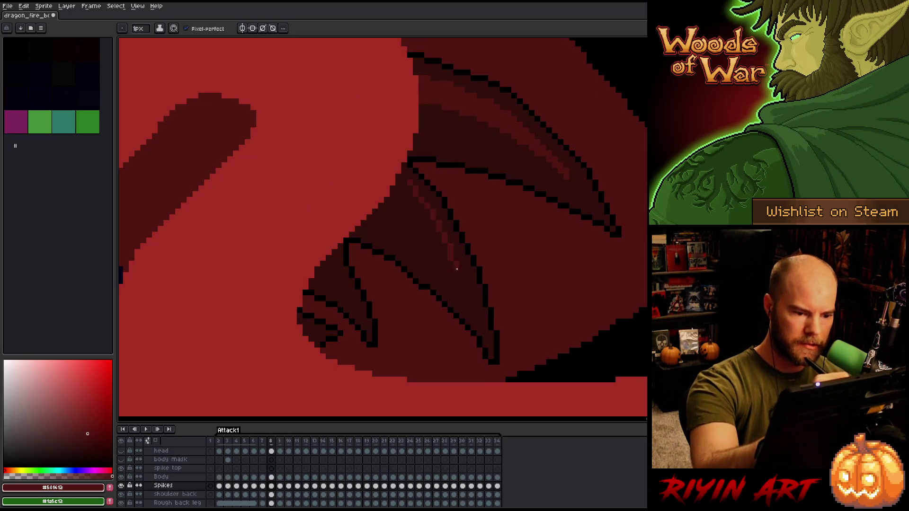
key("period")
left_click_drag(405, 191, 404, 195)
key("comma")
key("period")
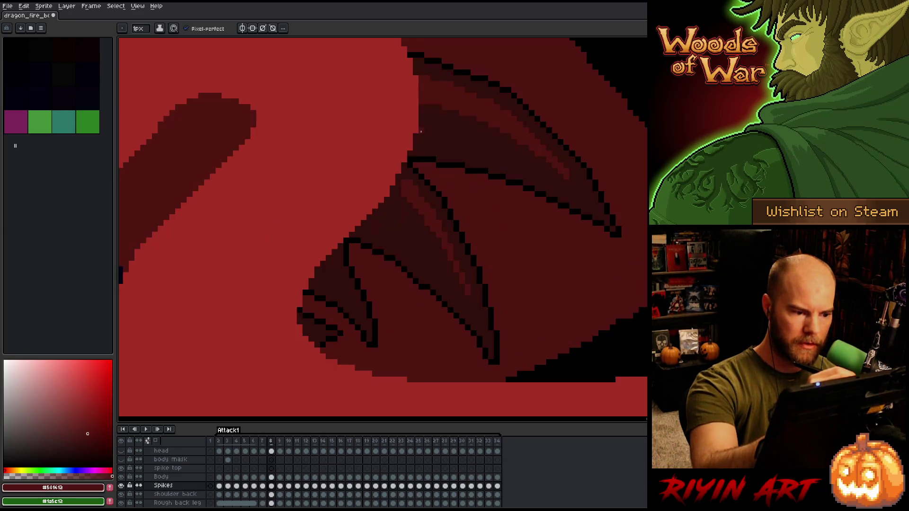
key("comma")
key("period")
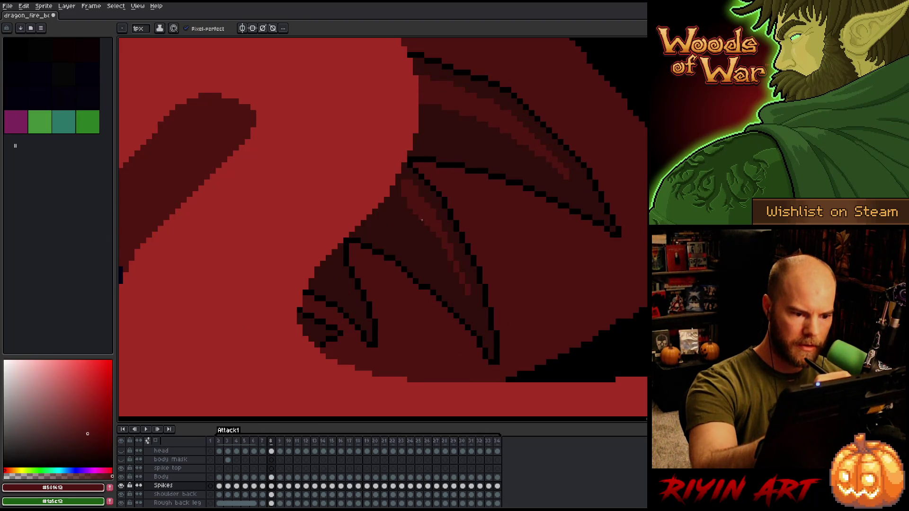
key("comma")
key("period")
key("comma")
key("period")
key("comma")
key("period")
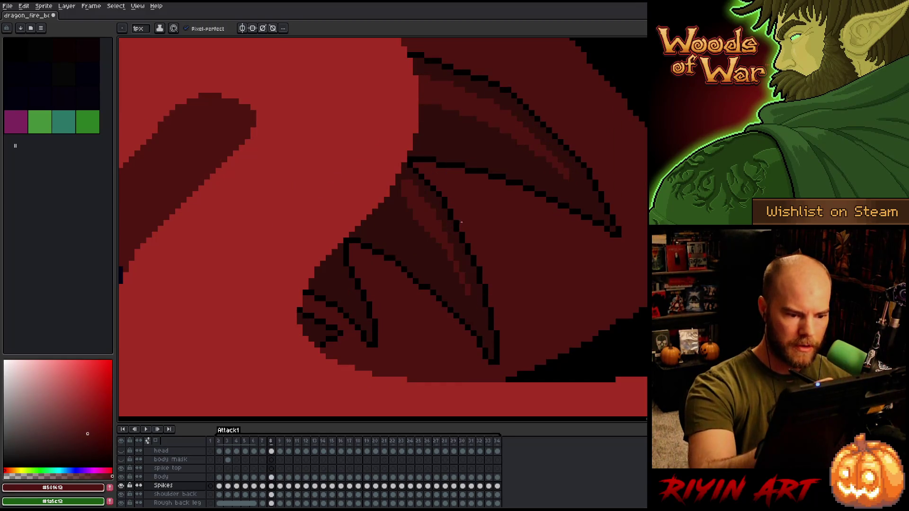
Step: Return to the pencil with darker spike red #330f0b and compare frames 7 and 8
key("m")
key("b")
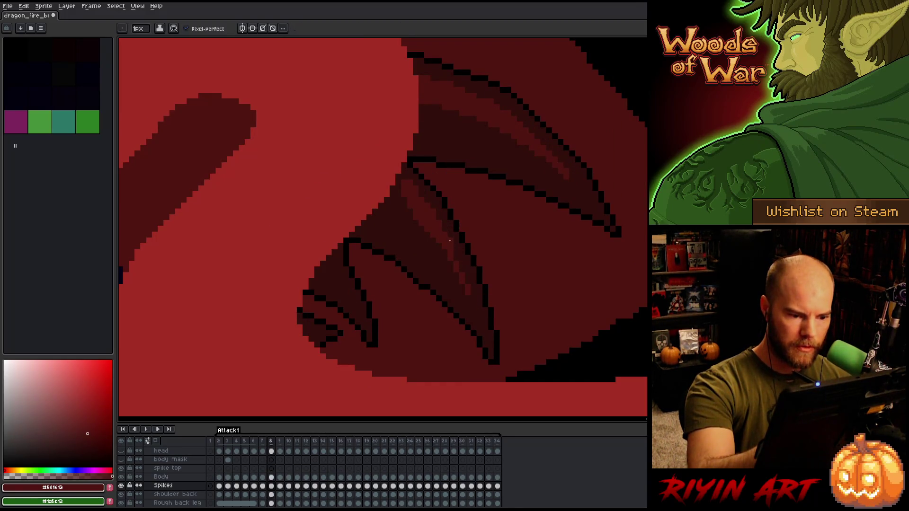
left_click(465, 271, "alt")
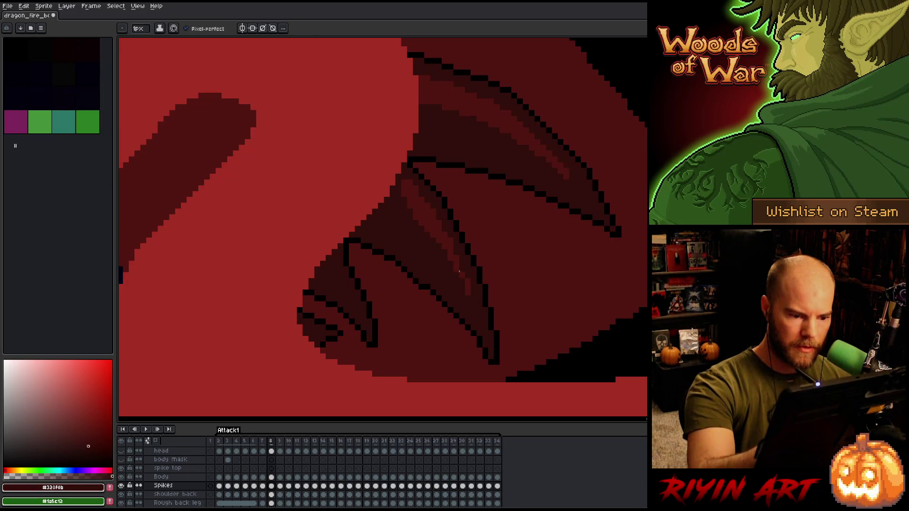
key("comma")
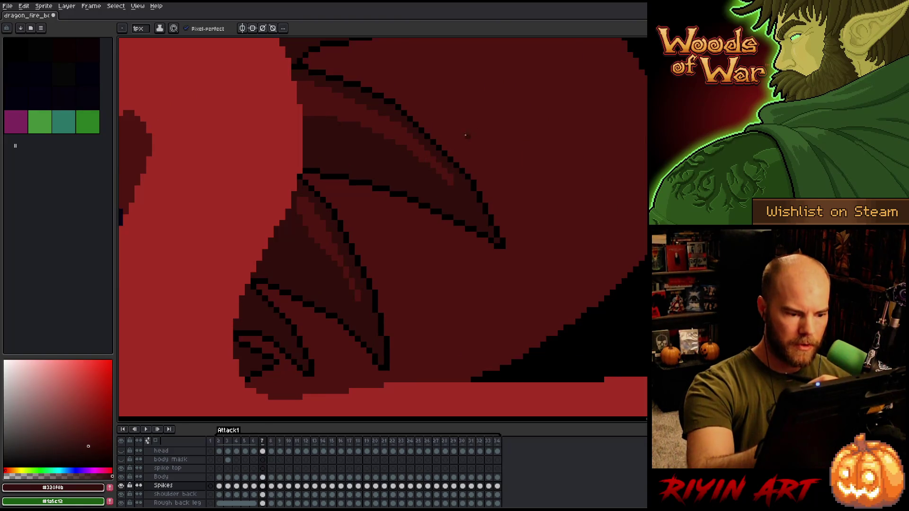
key("period")
key("comma")
key("period")
key("comma")
key("period")
key("comma")
key("period")
key("comma")
key("period")
scroll(446, 201, "down", 4)
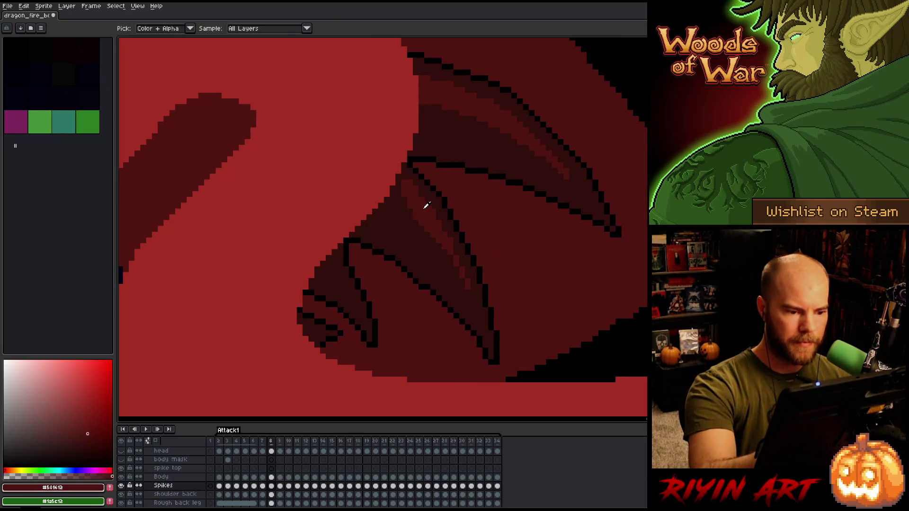
scroll(396, 189, "up", 4)
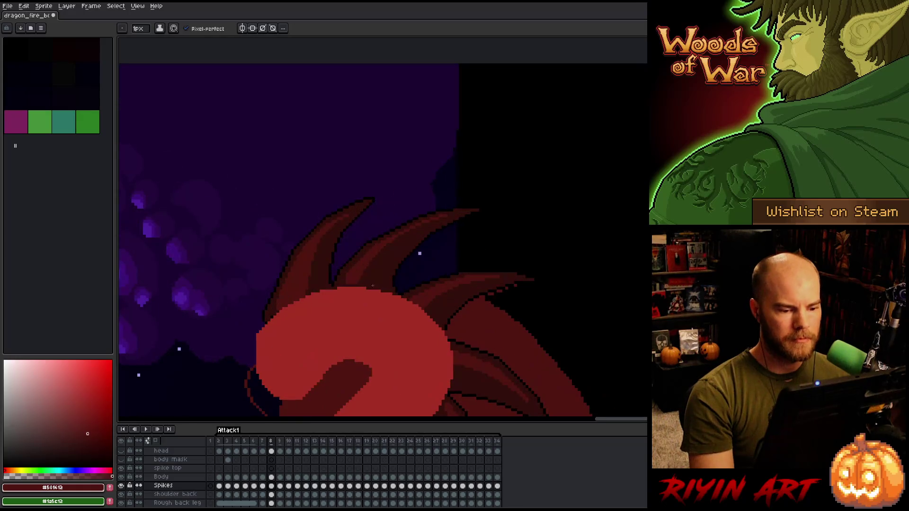
Step: Move to frame 9, centre the dragon's head, and save the file
scroll(278, 309, "down", 4)
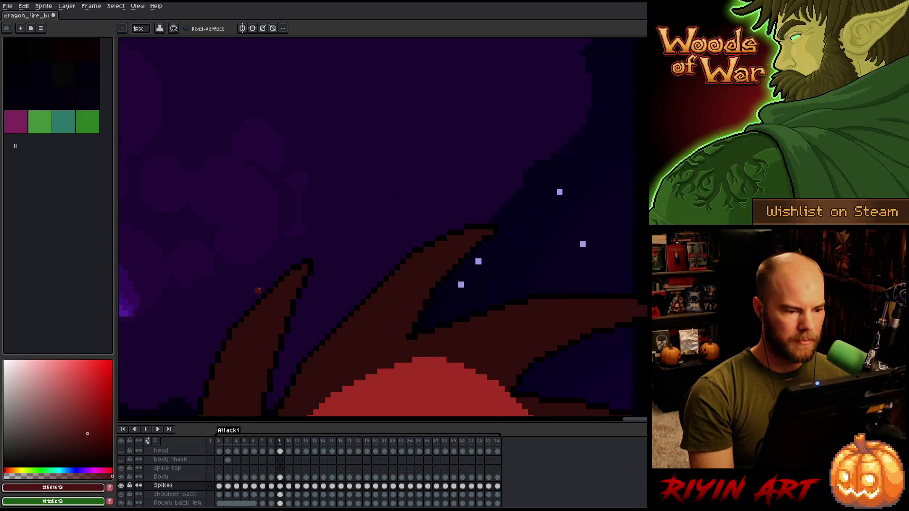
key("period")
key("period")
key("period")
key("comma")
key("comma")
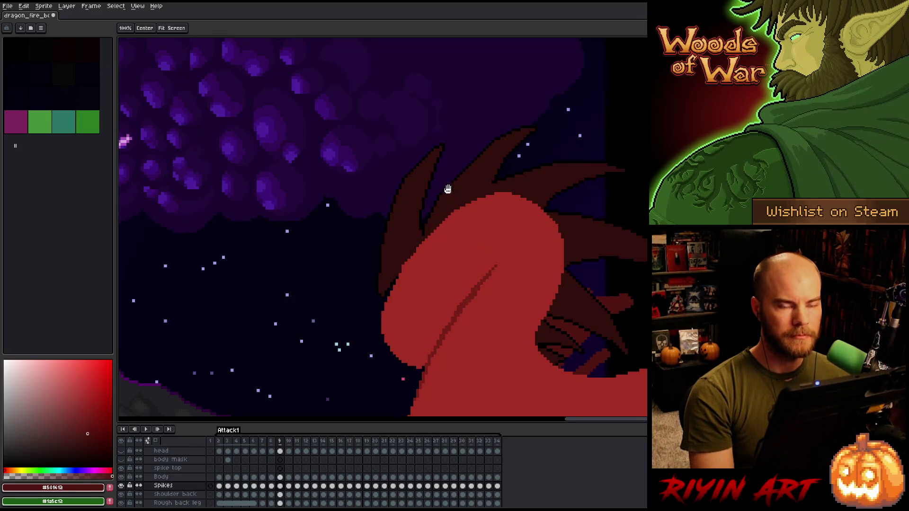
left_click_drag(446, 186, 415, 201)
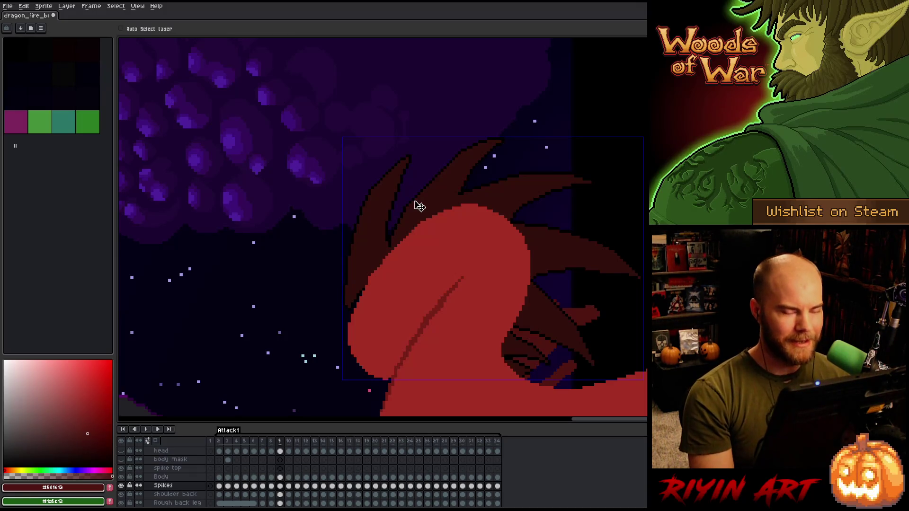
key("ctrl+s")
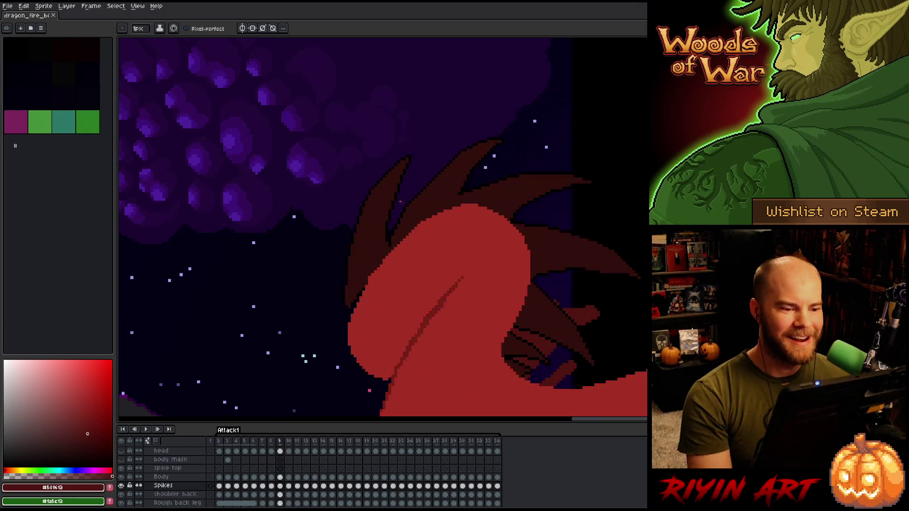
scroll(393, 177, "up", 3)
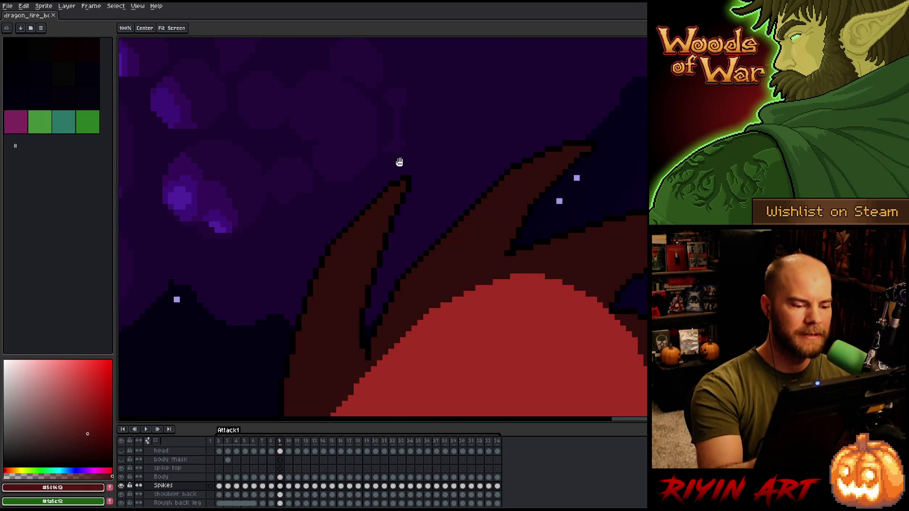
left_click_drag(399, 161, 437, 127)
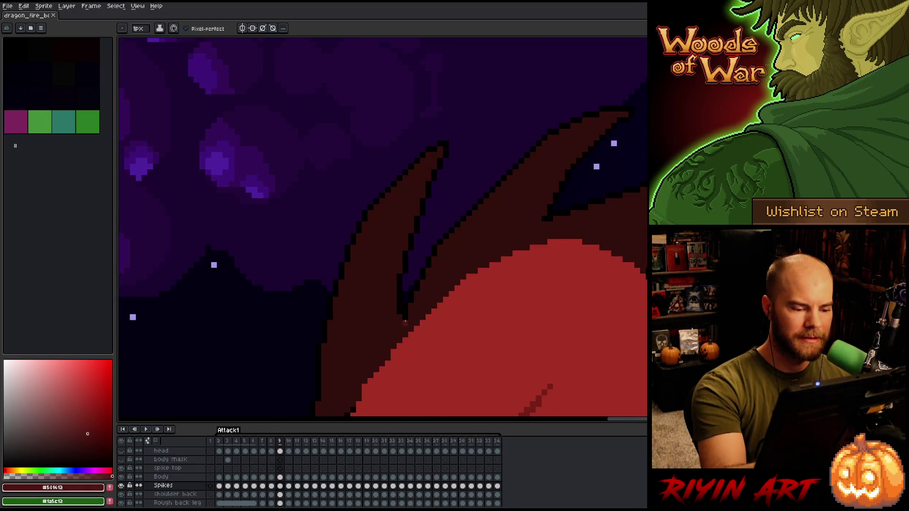
Step: Add two black pixels to the spike outline on frame 9
key("x")
left_click(406, 313, "alt")
left_click(405, 335)
key("x")
left_click_drag(426, 285, 468, 229)
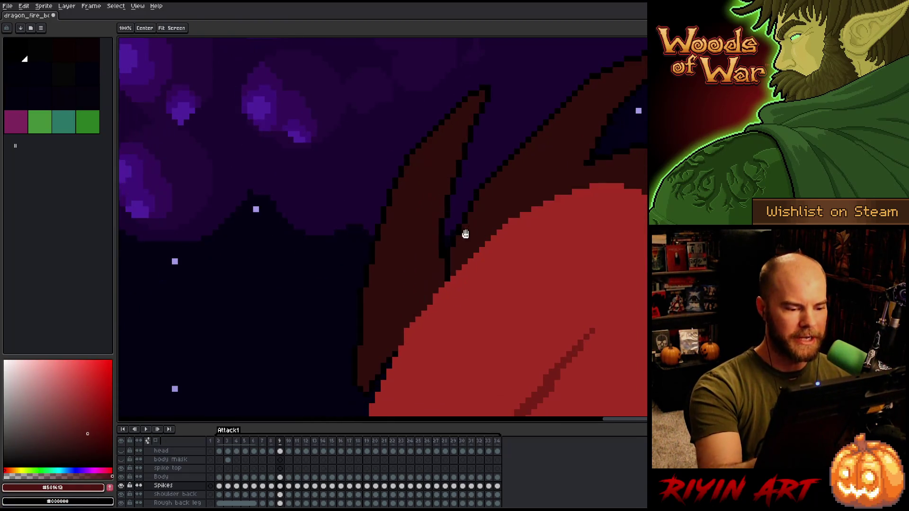
Step: Paint a lighter red highlight up the left neck spike on frame 9, compared with frame 8
key("comma")
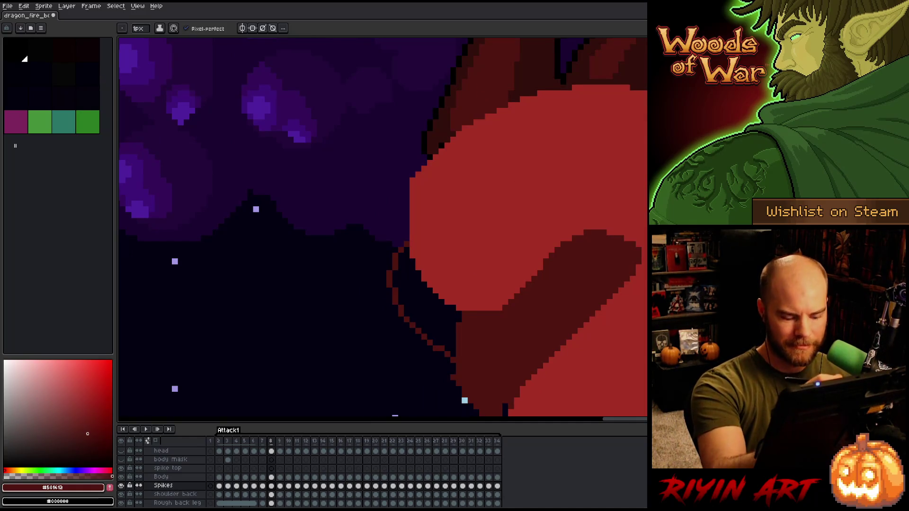
left_click_drag(521, 144, 470, 268)
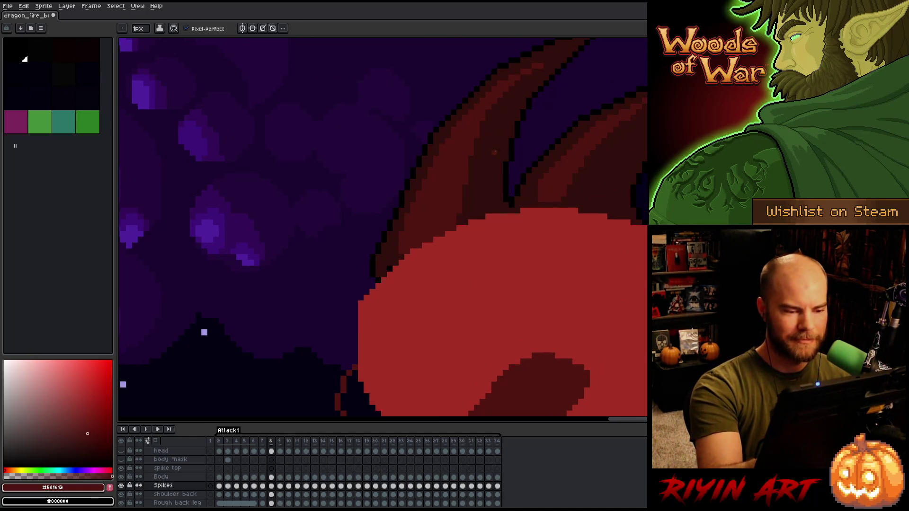
key("period")
mouse_move(398, 264)
left_mouse_down()
mouse_move(451, 158)
mouse_move(435, 186)
left_mouse_up()
scroll(435, 185, "down", 4)
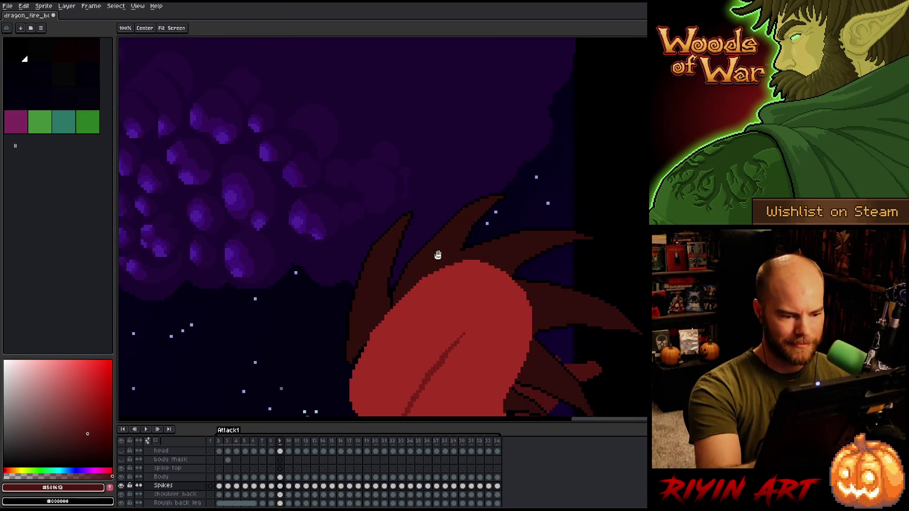
key("comma")
key("period")
key("comma")
key("period")
key("comma")
key("period")
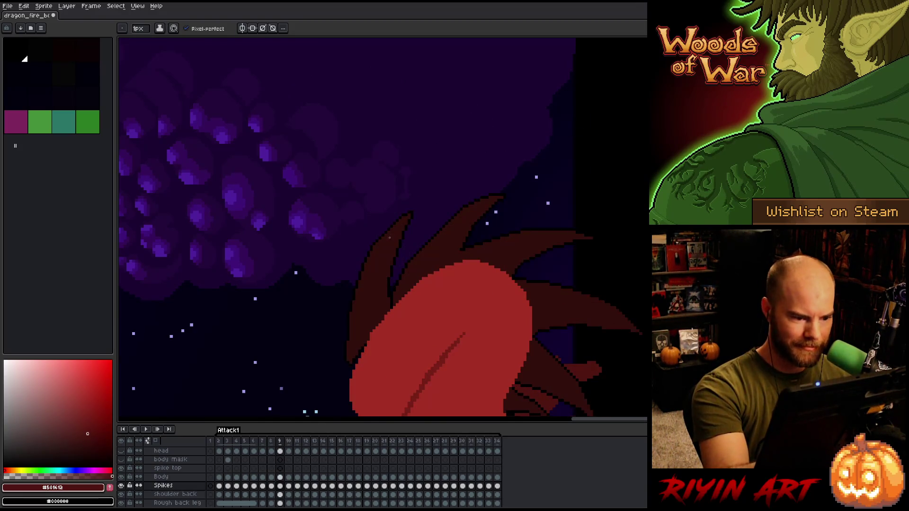
key("comma")
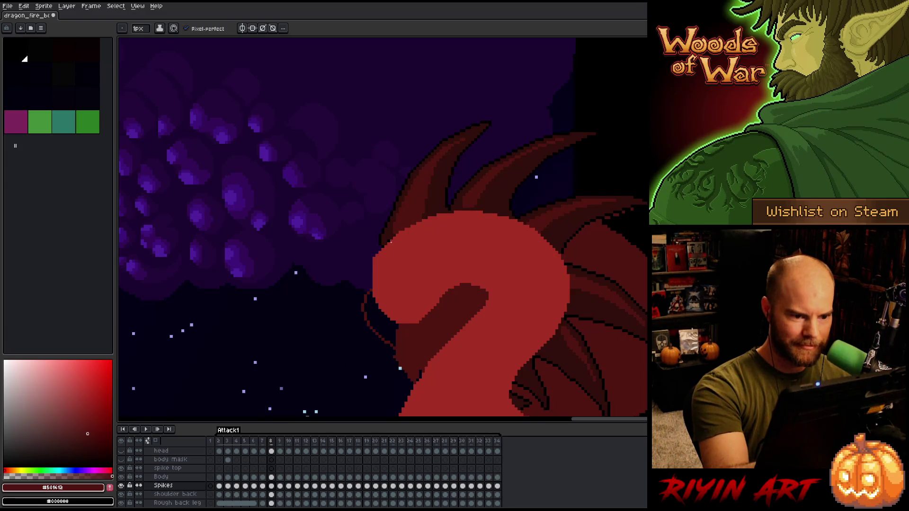
key("period")
left_click_drag(368, 331, 370, 294)
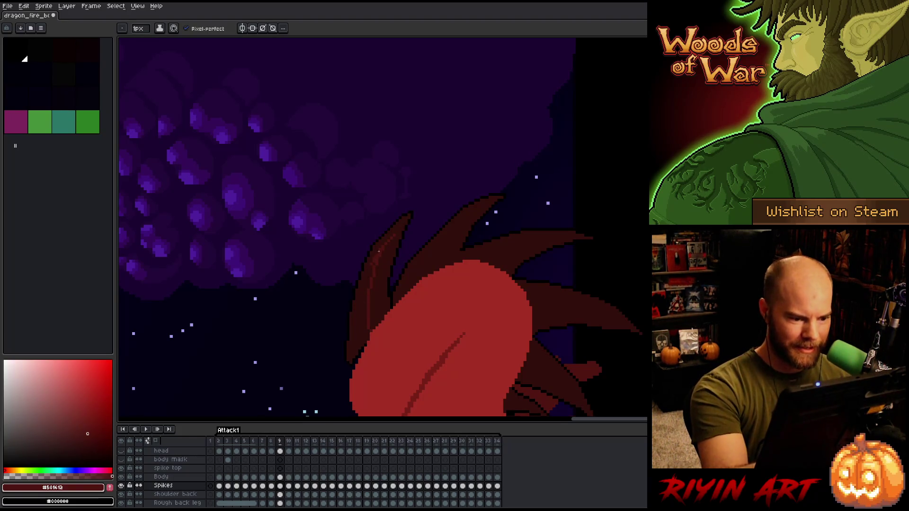
mouse_move(365, 315)
left_mouse_down()
mouse_move(370, 278)
mouse_move(358, 344)
left_mouse_up()
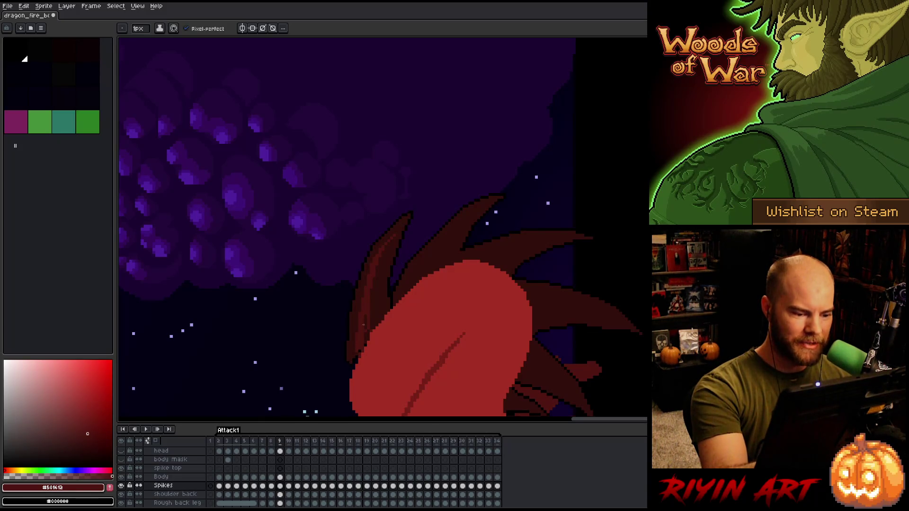
Step: Compare frames 8 and 9, then sample the dark spike shadow colour
key("Right")
key("Left")
key("Left")
key("Right")
key("Left")
key("Right")
key("Left")
key("Right")
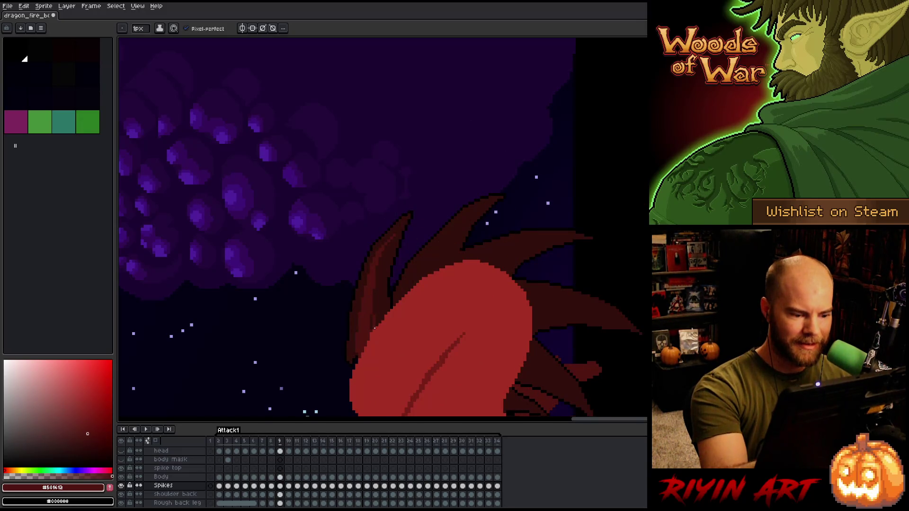
key("Left")
key("Right")
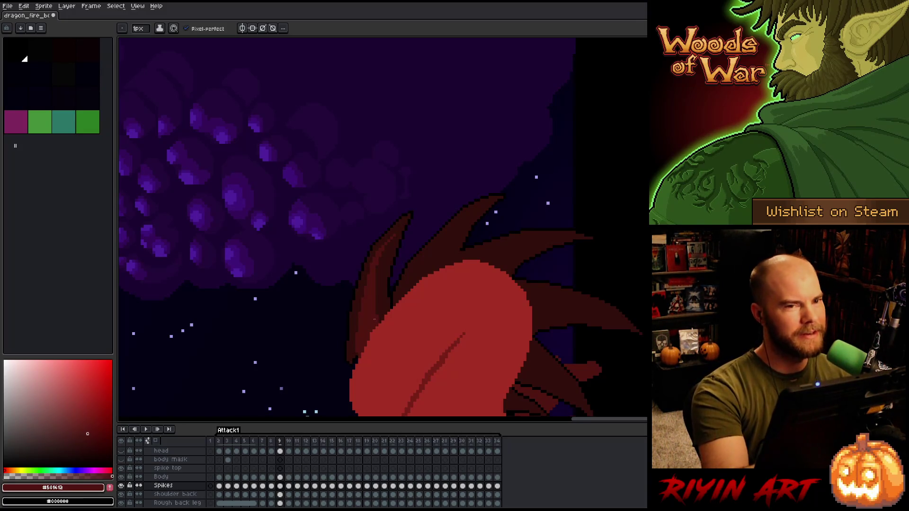
key("Left")
key("Right")
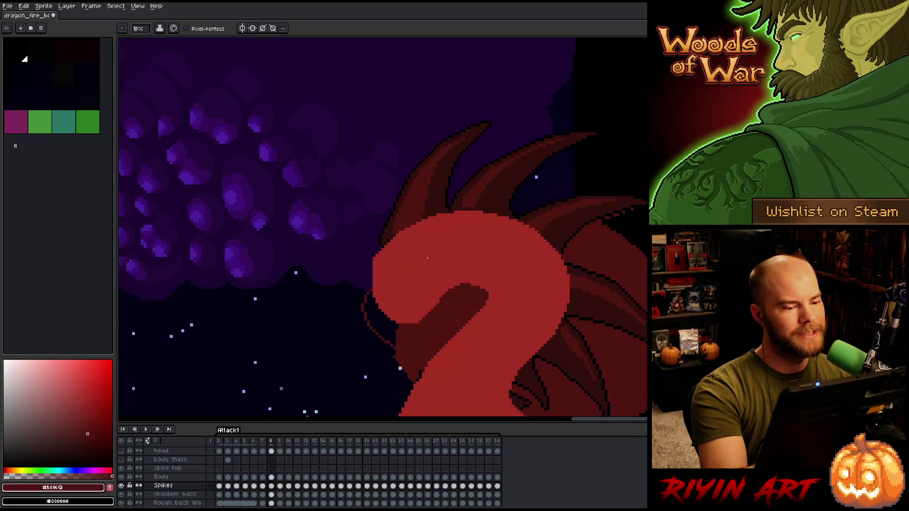
key("Left")
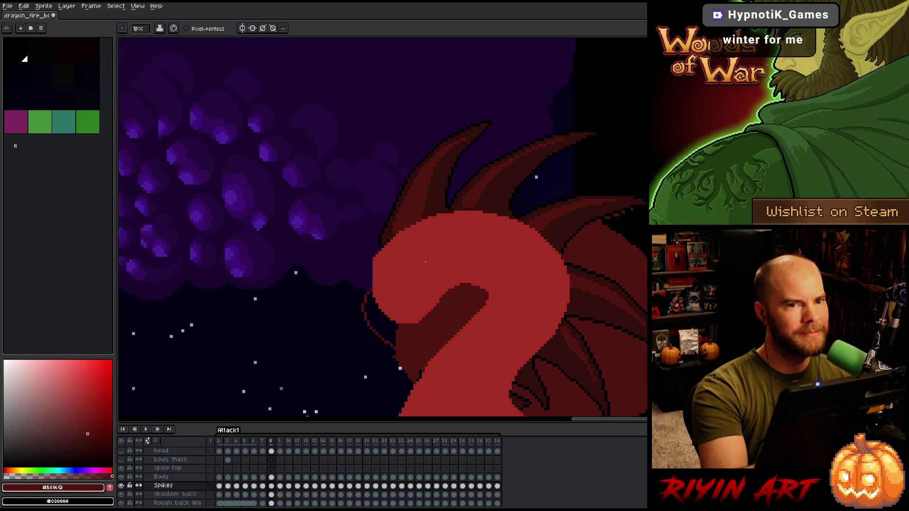
key("Left")
key("Right")
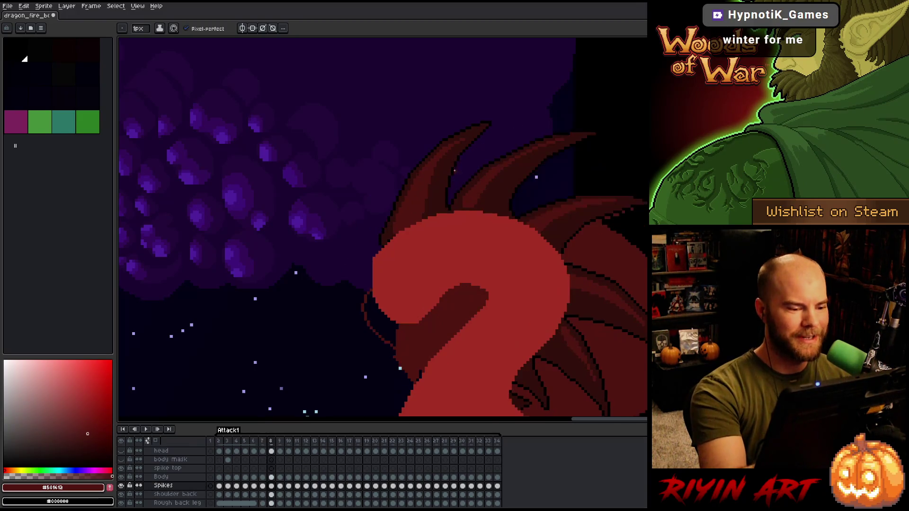
key("Right")
key("Left")
key("Right")
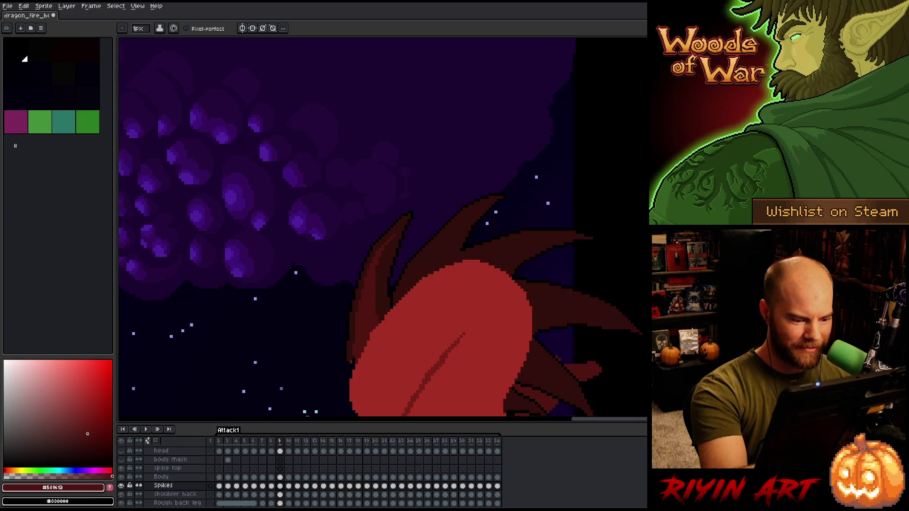
left_click(349, 363, "alt")
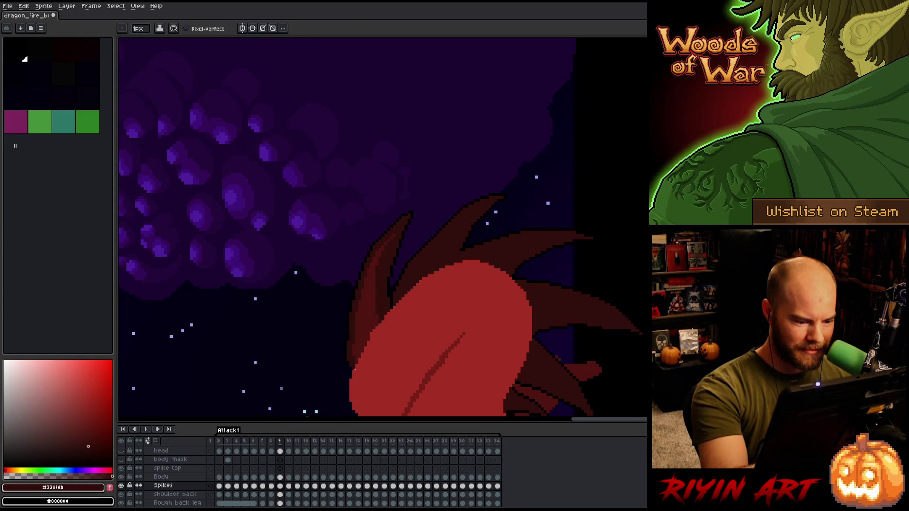
Step: Pick the maroon spike colour #501612 and save the sprite
left_click(384, 265, "alt")
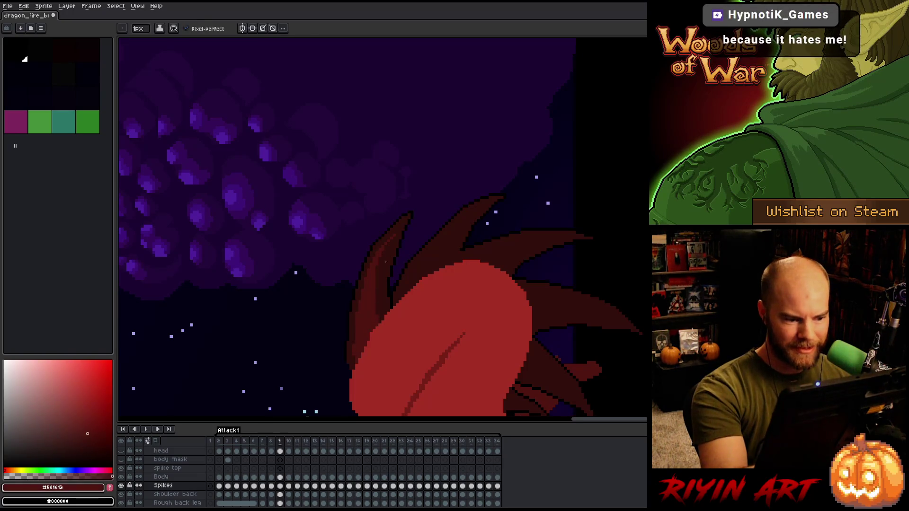
key("ctrl+s")
right_click(429, 298)
key("Escape")
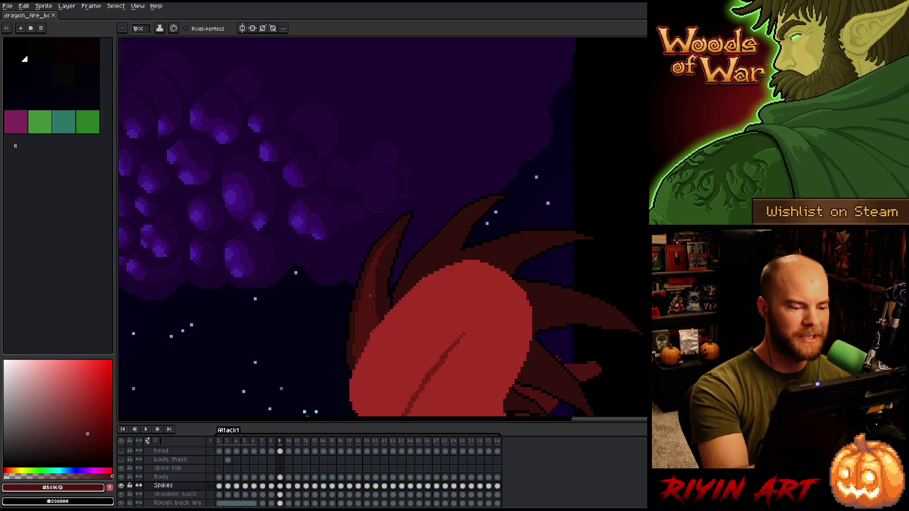
Step: Compare frames 8 and 9 while sampling the dark shadow and maroon #501612 spike colours
key("alt")
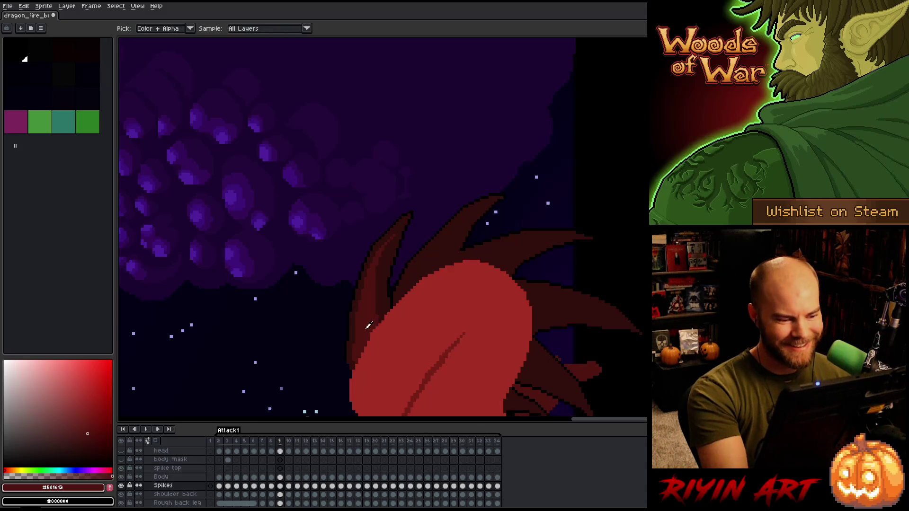
key("Left")
key("Right")
key("Left")
key("Right")
left_click(393, 239, "alt")
left_click(374, 274, "alt")
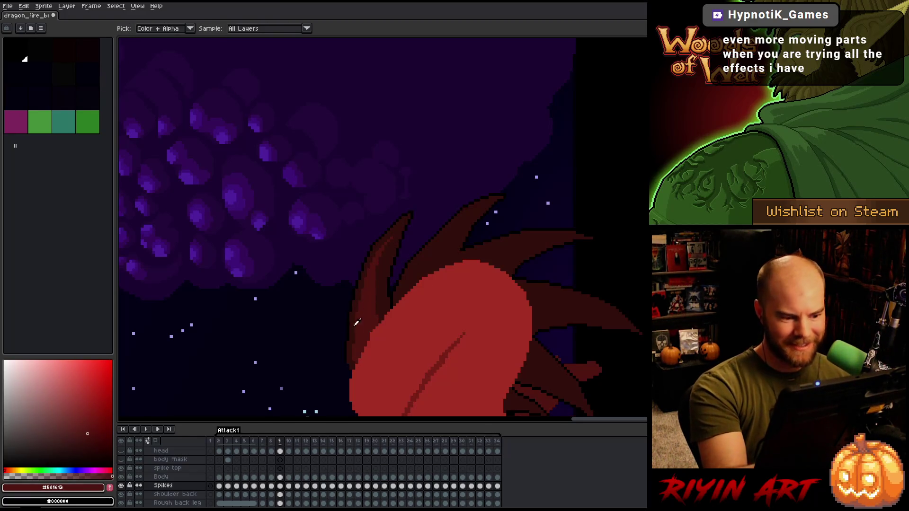
key("Left")
key("Right")
key("Left")
key("Right")
Step: Pencil lighter red pixels along the frame 9 spike edge, checking against frame 8
mouse_move(427, 254)
left_mouse_down()
mouse_move(412, 278)
mouse_move(428, 257)
left_mouse_up()
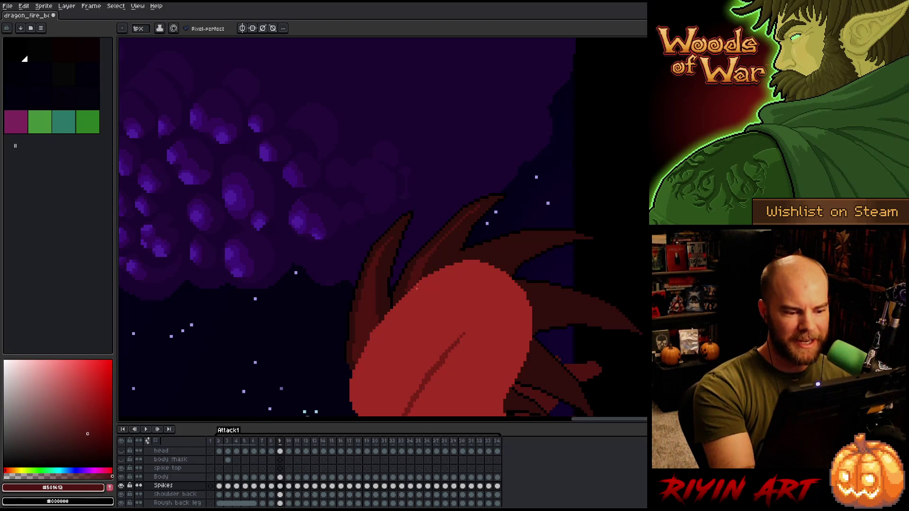
left_click_drag(422, 277, 430, 260)
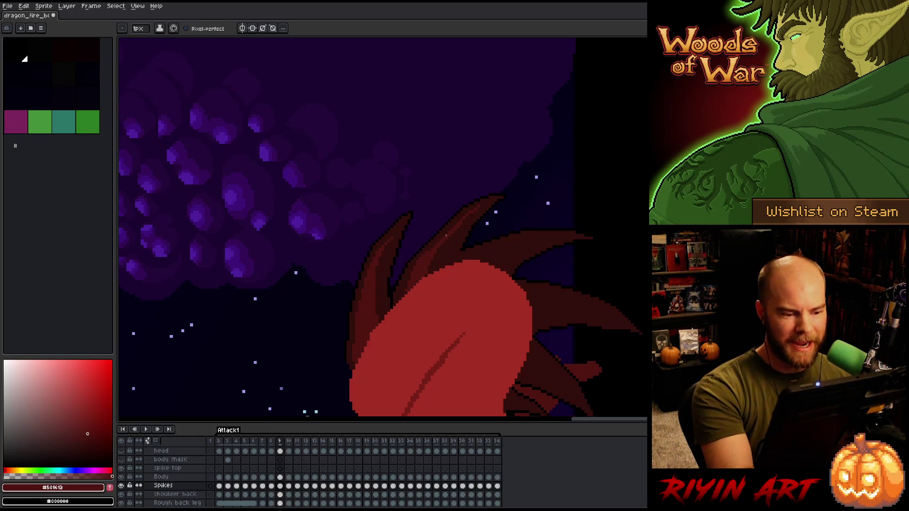
left_click(408, 273, "alt")
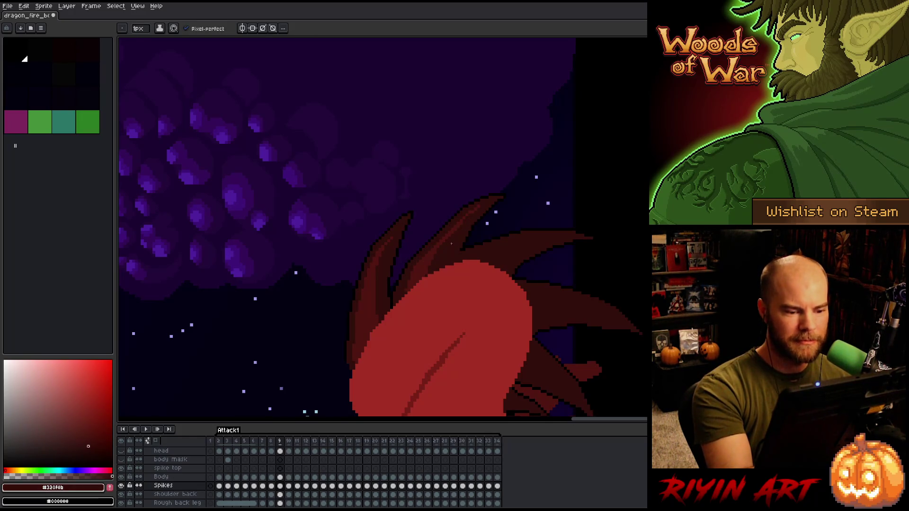
key("Left")
key("Right")
key("Left")
key("Right")
left_click(405, 286, "alt")
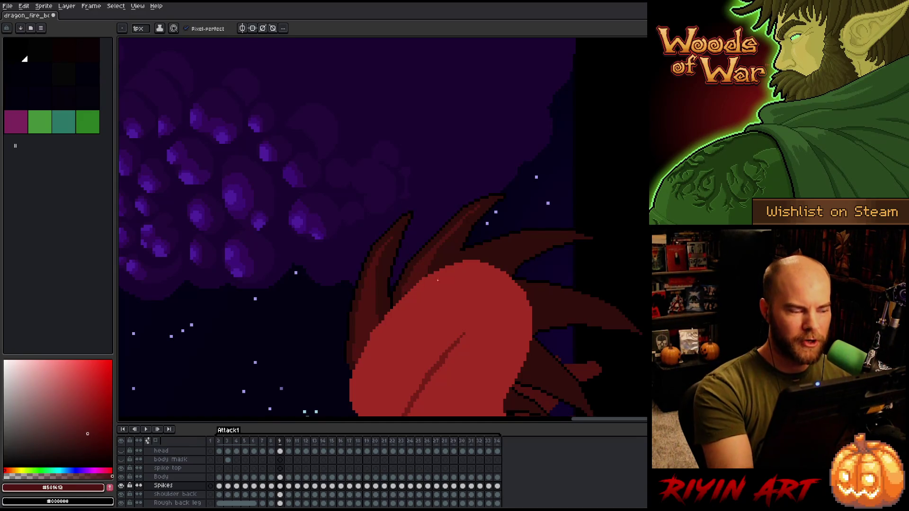
left_click(401, 290, "alt")
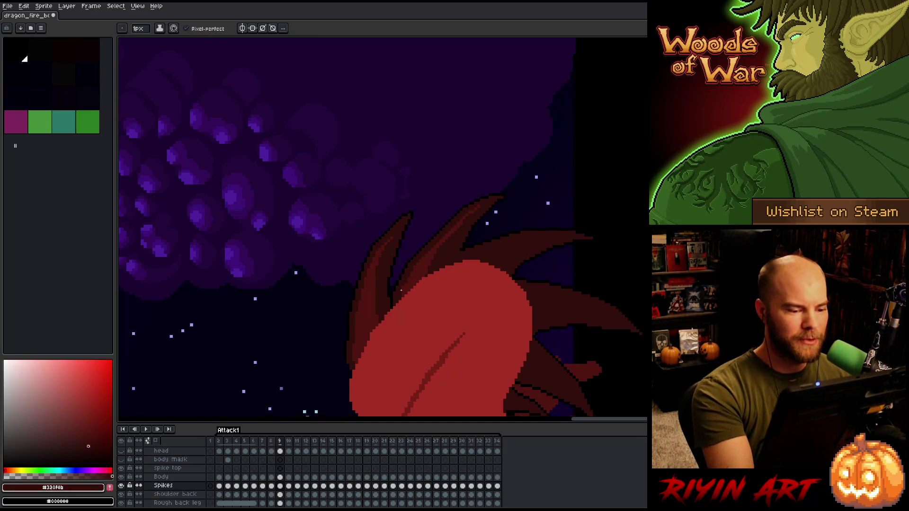
Step: Save the sprite and add a dark outline pixel on the spike
key("ctrl+s")
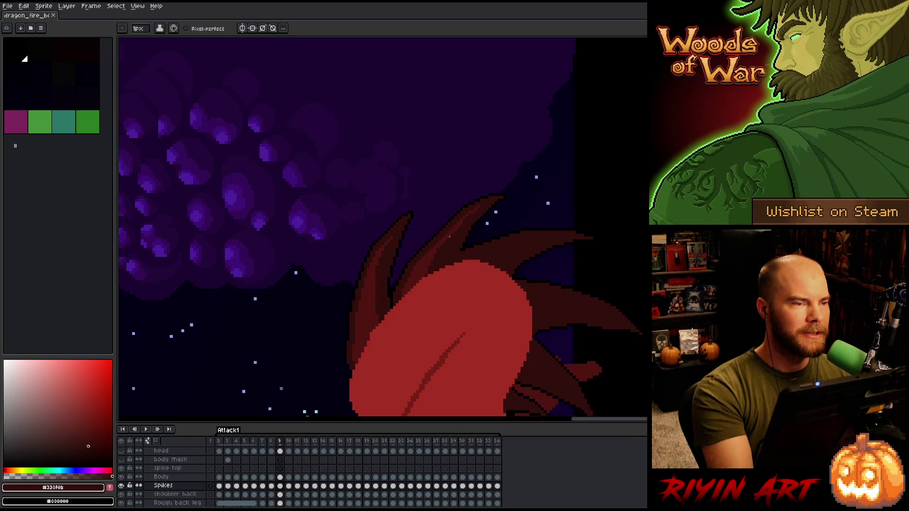
left_click(462, 223)
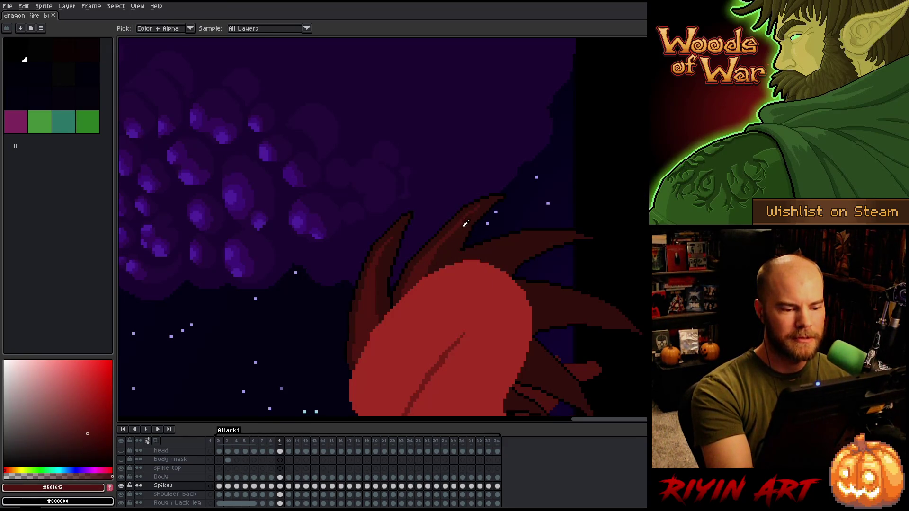
left_click(480, 224, "alt")
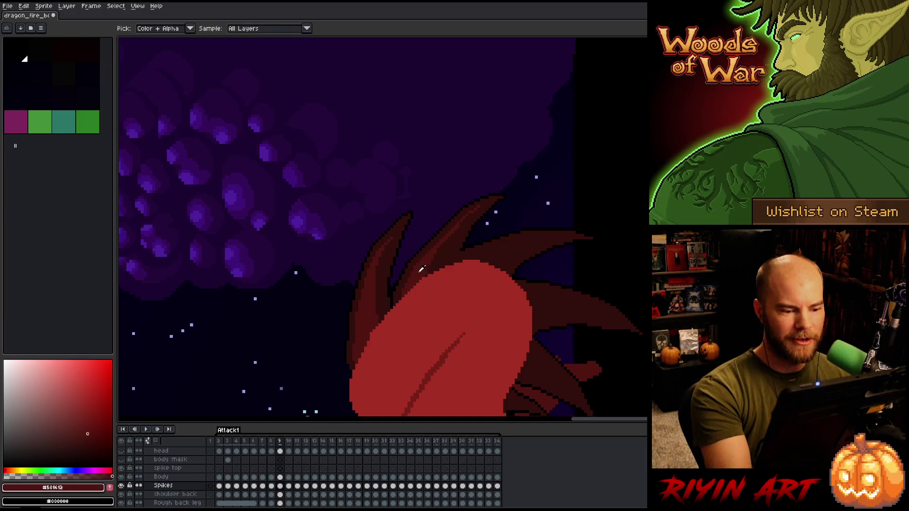
Step: Compare the spikes across frames 8 and 9, then pick black and reframe on the neck spikes
key("Left")
key("Right")
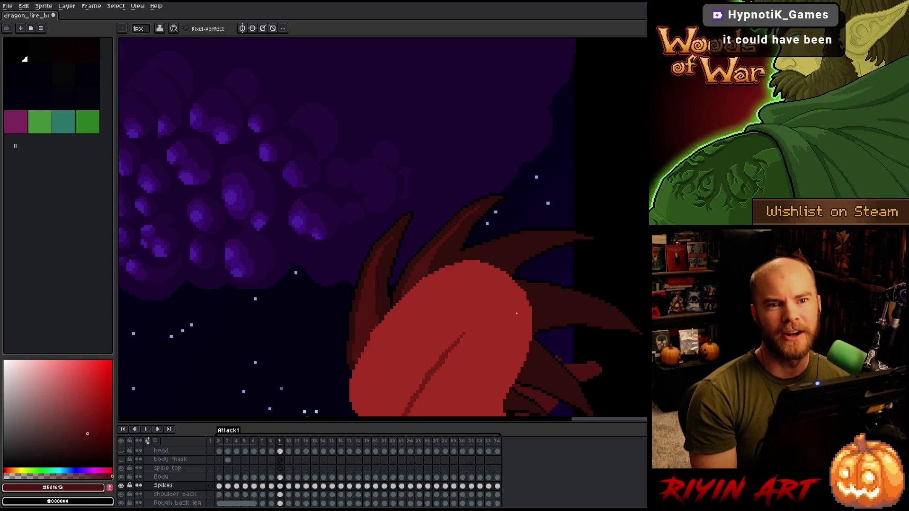
key("Right")
key("Left")
key("Left")
key("Right")
key("Left")
key("Right")
key("Left")
key("Right")
key("Left")
key("Right")
key("Left")
key("Right")
key("Left")
key("Right")
key("Left")
key("Right")
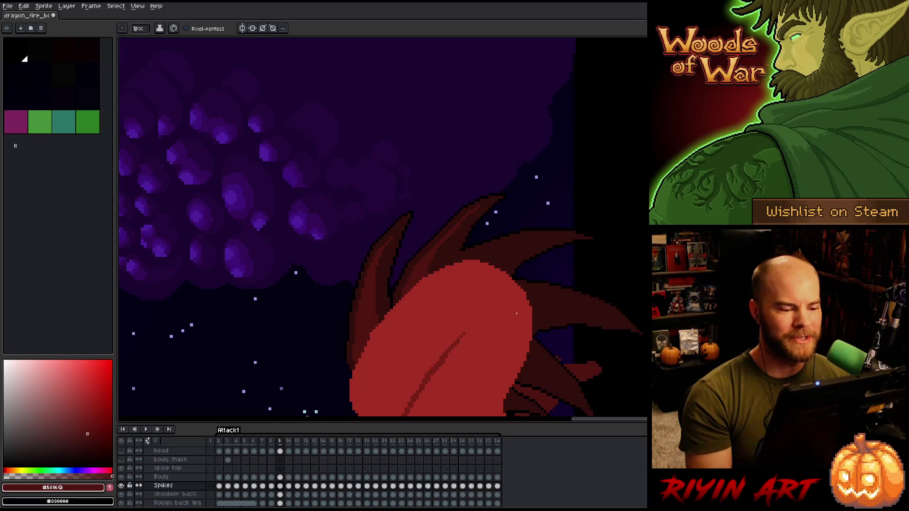
left_click(460, 253, "alt")
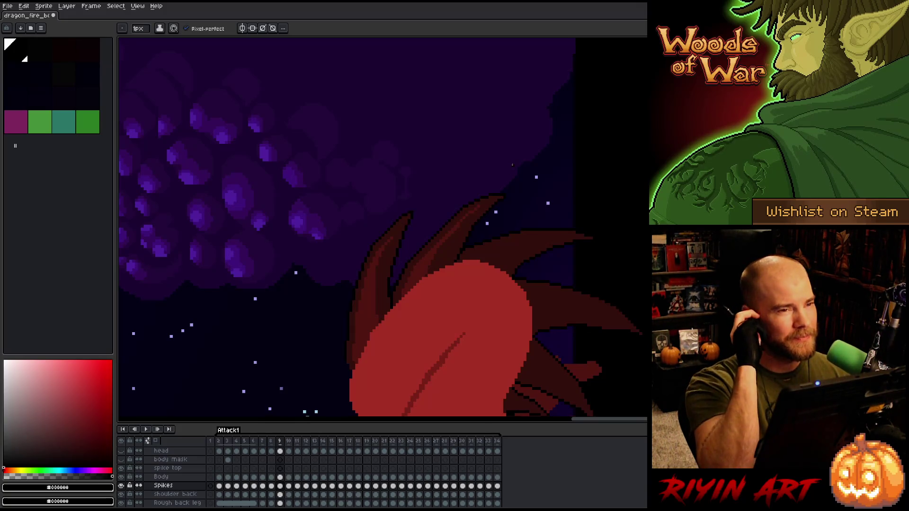
left_click_drag(490, 220, 438, 215)
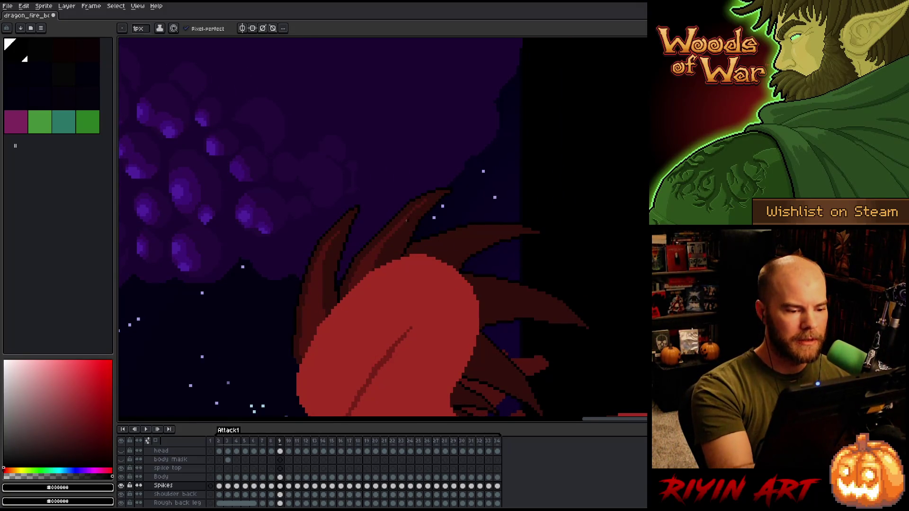
Step: Sample the maroon #501612, shadow and mid spike reds while comparing frame 9 with frame 8
left_click(411, 213, "alt")
left_click(407, 218, "alt")
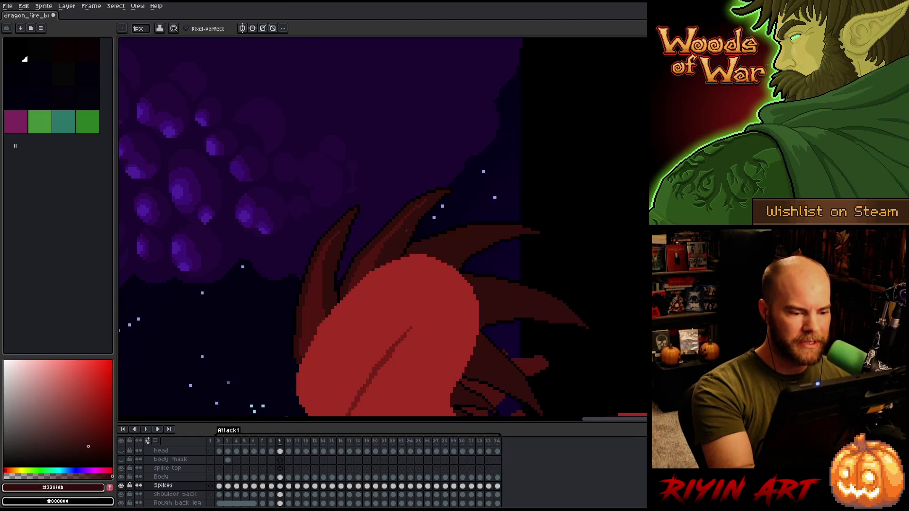
left_click(420, 204, "alt")
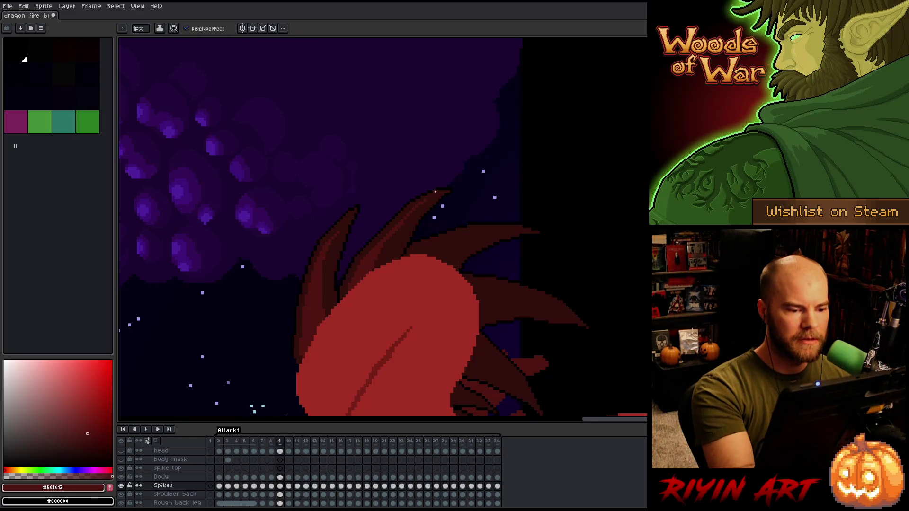
key("Left")
key("Right")
key("Left")
key("Right")
key("Left")
key("Right")
key("Left")
key("Right")
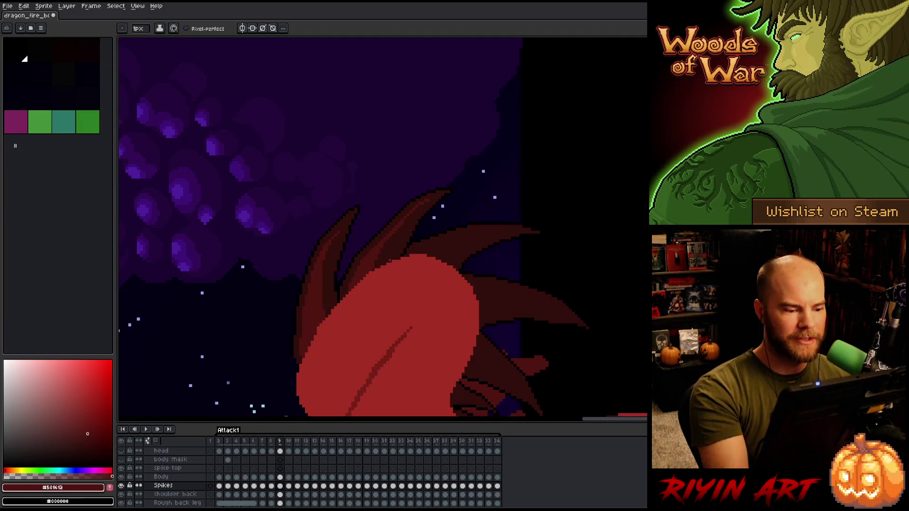
left_click(378, 262, "alt")
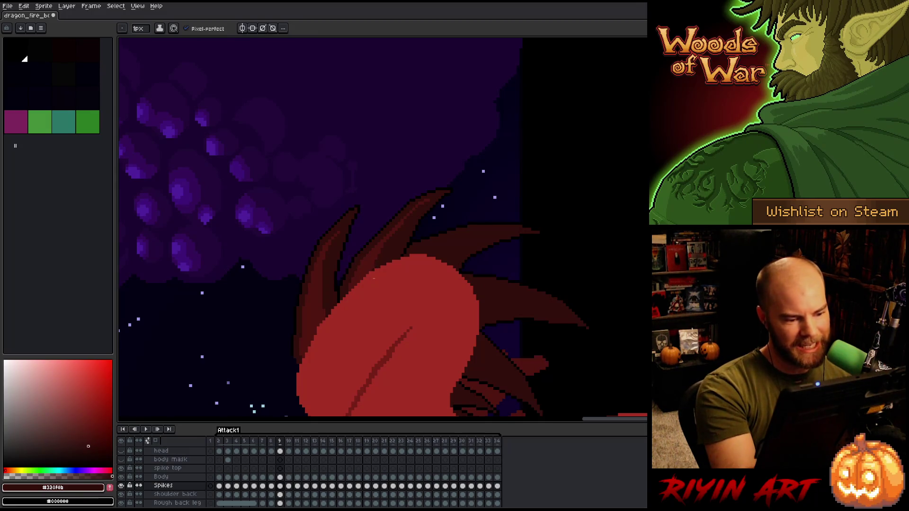
left_click(386, 269, "alt")
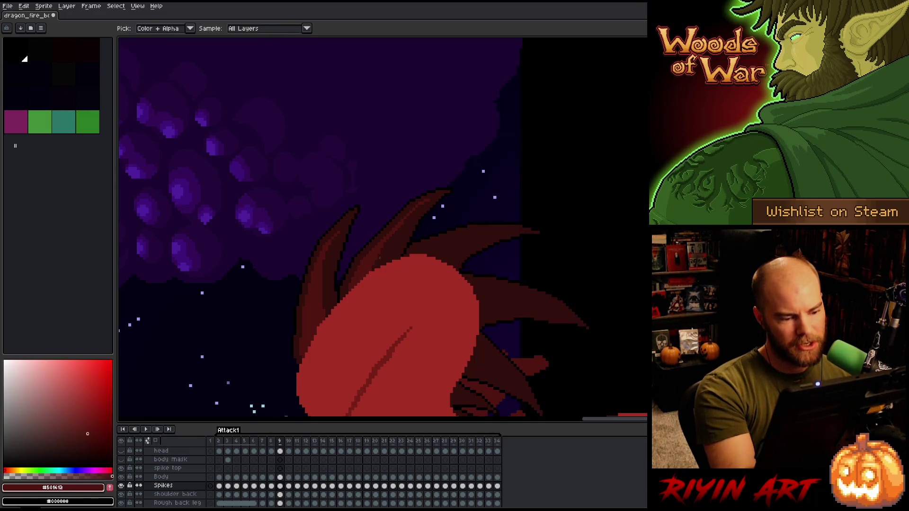
Step: Add a lighter red edge along a spike's top on frame 9, matching frame 8
key("Left")
key("Right")
key("Left")
key("Right")
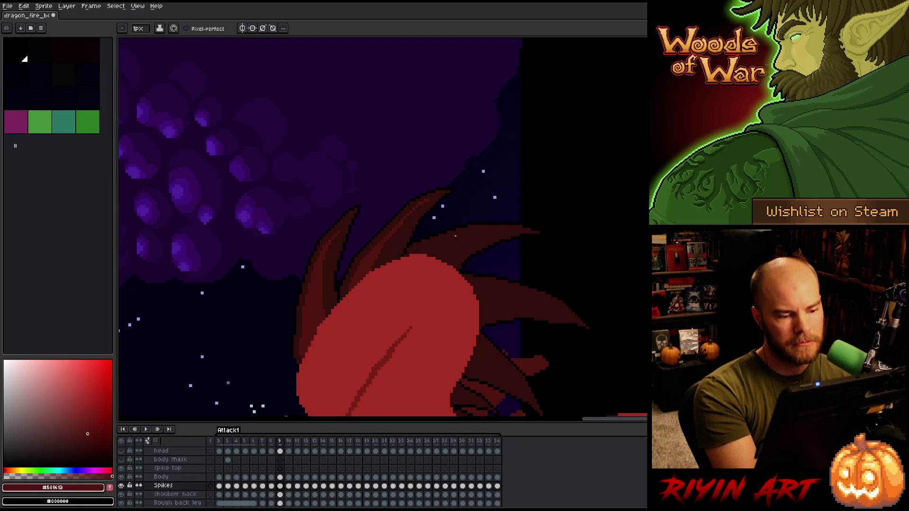
left_click_drag(465, 236, 480, 232)
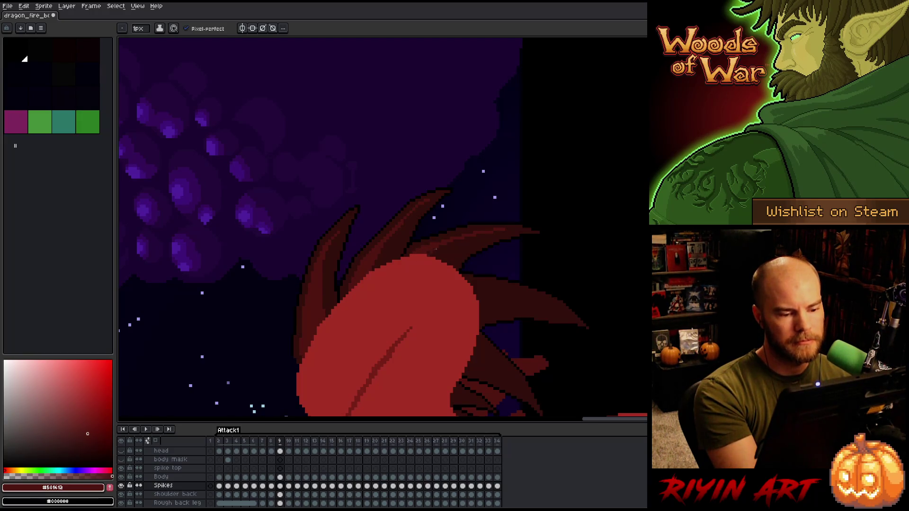
key("Left")
key("Right")
key("Left")
key("Right")
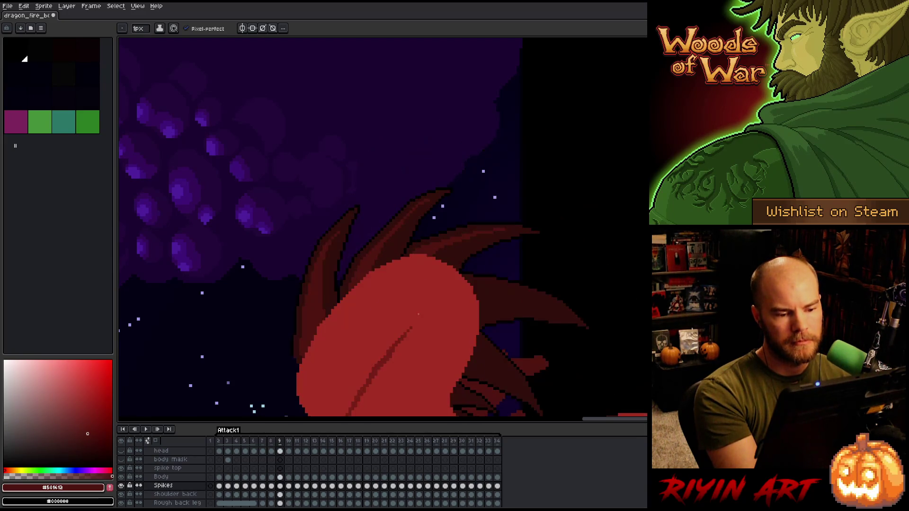
key("Left")
key("Right")
key("Left")
key("Right")
Step: Pick the darkest and mid spike reds and compare frame 9 against frames 8 and 10
left_click(422, 245, "alt")
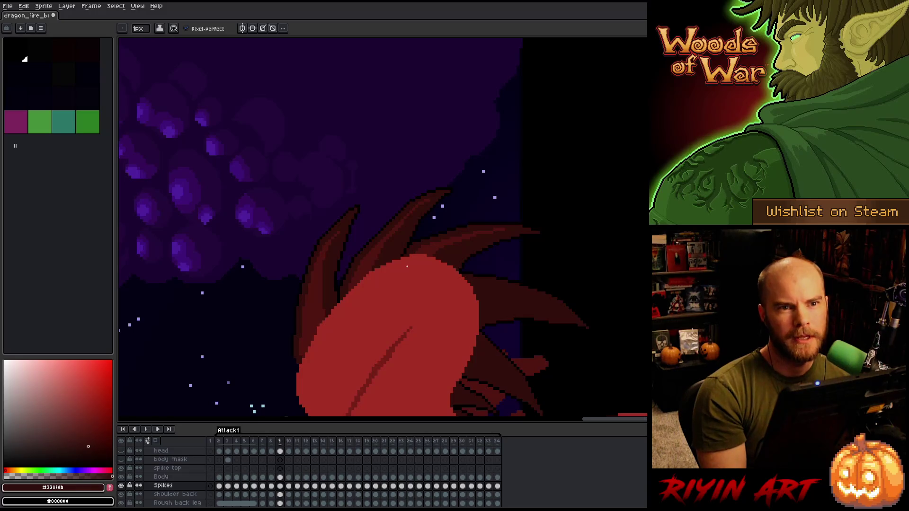
left_click(462, 234, "alt")
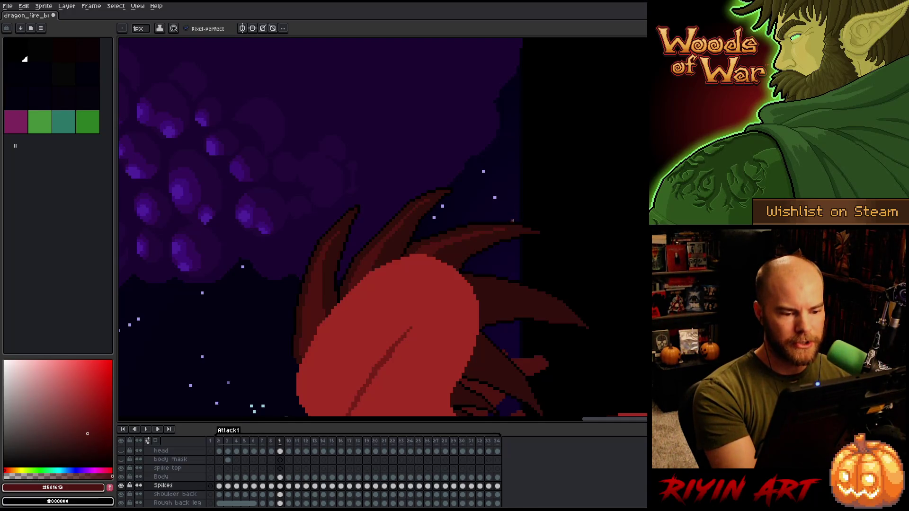
key("Right")
key("Left")
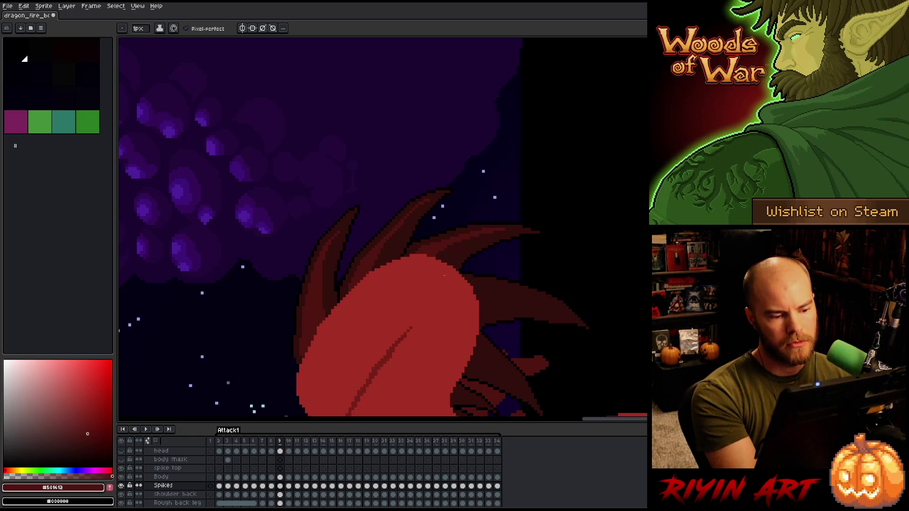
key("Left")
key("Right")
key("Right")
key("Left")
key("Left")
key("Right")
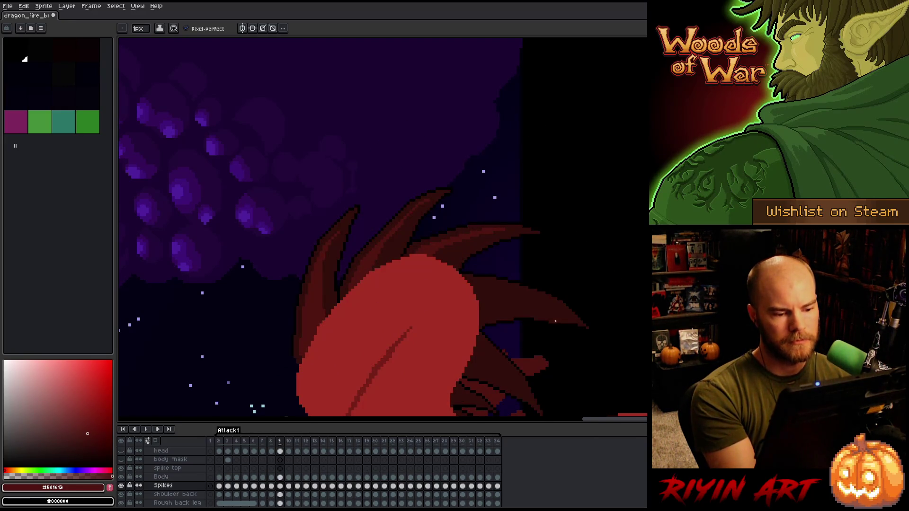
key("Right")
key("Left")
key("Left")
key("Right")
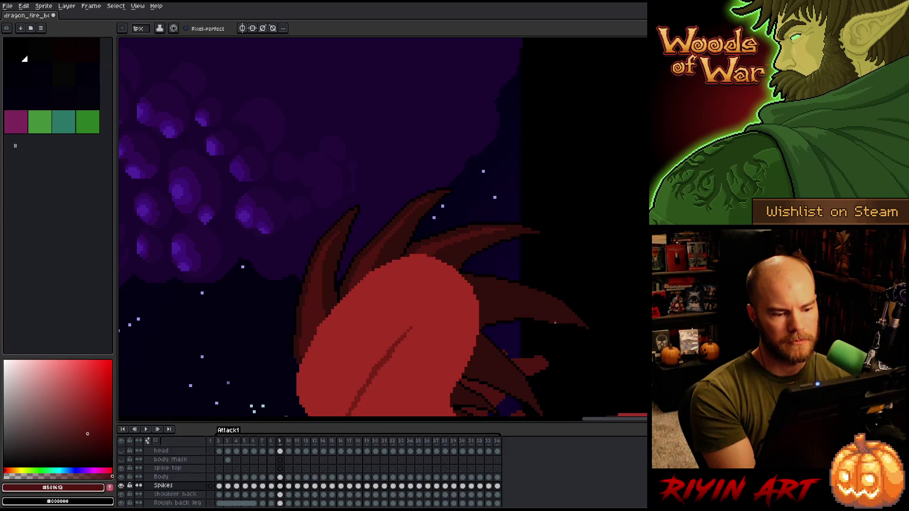
key("Right")
key("Left")
key("Left")
key("Right")
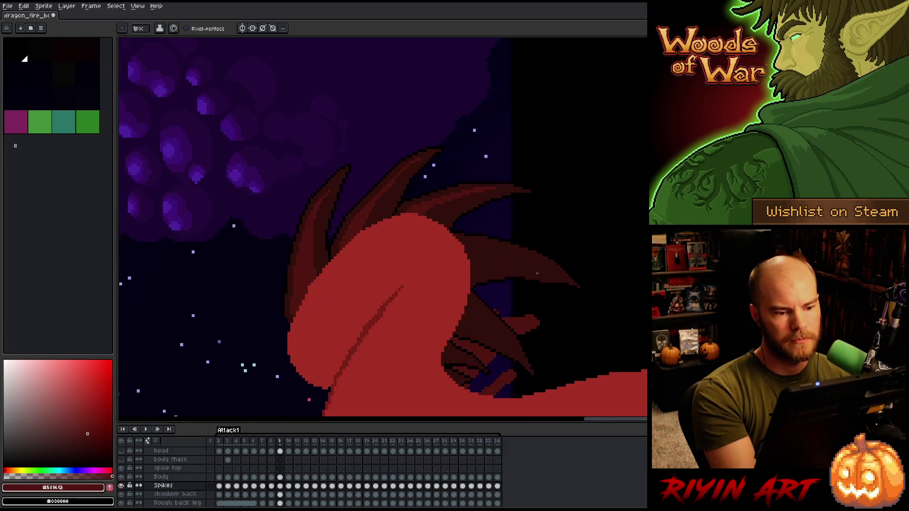
Step: Lasso-select one neck spike, reshape it, and deselect
key("q")
mouse_move(466, 202)
left_mouse_down()
mouse_move(495, 189)
mouse_move(420, 206)
mouse_move(448, 212)
left_mouse_up()
key("ctrl+d")
key("i")
key("b")
Step: Sample the dark and mid reds on the upper spikes and check frame 9 against frame 8
left_click(482, 193, "alt")
left_click(498, 183, "alt")
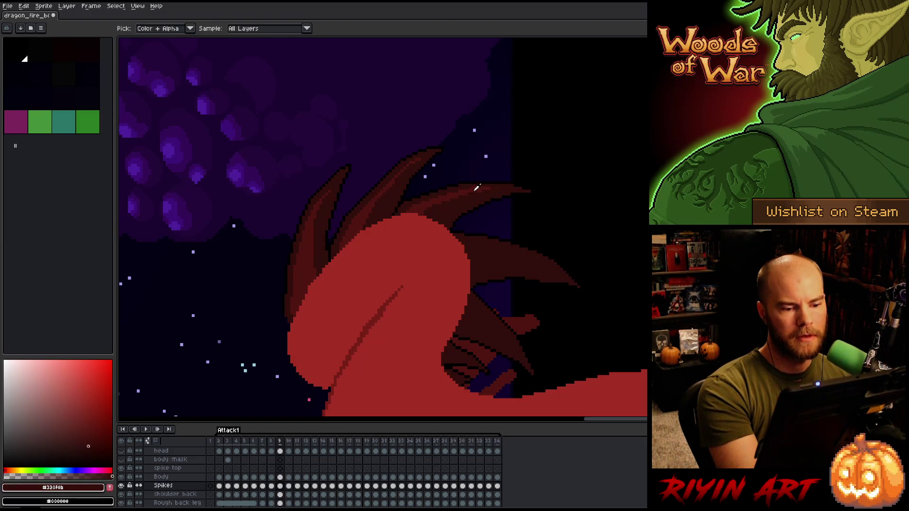
left_click(491, 189, "alt")
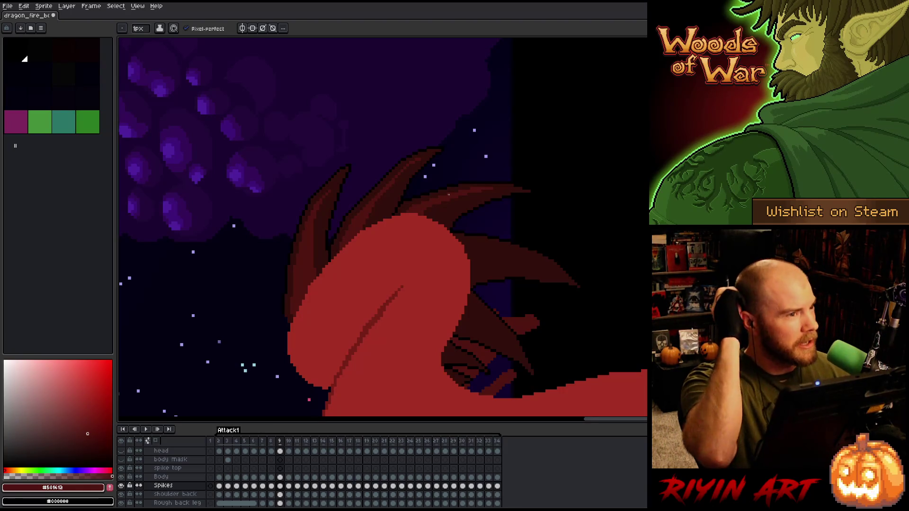
left_click(432, 184, "alt")
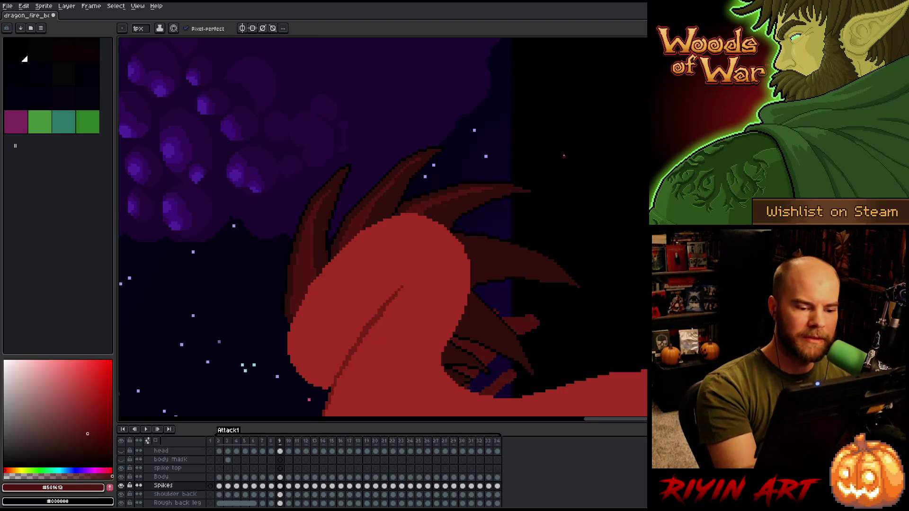
key("Left")
key("Right")
key("Left")
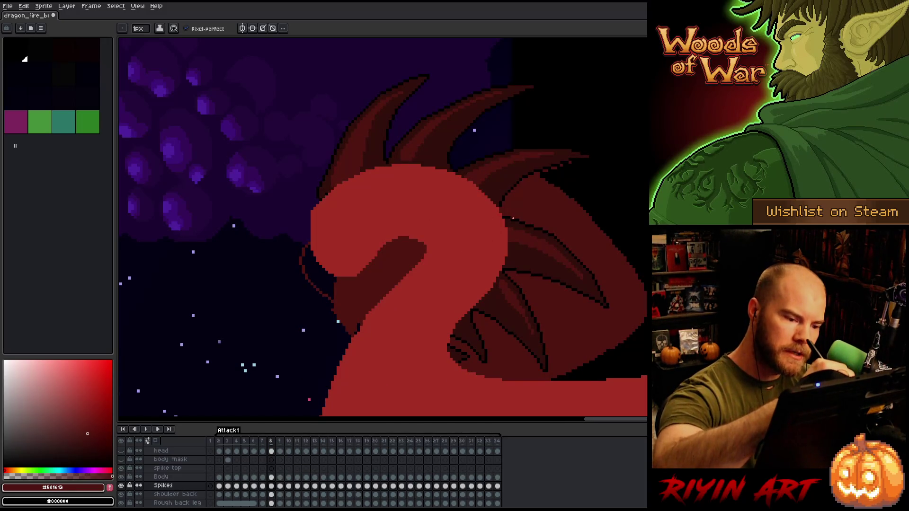
key("Right")
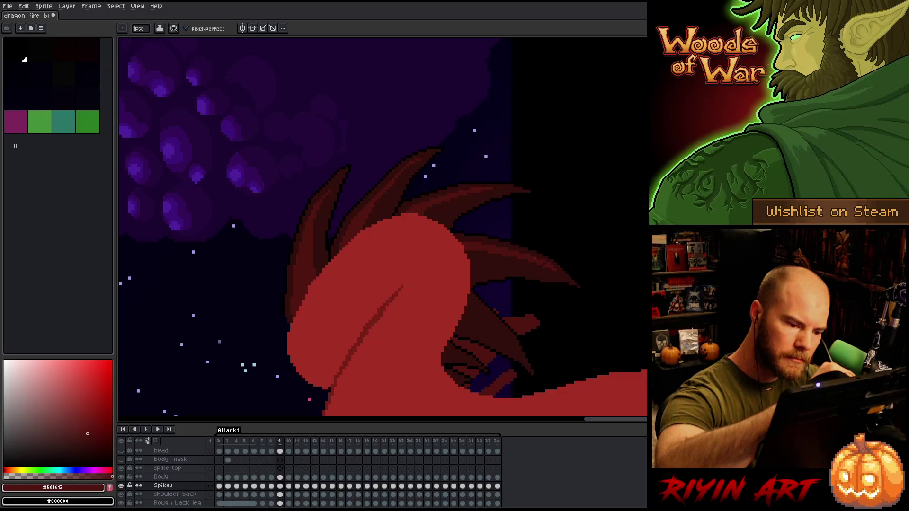
key("Left")
key("Right")
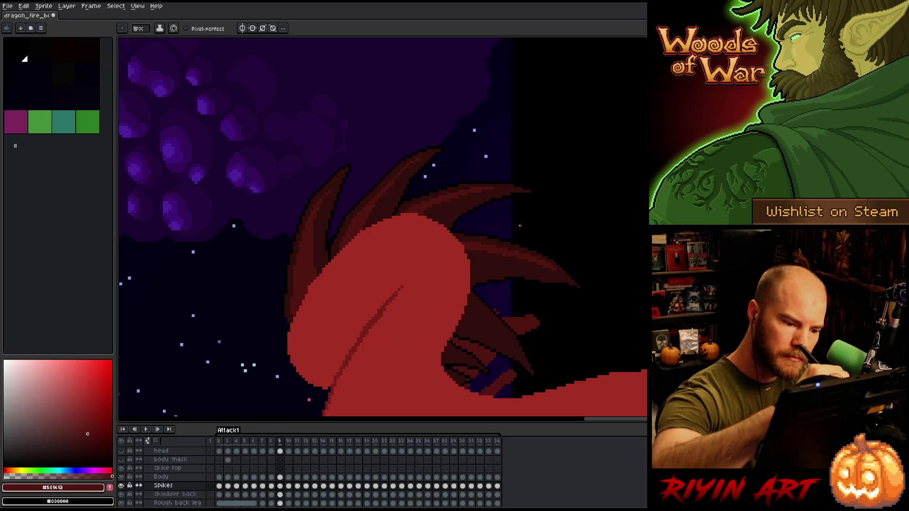
Step: Sample the darkest and mid reds on the lower spikes, flipping between frames 8 and 9
left_click(542, 266, "alt")
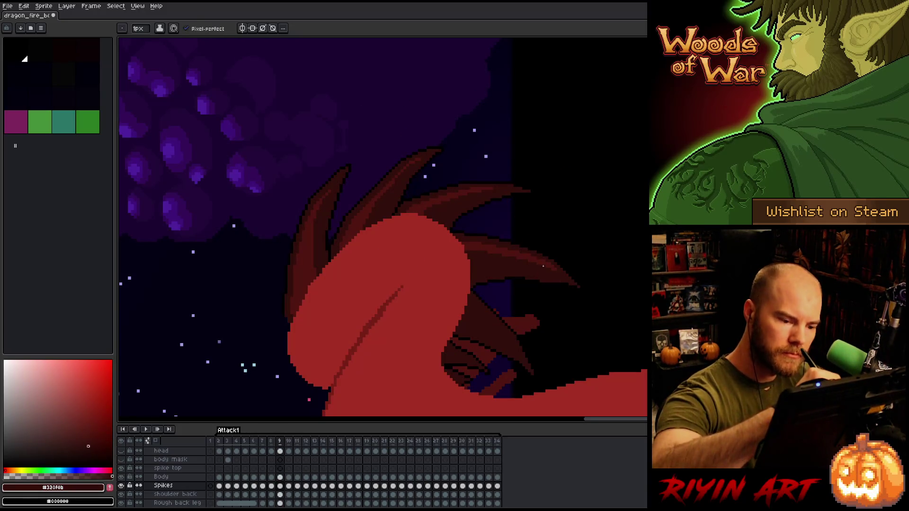
key("Left")
key("Right")
key("Left")
key("Right")
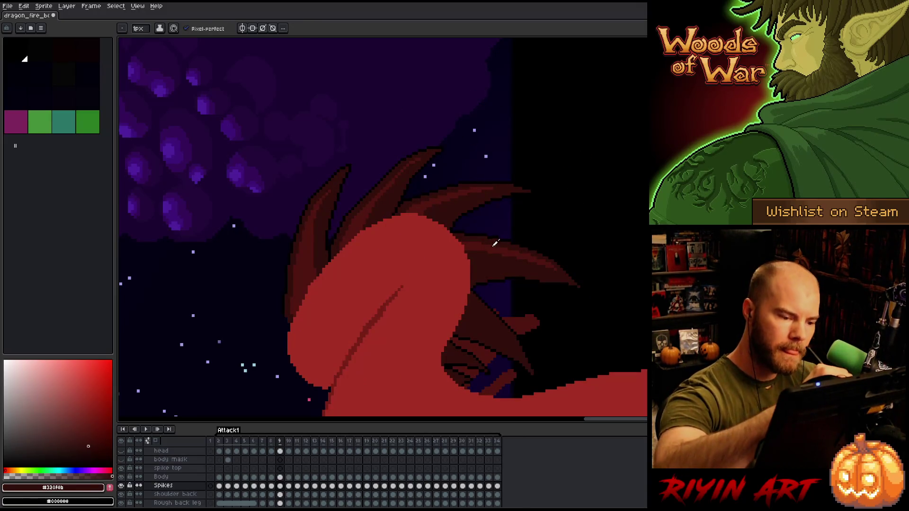
left_click(479, 252, "alt")
key("Left")
key("Left")
key("Right")
key("Right")
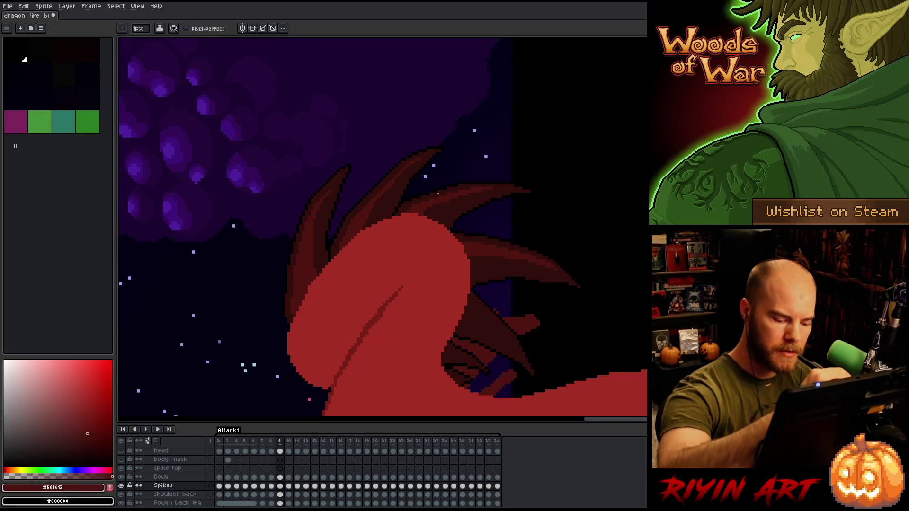
key("Left")
key("Right")
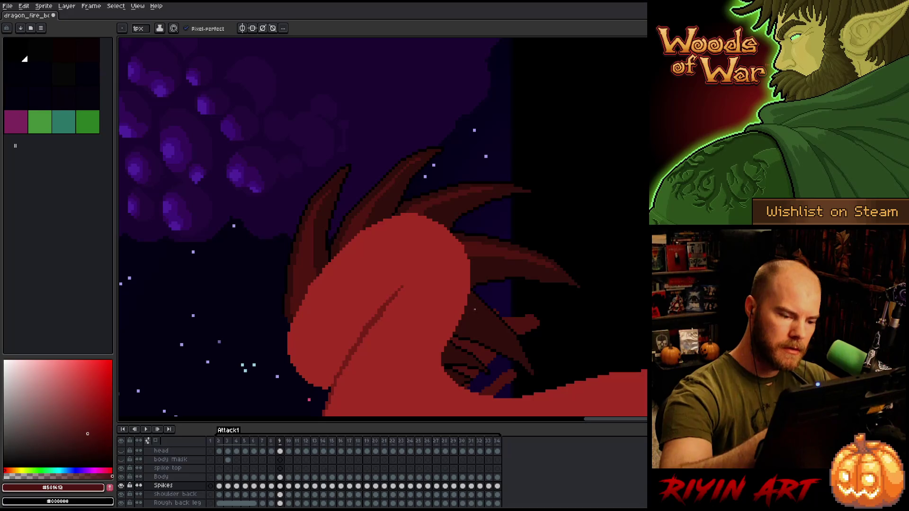
key("Left")
key("Right")
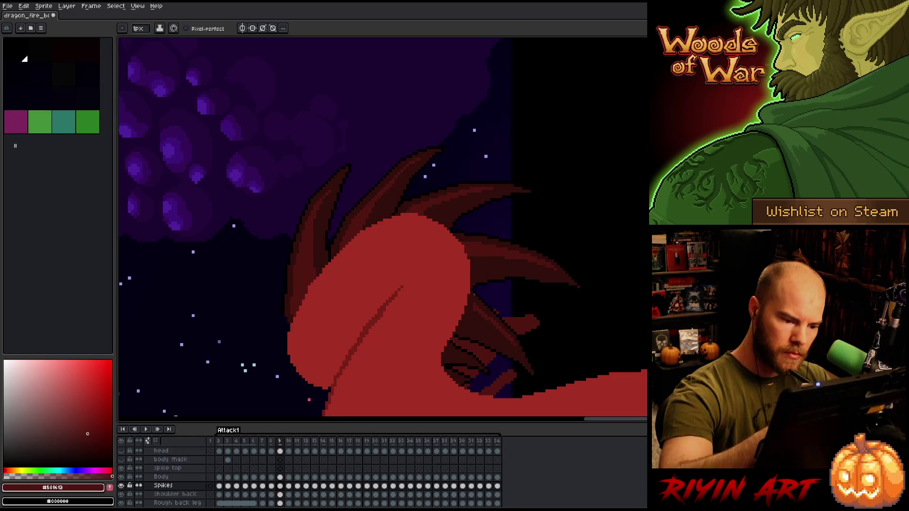
key("Left")
key("Right")
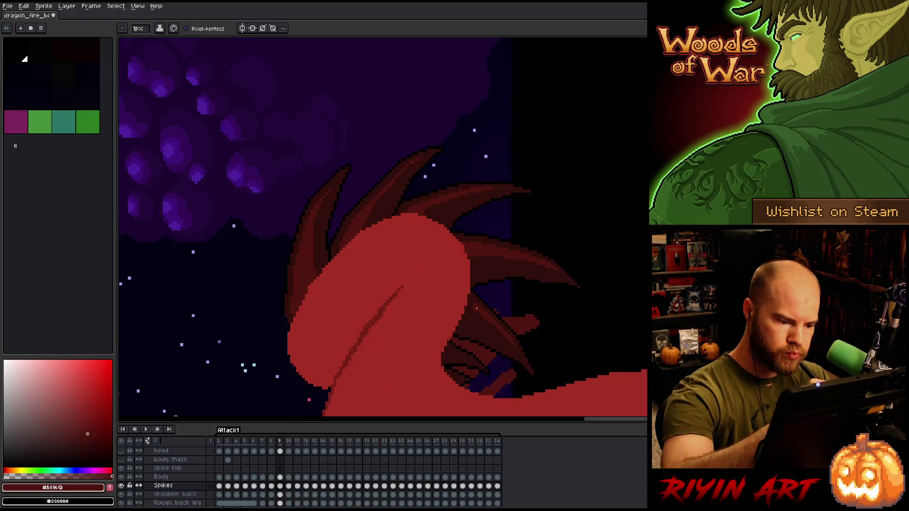
Step: Flip between frames 8 and 9, sampling the mid spike red on frame 9
key("Left")
key("Right")
key("Left")
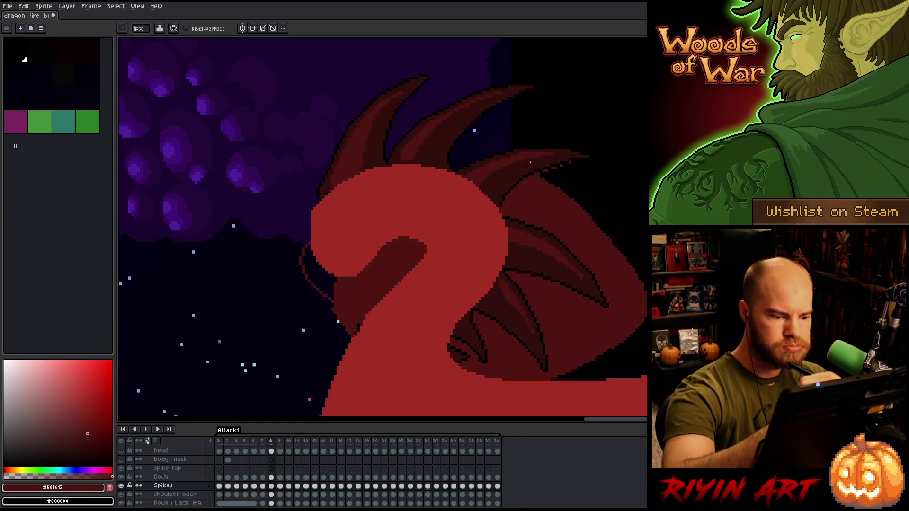
key("Right")
key("Left")
key("Right")
key("Left")
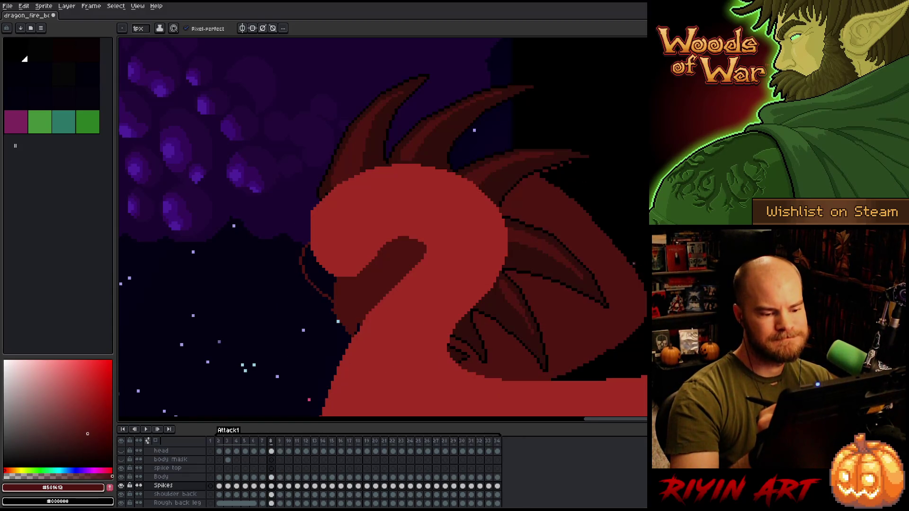
key("Right")
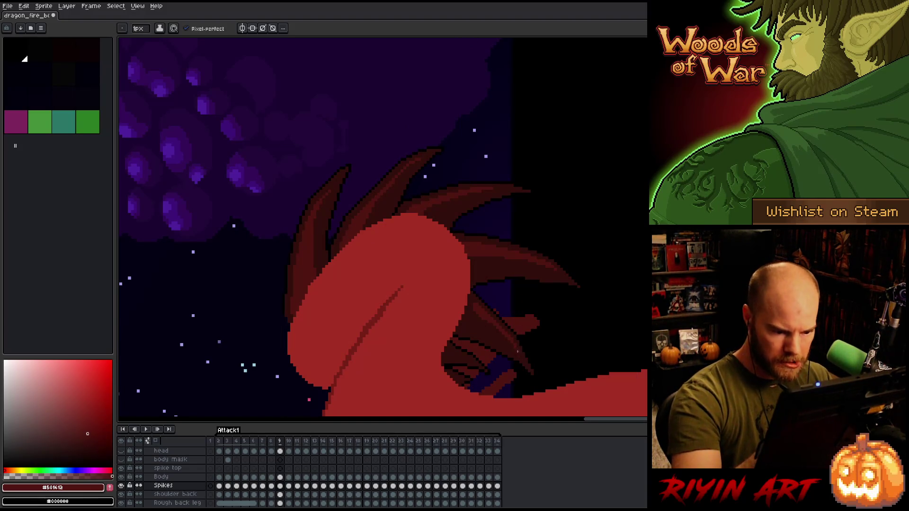
key("Left")
key("Right")
key("Left")
key("Right")
key("Left")
key("Right")
key("Left")
key("Right")
key("Left")
key("Right")
left_click(476, 297, "alt")
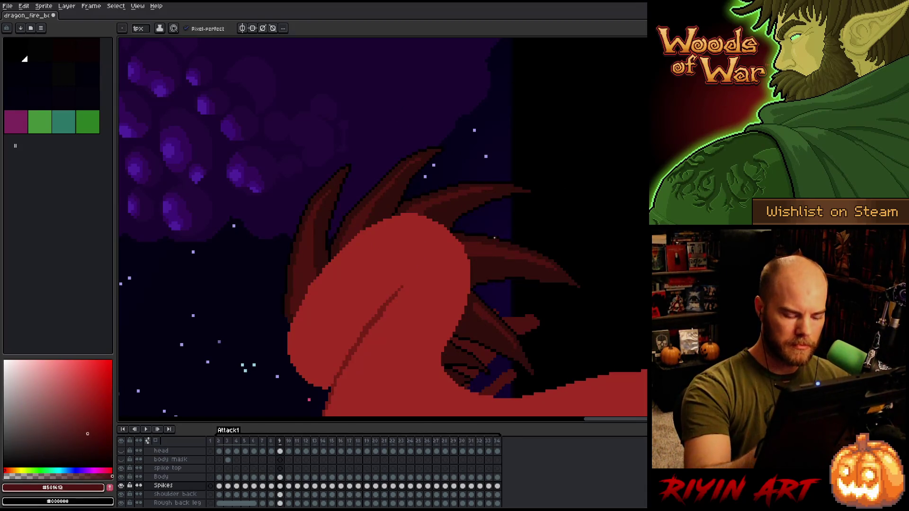
key("Left")
key("Right")
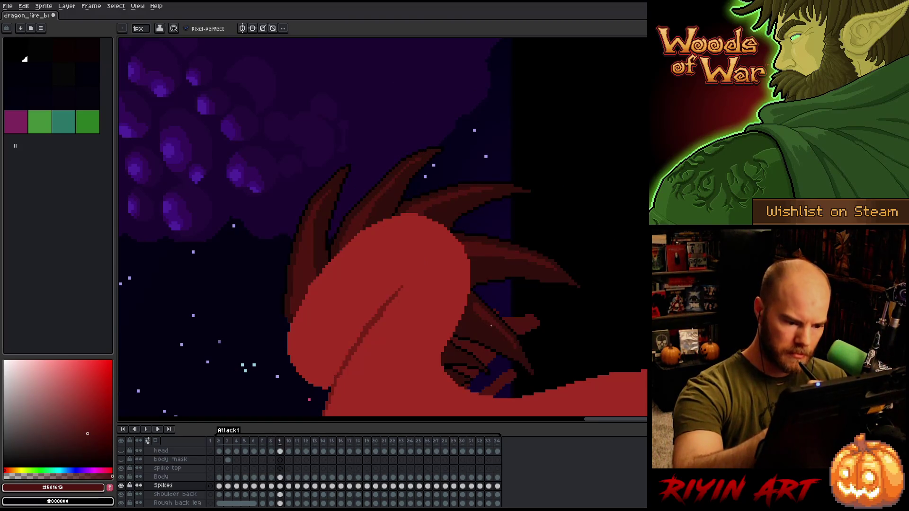
key("Left")
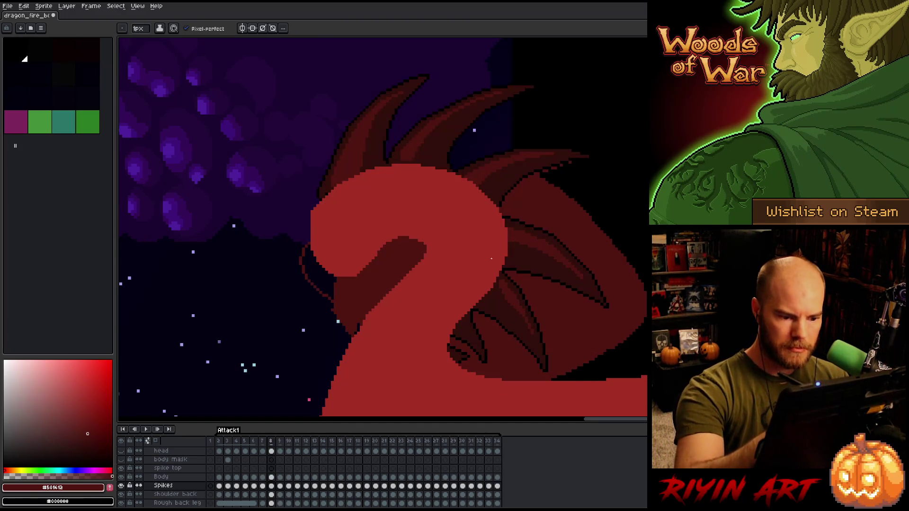
key("Right")
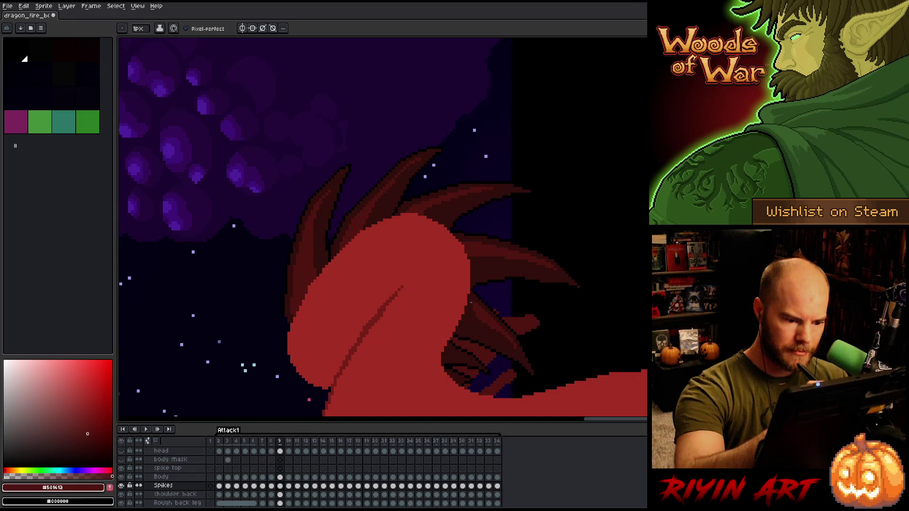
Step: Keep toggling frames 8 and 9 to study how the spike poses change
key("Left")
key("Right")
key("Left")
key("Right")
key("Left")
key("Right")
key("Left")
key("Right")
key("Left")
key("Right")
key("Left")
key("Right")
key("Left")
key("Right")
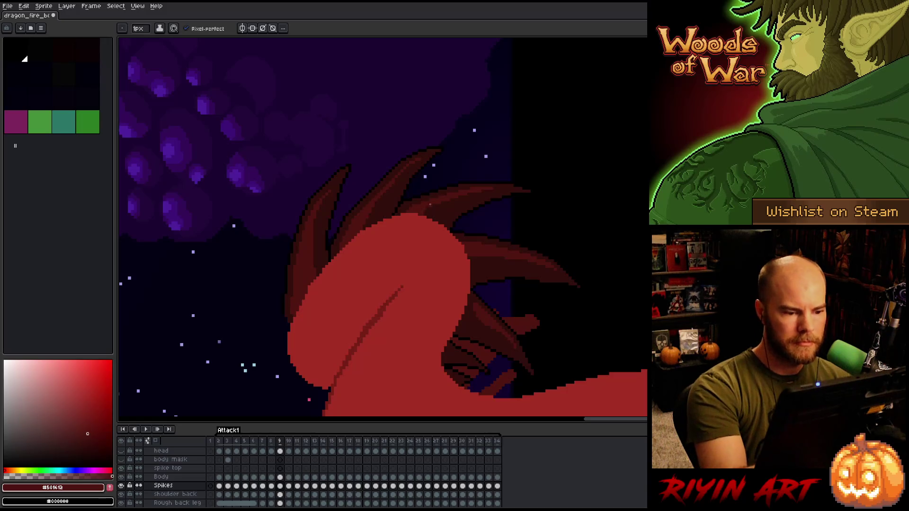
key("Left")
key("Right")
key("Left")
key("Right")
key("Left")
key("Right")
key("Left")
key("Right")
key("Left")
key("Right")
key("Left")
key("Right")
key("Right")
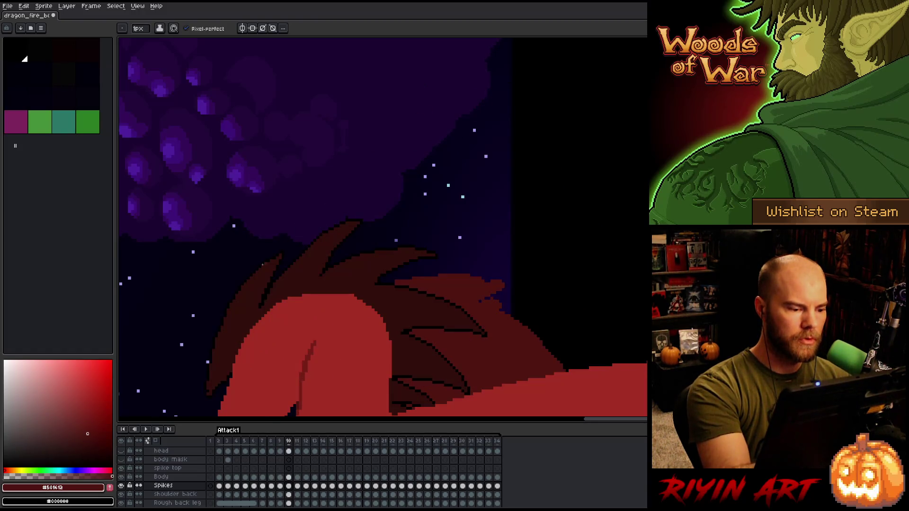
Step: Paint a lighter red stroke and dark red shading along the leftmost spike's edge
left_click_drag(253, 283, 221, 357)
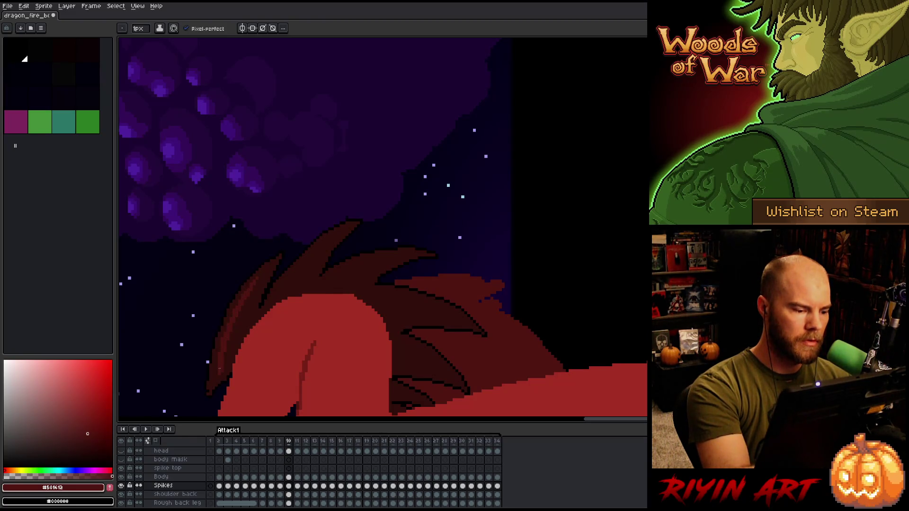
left_click_drag(219, 369, 323, 325)
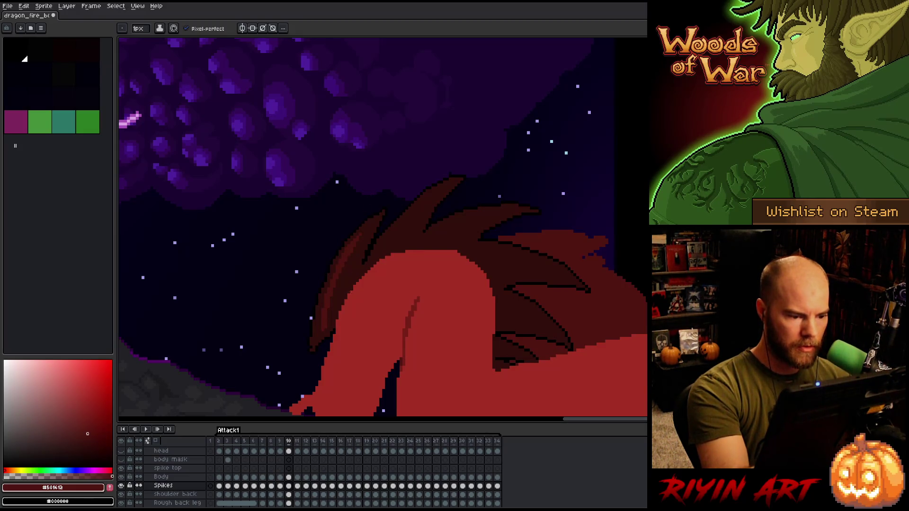
left_click(319, 335, "alt")
mouse_move(312, 348)
left_mouse_down()
mouse_move(318, 352)
mouse_move(332, 332)
mouse_move(321, 348)
left_mouse_up()
left_click(329, 301, "alt")
Step: Flip between frames 9 and 10 to compare the newly shaded spike
key("Left")
key("Right")
key("Left")
key("Right")
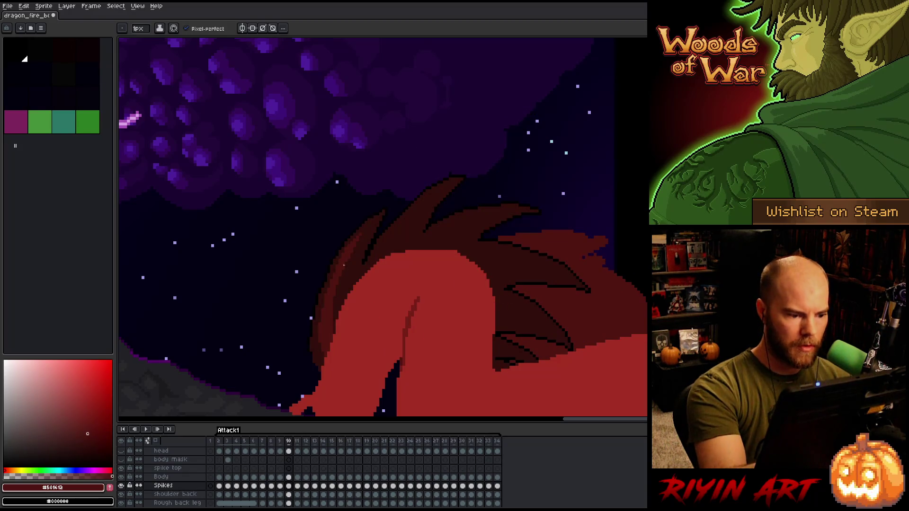
key("Left")
key("Right")
key("Left")
key("Right")
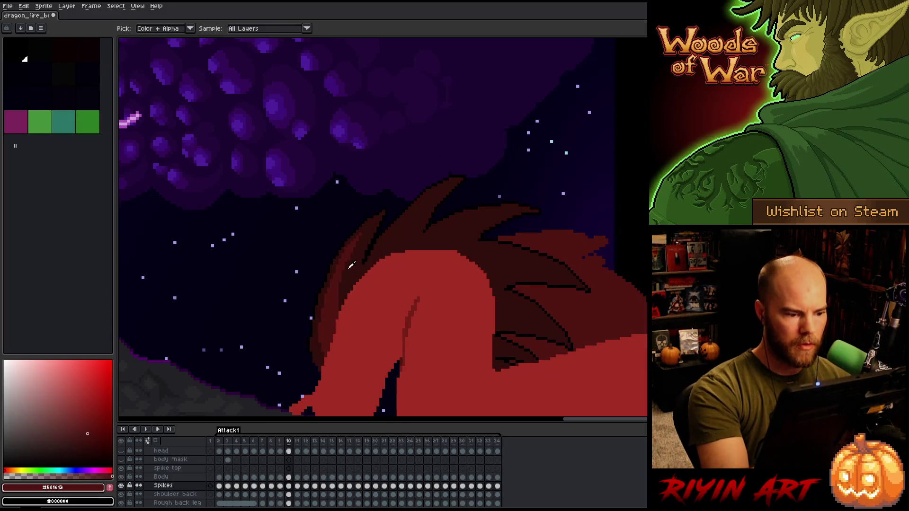
Step: Sample the darkest and dark red spike colours, then recheck frame 10 against frame 9
left_click(349, 259, "alt")
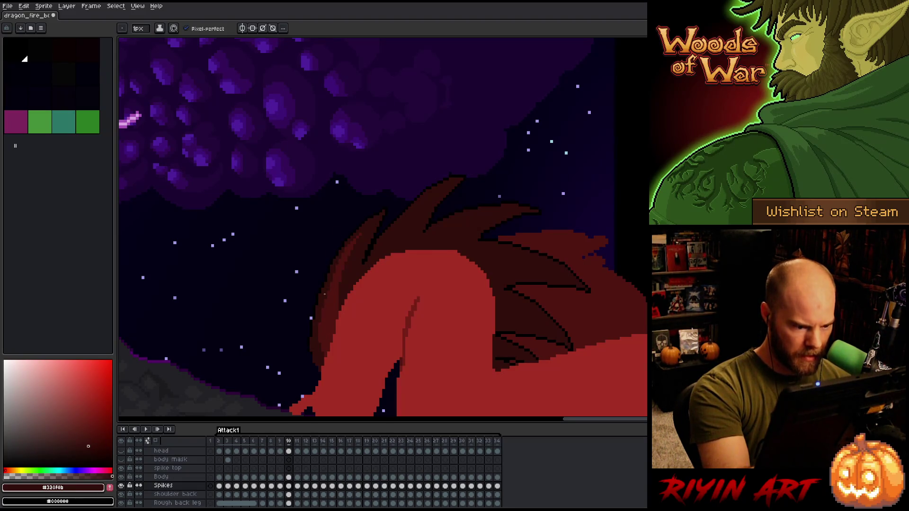
left_click(332, 308, "alt")
key("comma")
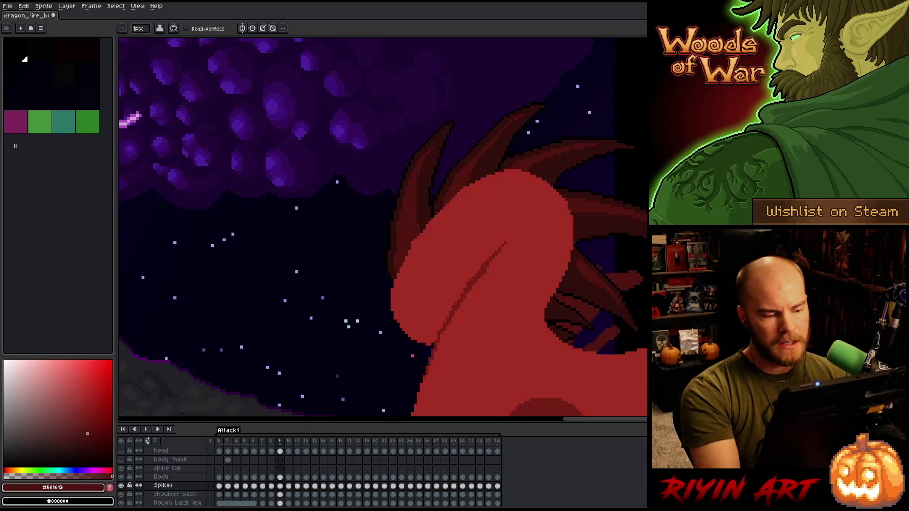
key("period")
key("comma")
key("period")
key("comma")
key("period")
key("comma")
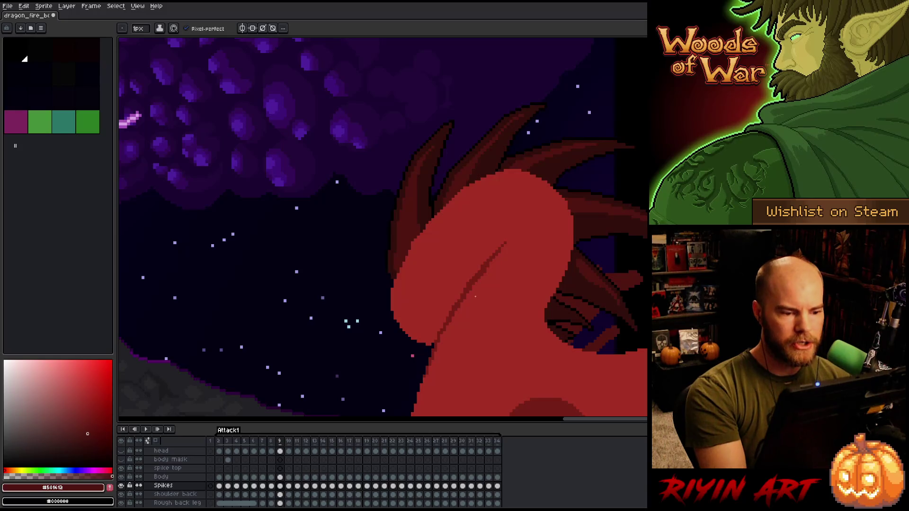
key("period")
Step: Pick black, then the dark red spike colour, and glance at frame 9 again
left_click(365, 260, "alt")
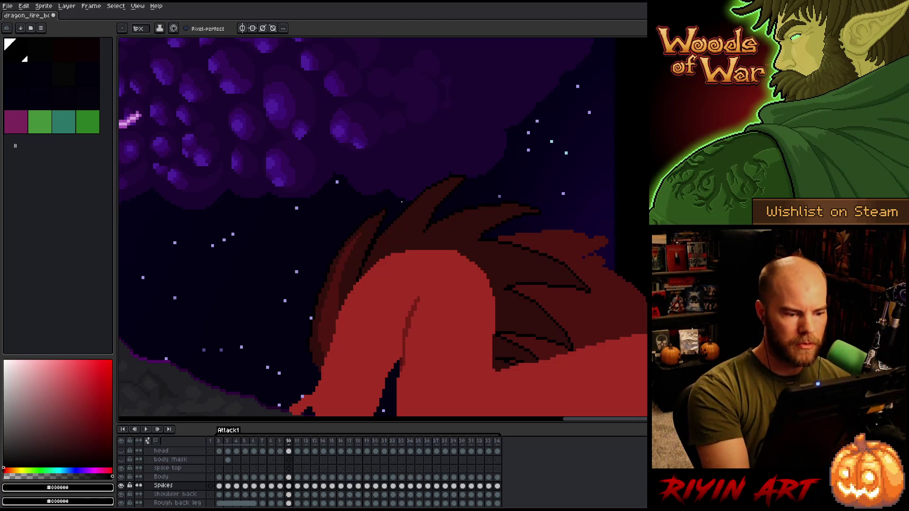
left_click(329, 307, "alt")
key("comma")
key("period")
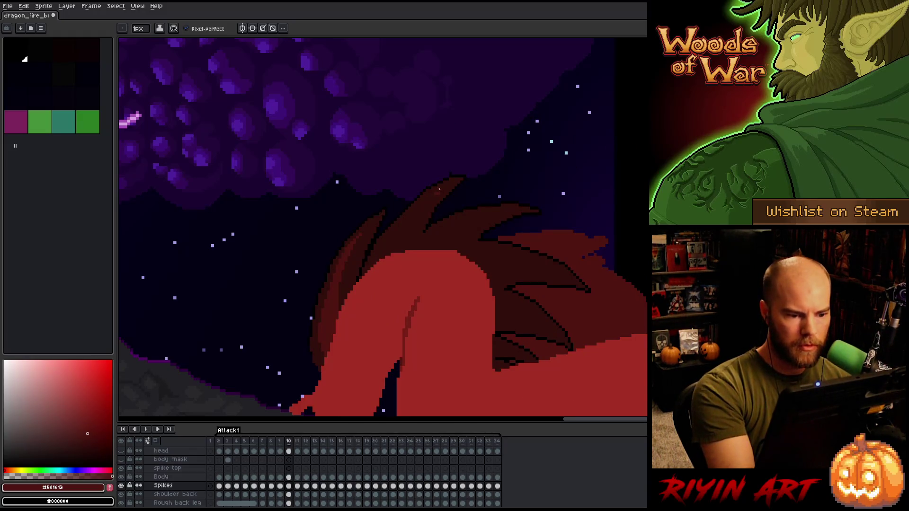
Step: Recolour part of the spike's black outline with a short #501612 stroke and compare with frame 9
mouse_move(388, 237)
left_mouse_down()
mouse_move(380, 253)
mouse_move(387, 243)
left_mouse_up()
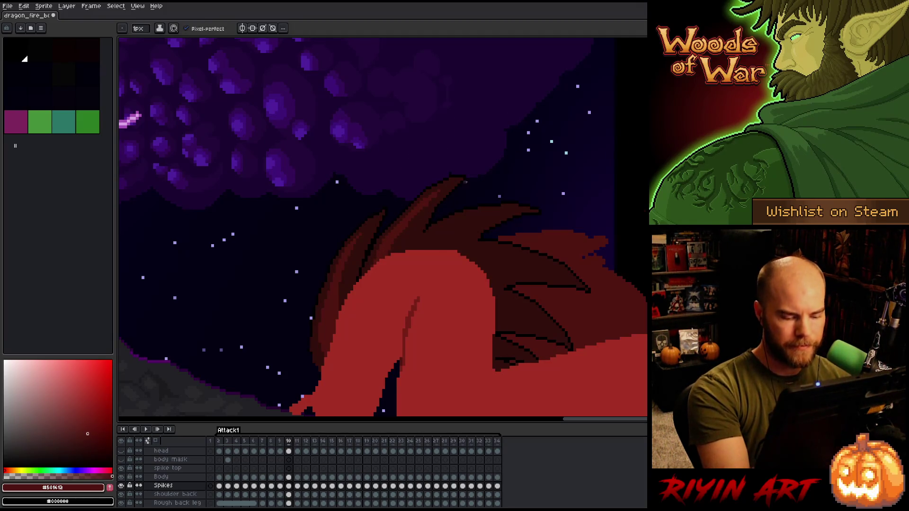
key("comma")
key("period")
left_click(434, 204, "alt")
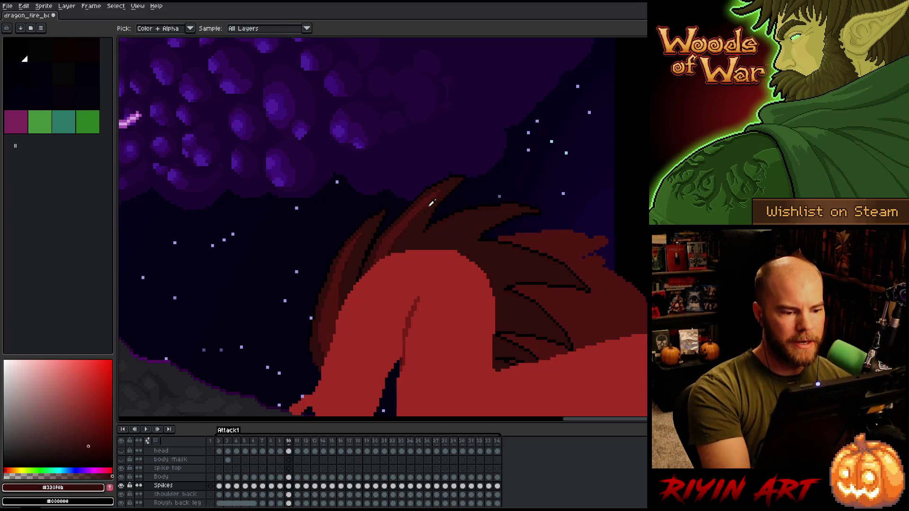
left_click(441, 191, "alt")
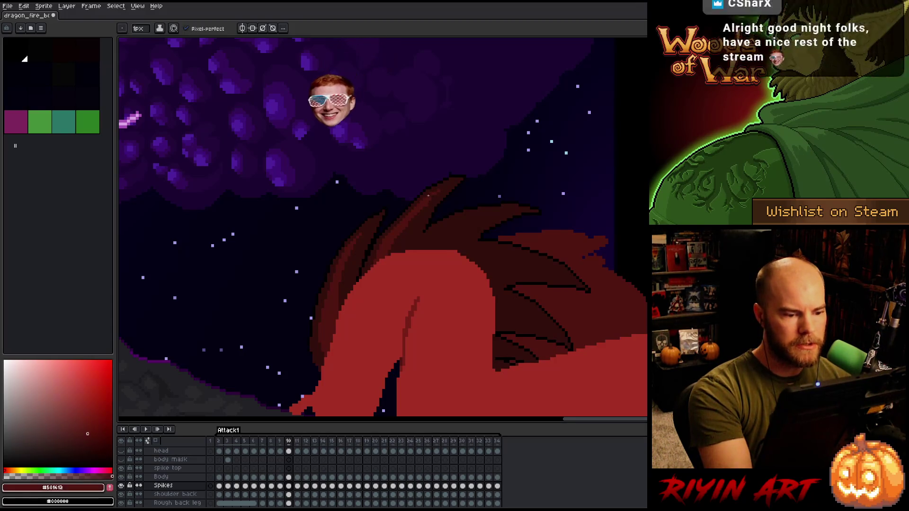
Step: Eyedrop the spike's shadow and dark red shades, play nearby frames, and pick black for outlining
left_click(425, 211, "alt")
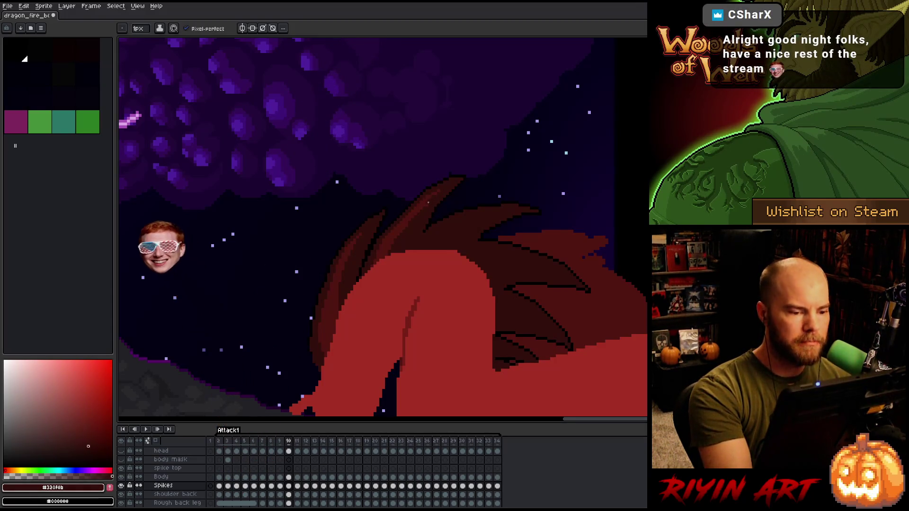
key("Left")
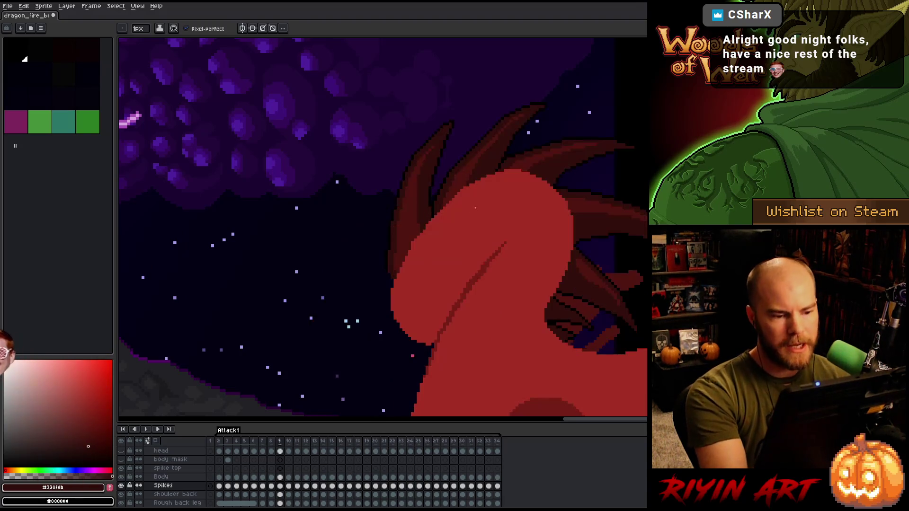
key("Right")
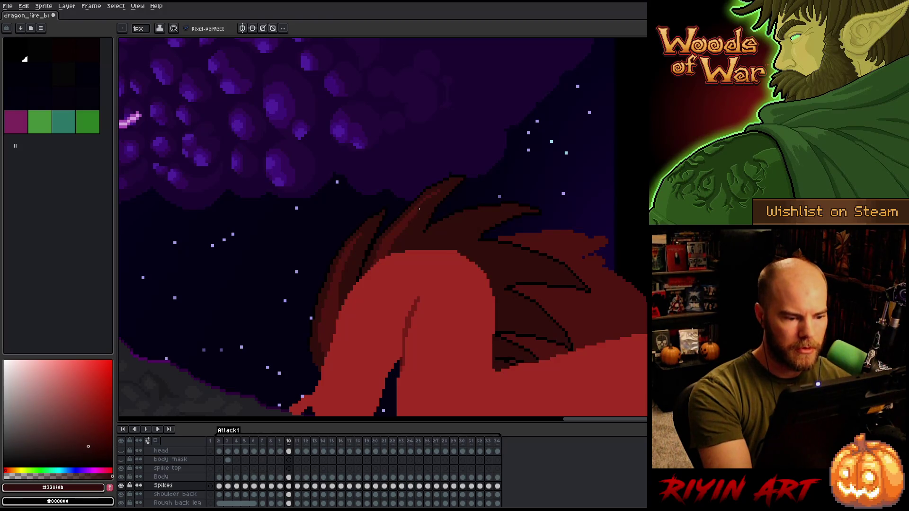
left_click(388, 262, "alt")
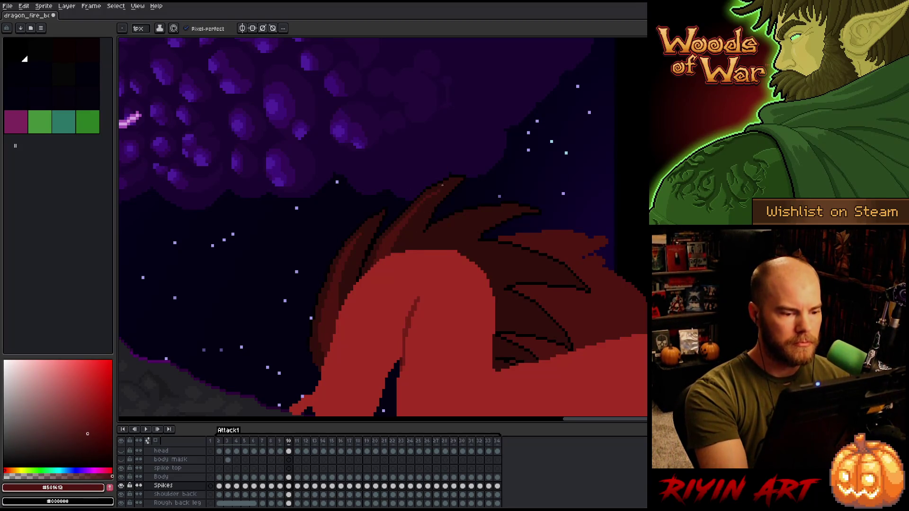
key("Return")
key("Return")
key("Left")
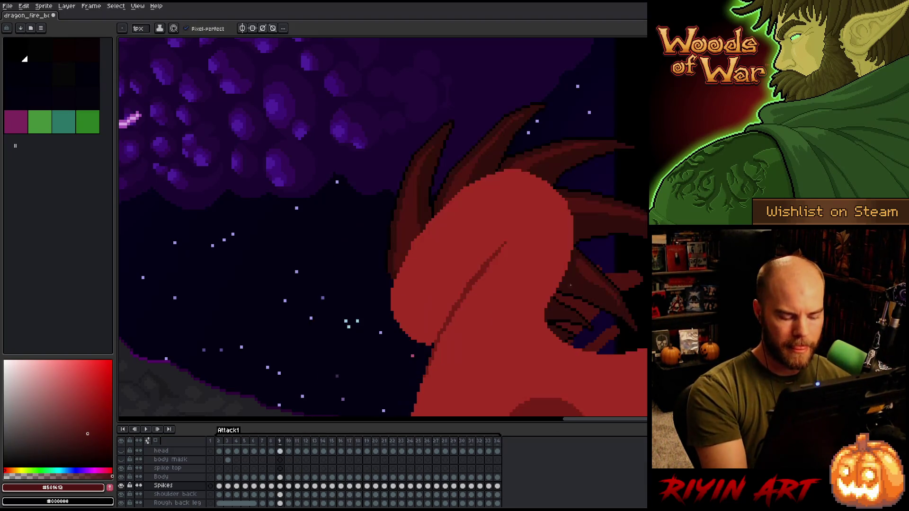
key("Right")
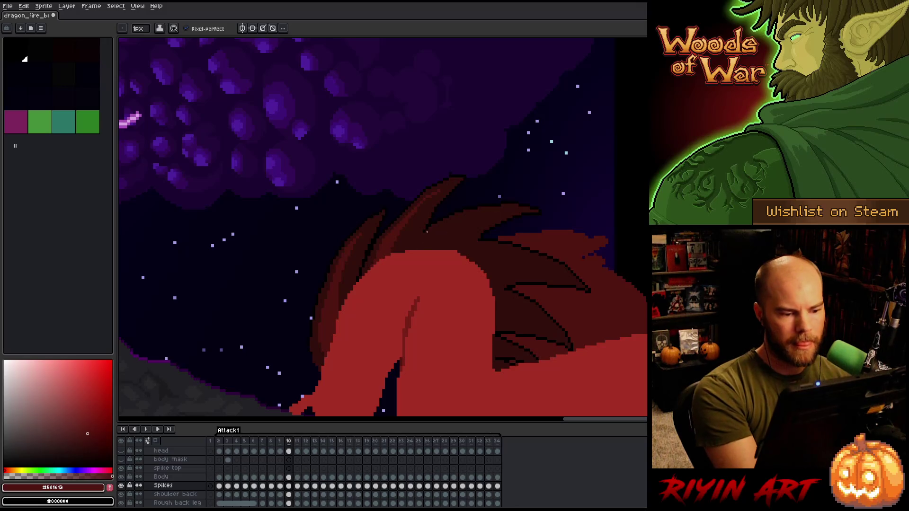
left_click(424, 229, "alt")
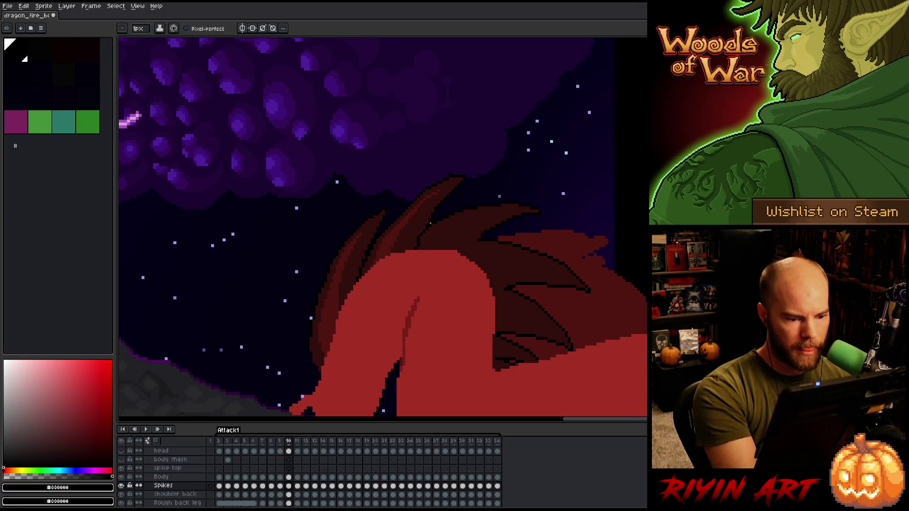
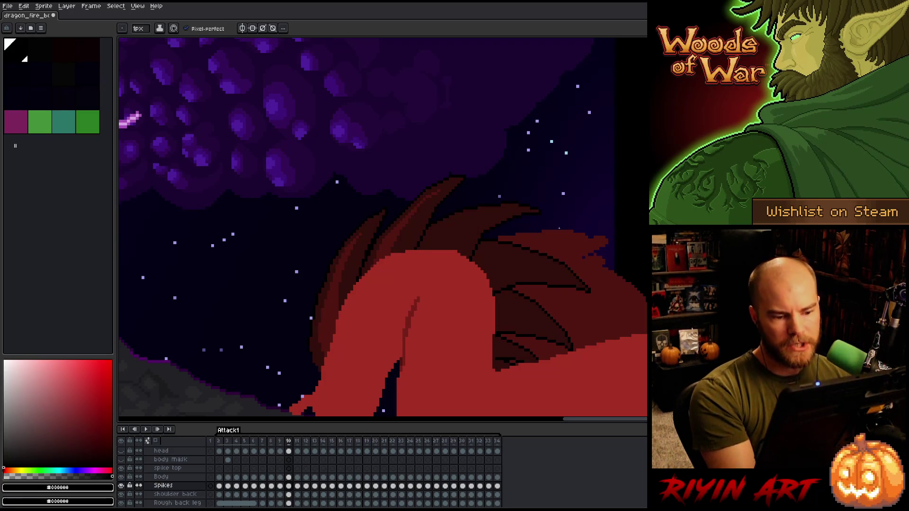
Step: Sample the spike's dark red #501612, save, and compare it with the neighbouring frame
left_click(389, 242, "alt")
key("ctrl+s")
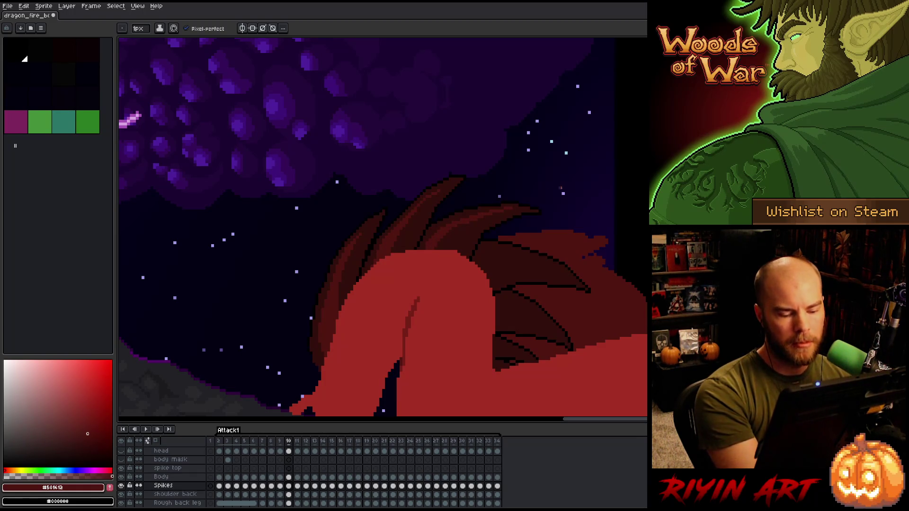
key("Right")
key("Left")
key("Right")
key("Left")
Step: Compare shadow red #330f0b with spike red #501612 by flipping between adjacent frames
left_click(506, 206, "alt")
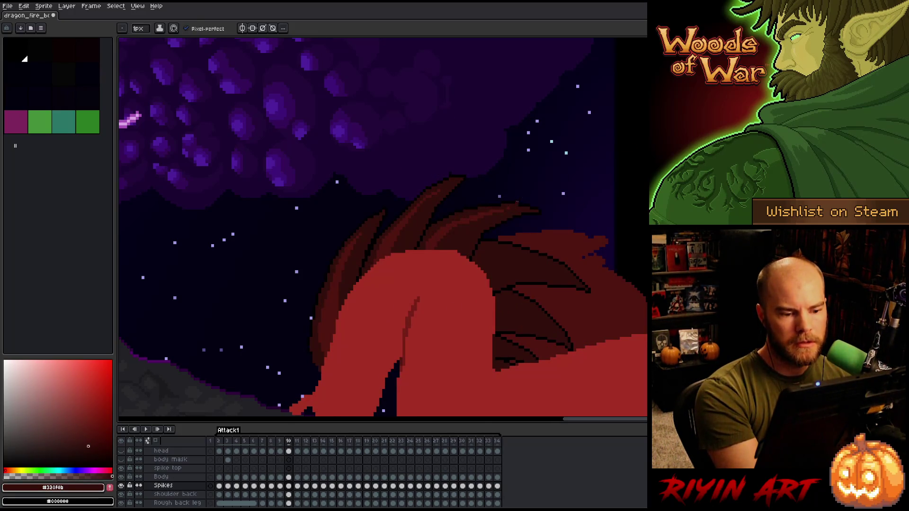
left_click(508, 209, "alt")
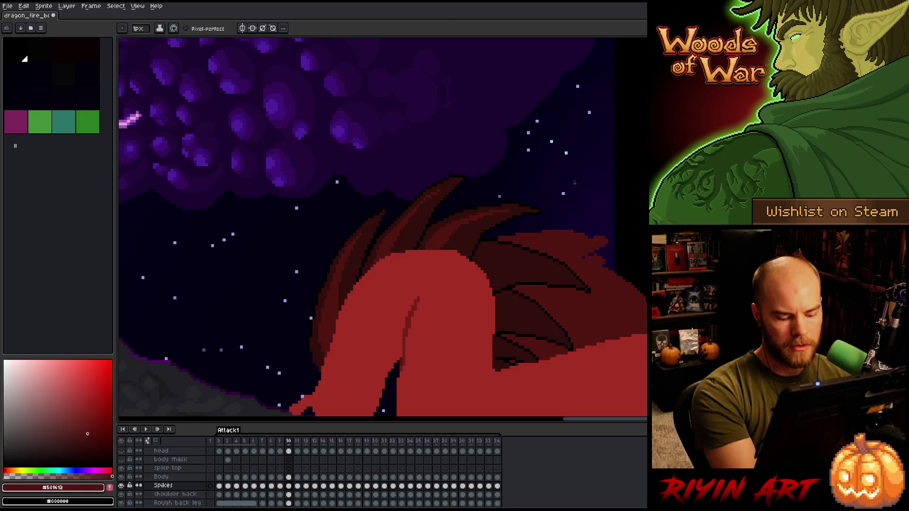
key("Right")
key("Left")
key("Right")
key("Left")
key("Right")
key("Left")
Step: Re-sample #330f0b then #501612, flip frames again, and settle back on frame 9
left_click(447, 241, "alt")
left_click(449, 241, "alt")
key("Right")
key("Left")
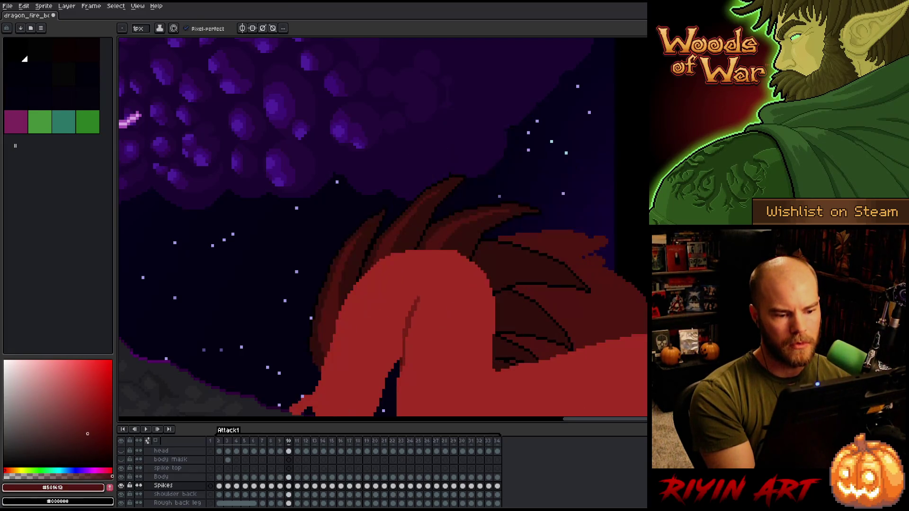
key("Right")
key("Left")
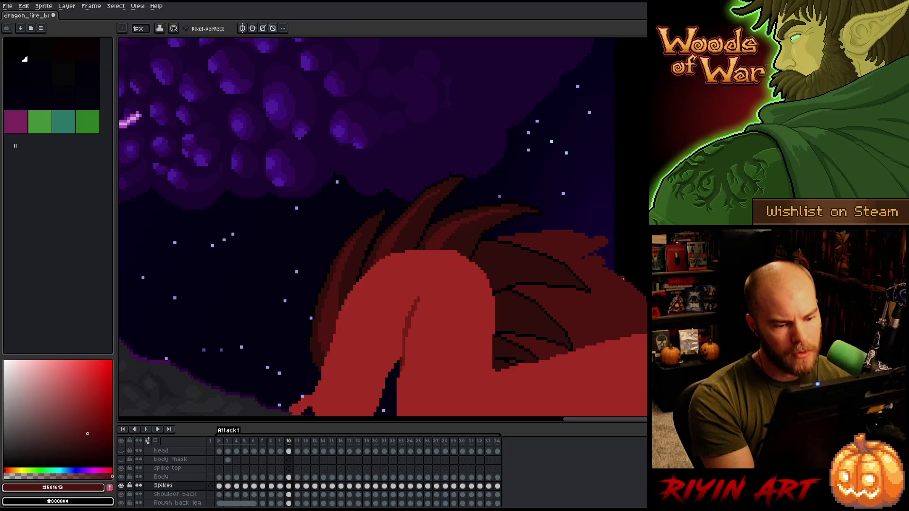
key("Left")
scroll(586, 264, "up", 3)
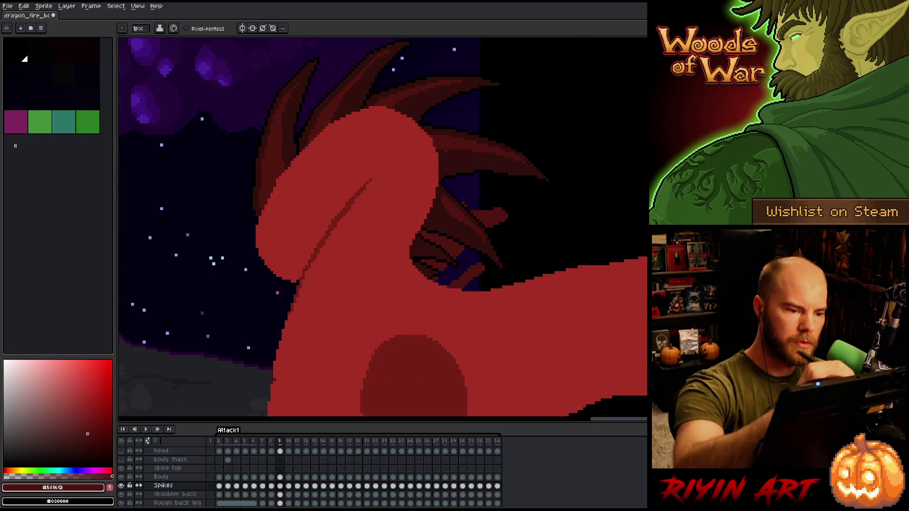
key("Right")
key("Left")
key("Right")
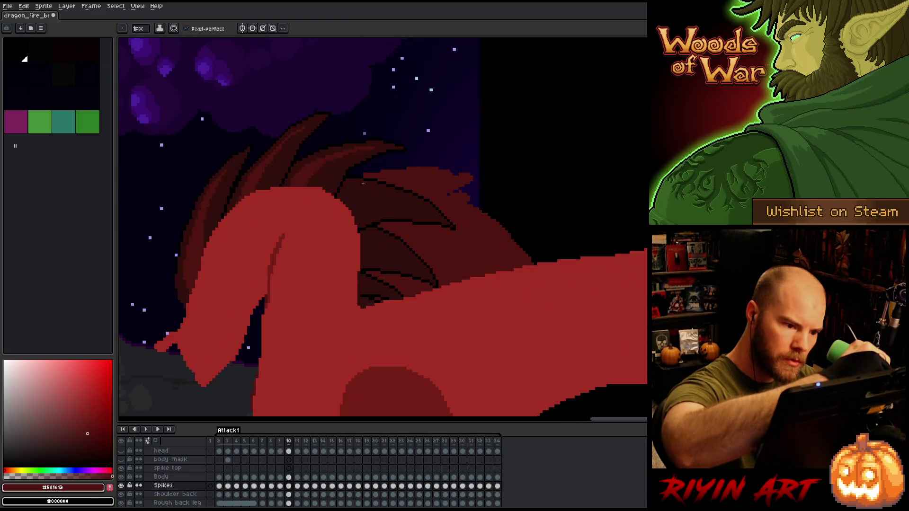
key("Left")
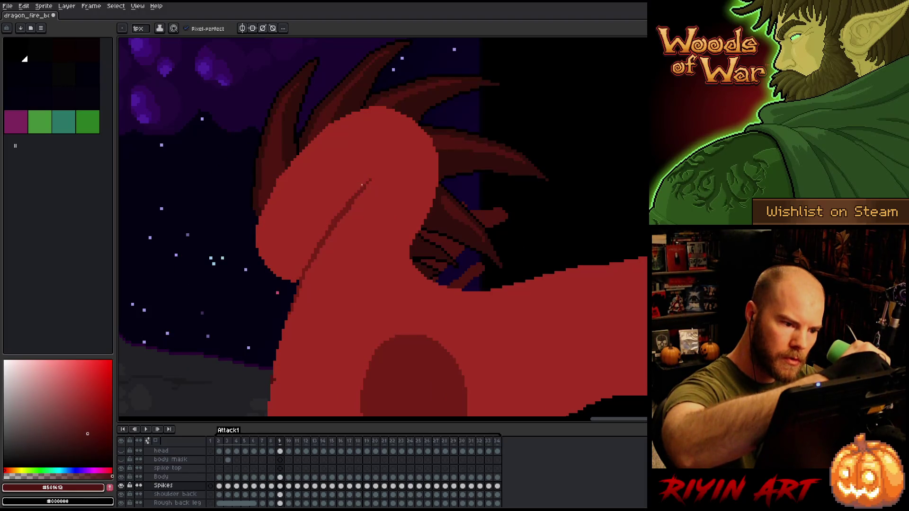
key("w")
left_click(436, 137)
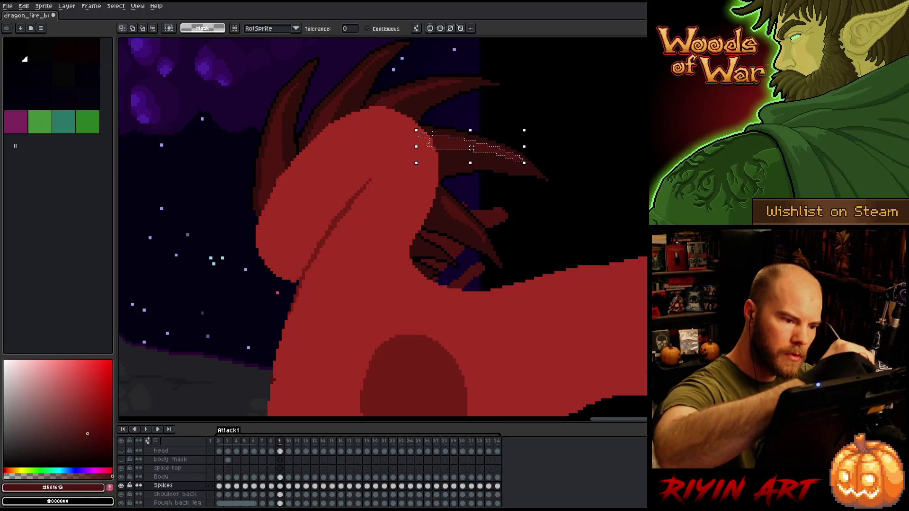
key("Left")
key("Right")
key("Right")
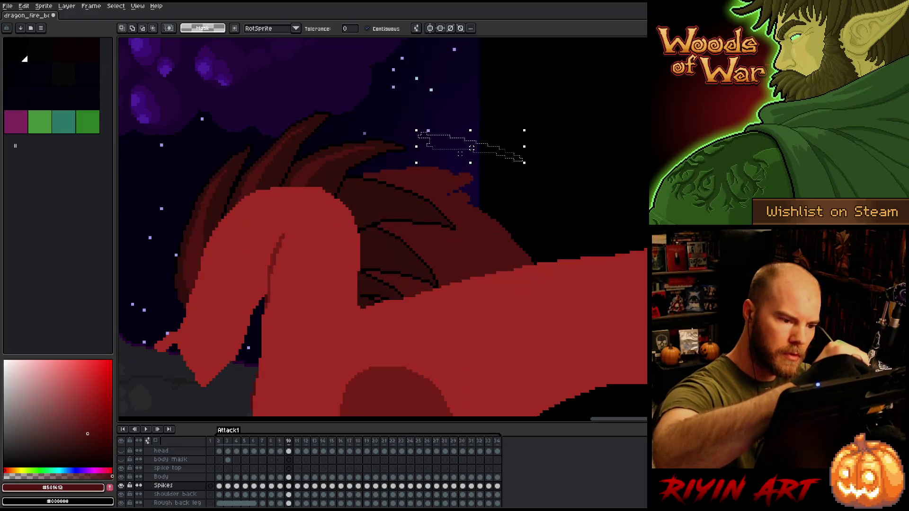
left_click_drag(521, 158, 411, 205)
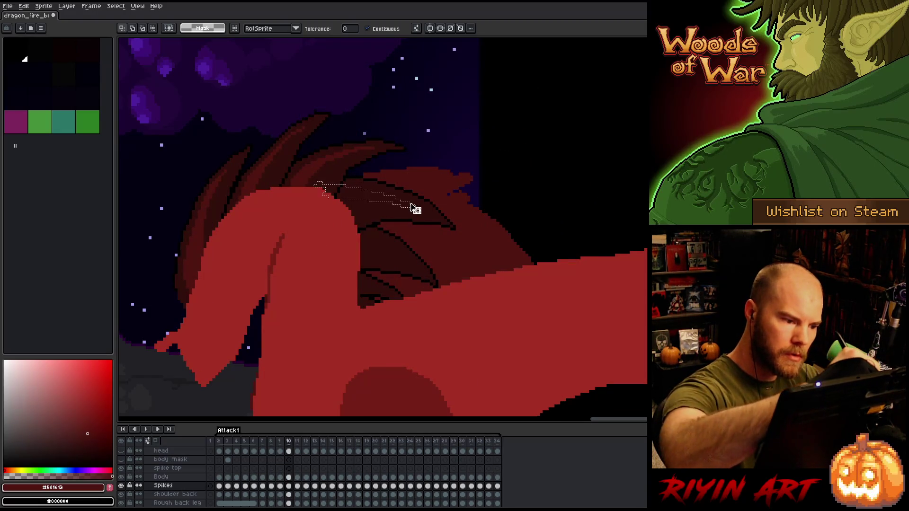
key("Left")
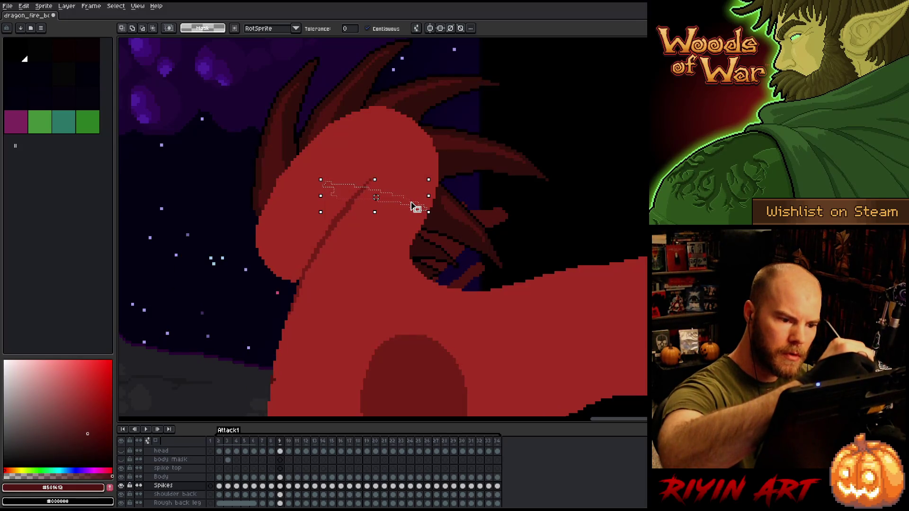
key("Right")
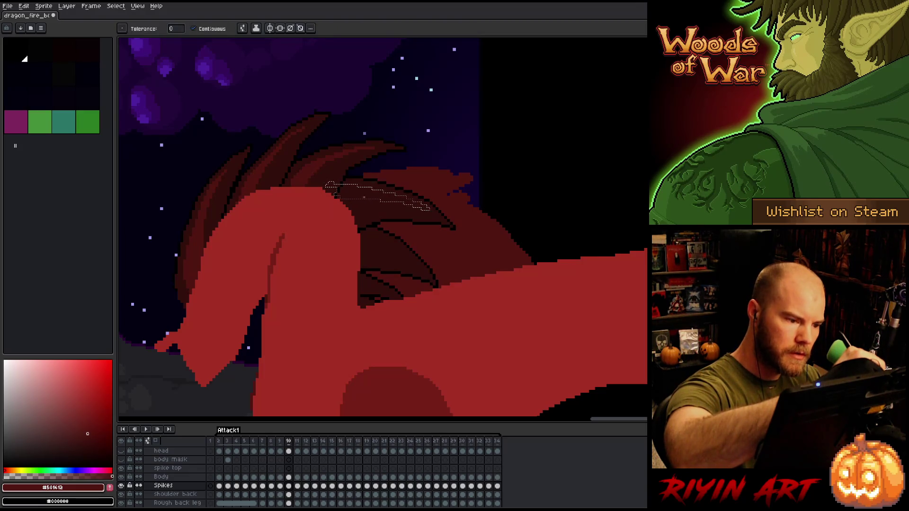
key("ctrl+d")
key("Left")
key("Right")
key("Left")
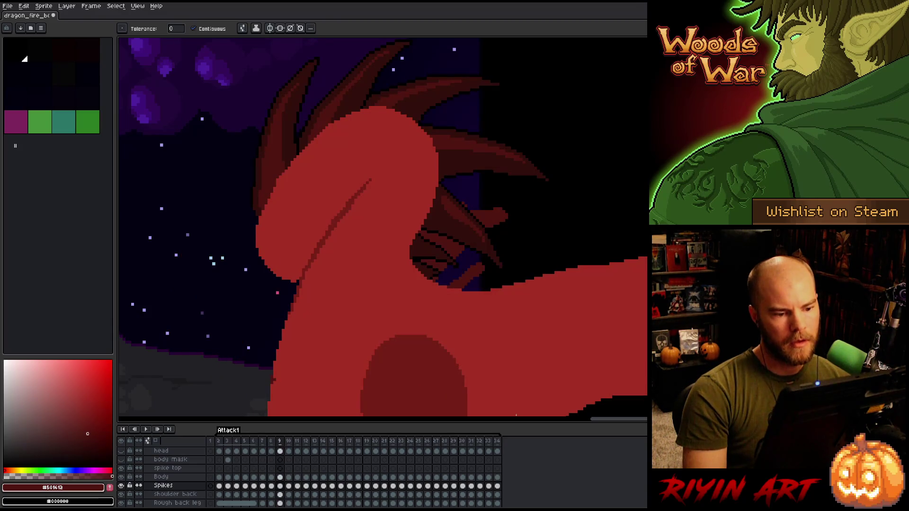
key("Right")
key("Left")
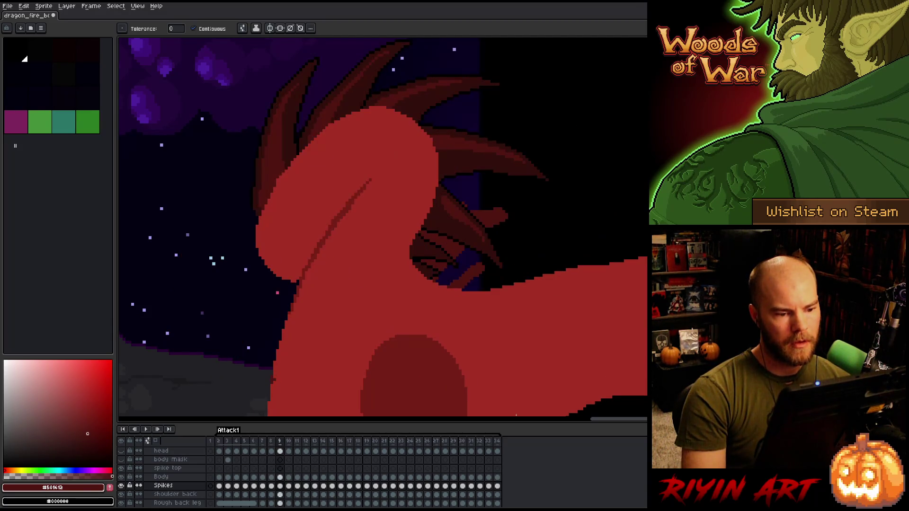
key("b")
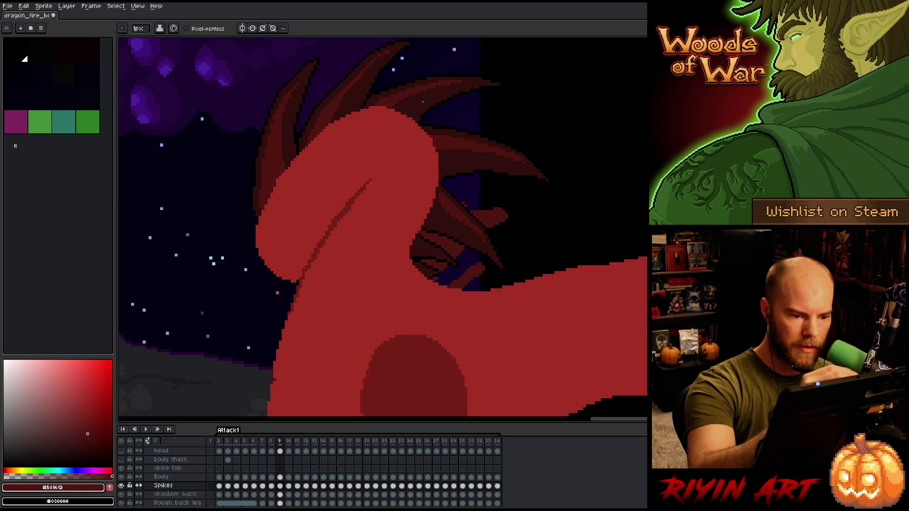
Step: Pick shadow red #320f0b and dark red #501612 while comparing frames 9 and 10
key("Left")
key("Right")
key("Right")
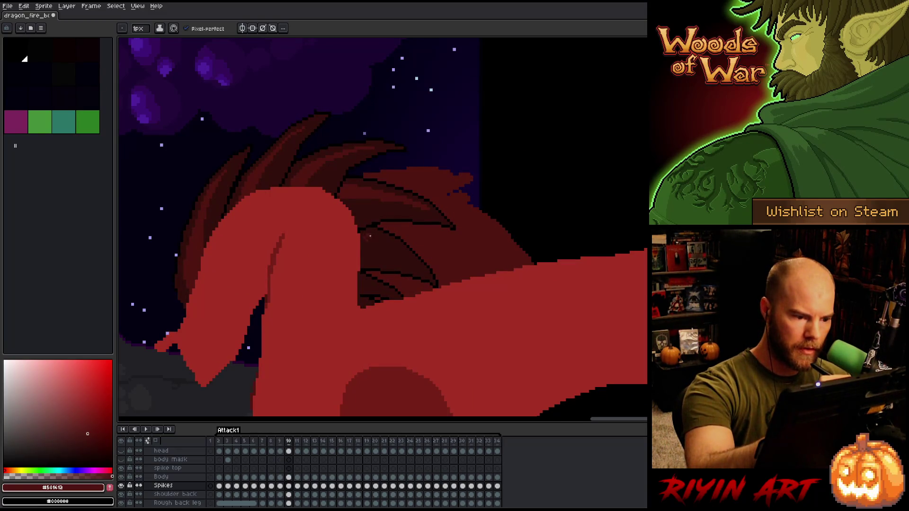
left_click(369, 231, "alt")
left_click(367, 236, "alt")
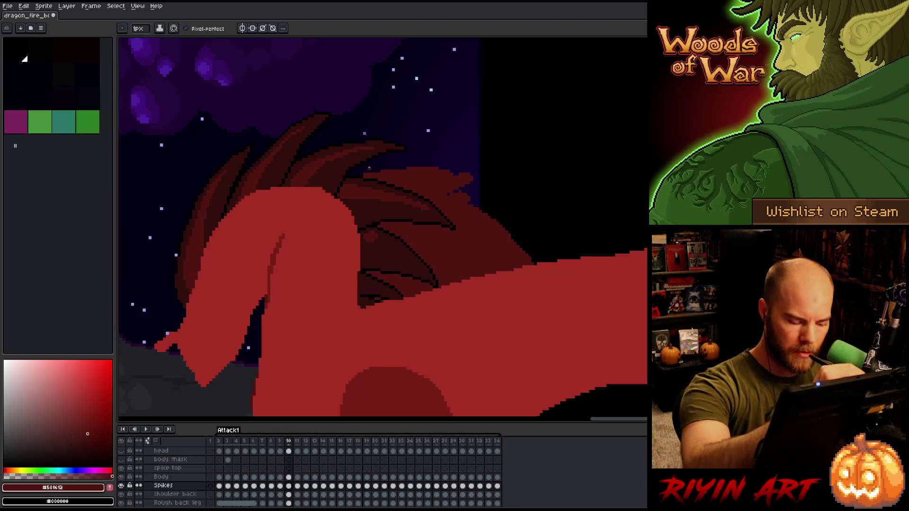
key("Left")
key("Right")
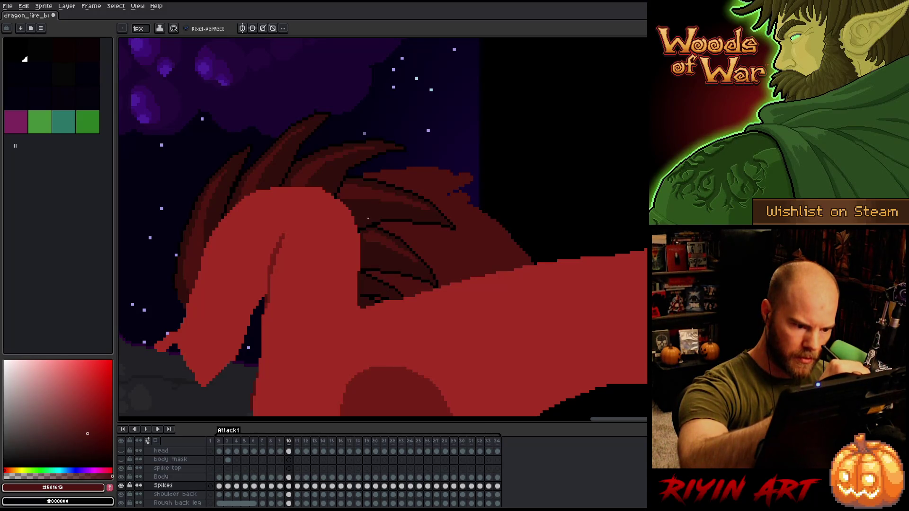
Step: On frame 10, sample the wing shadow red (#330f0b/#320f0b) and wing dark red #501612
key("Left")
key("Right")
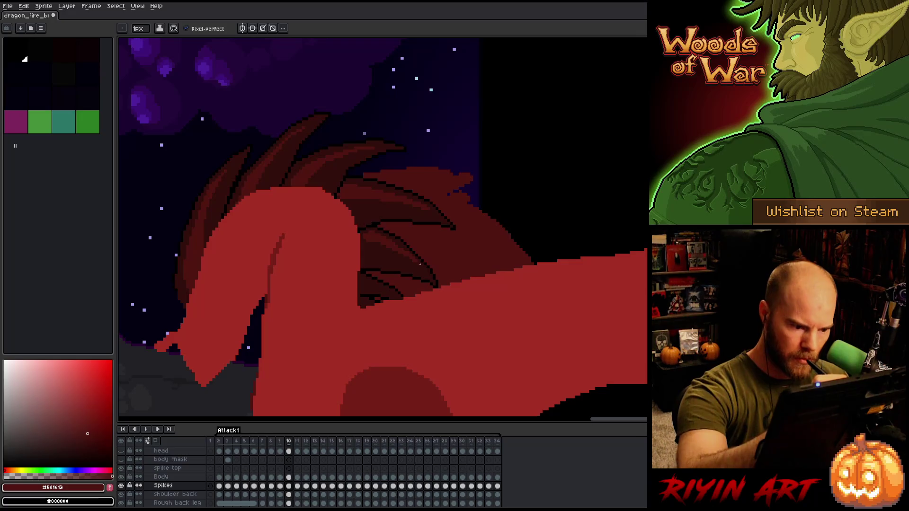
left_click(409, 253, "alt")
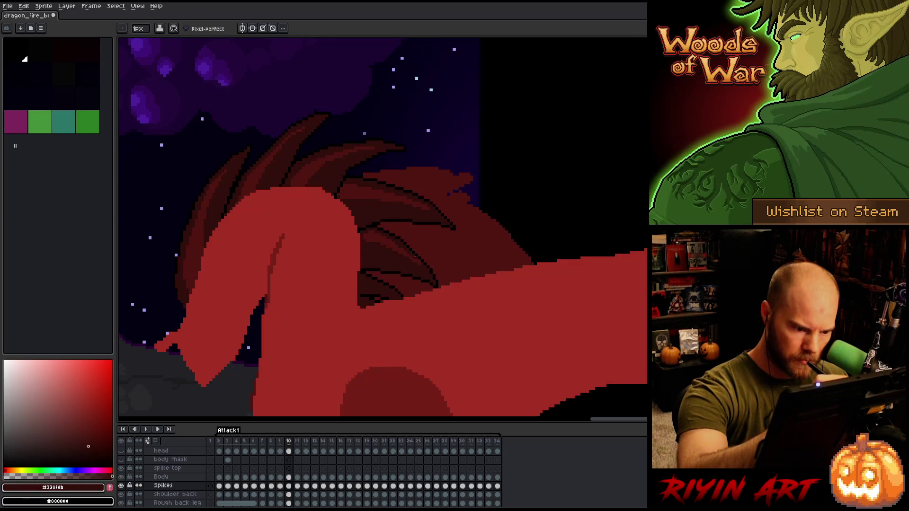
left_click(415, 258, "alt")
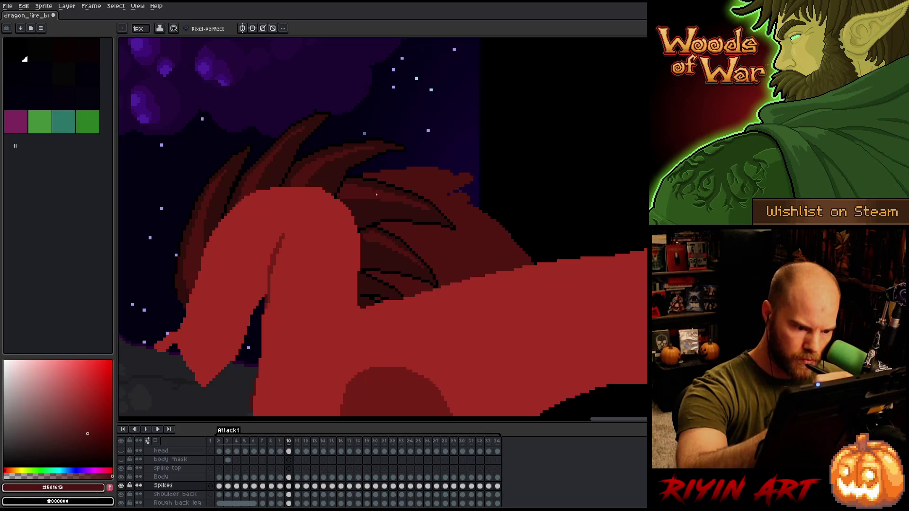
left_click(406, 249, "alt")
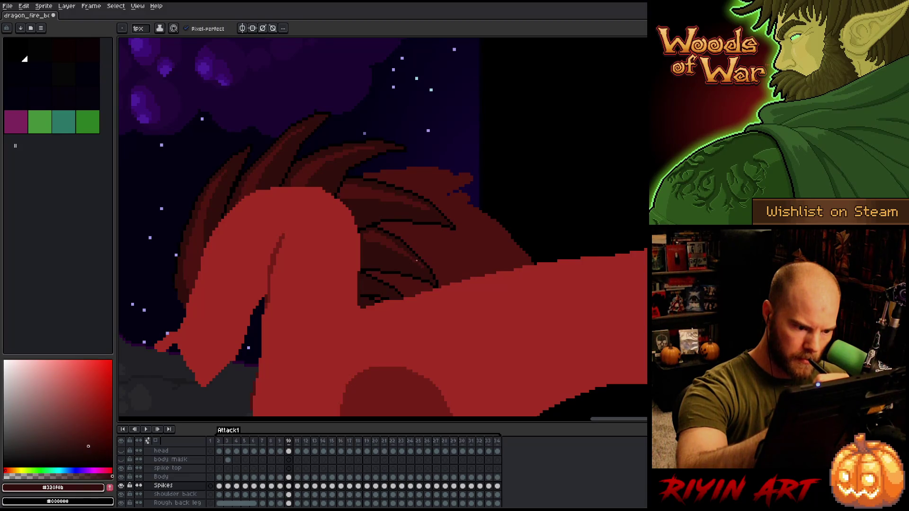
left_click(413, 257, "alt")
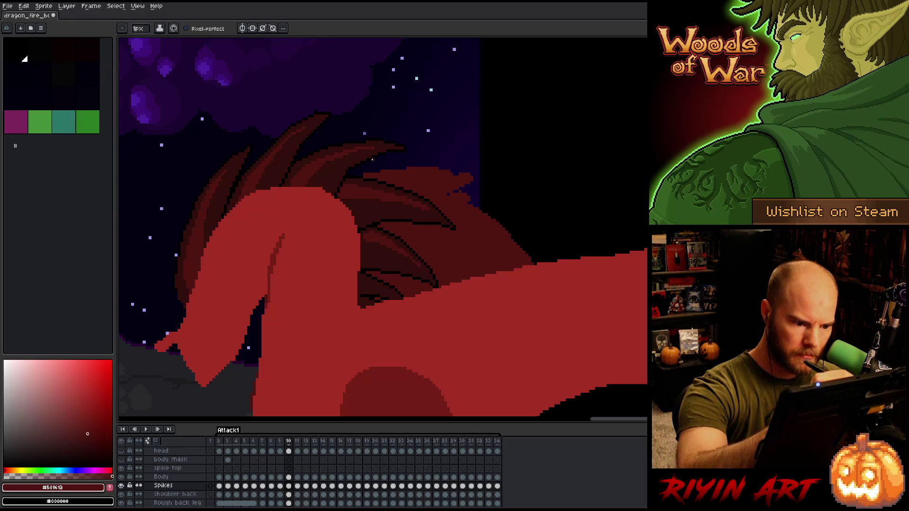
key("Left")
key("Right")
key("Left")
key("Right")
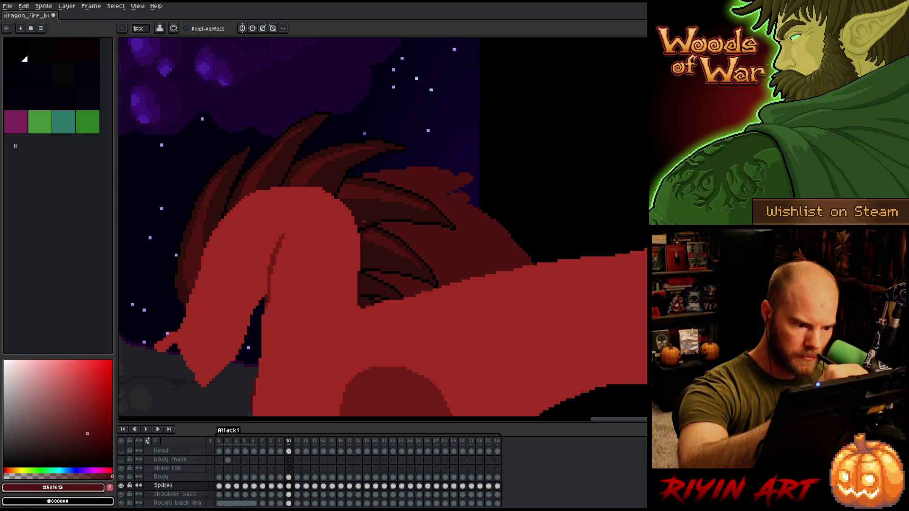
Step: Flip repeatedly between frames 9 and 10, then advance to frame 11
key("Left")
key("Right")
key("Left")
key("Right")
key("Left")
key("Right")
key("Left")
key("Right")
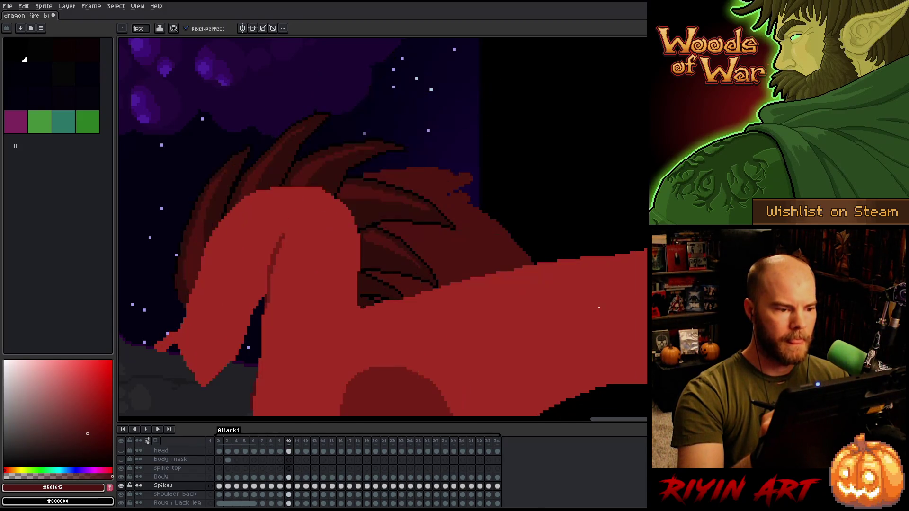
key("Left")
key("Right")
key("Left")
key("Right")
key("Left")
key("Right")
key("Left")
key("Right")
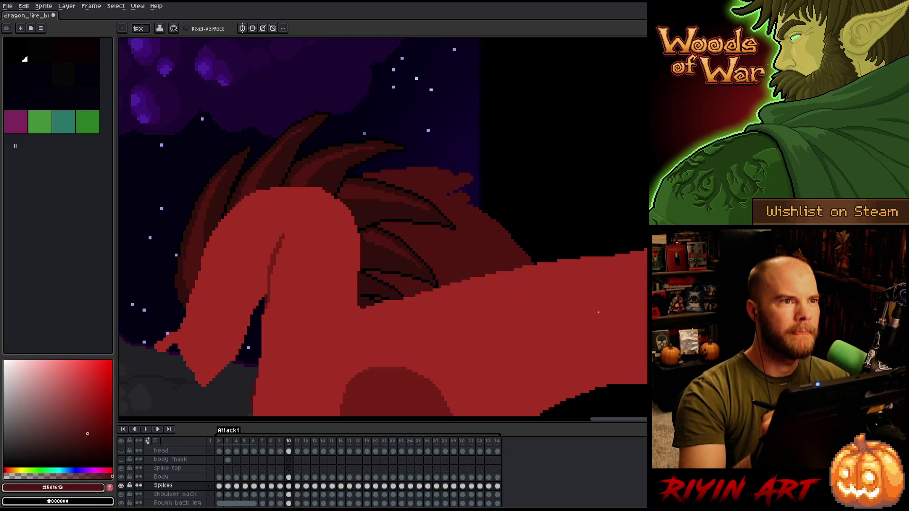
key("Right")
Step: Pan toward the volcano and dragon head, then pick black and return to the pencil
key("space")
mouse_move(441, 331)
left_mouse_down()
mouse_move(602, 322)
mouse_move(700, 289)
left_mouse_up()
key("i")
left_click(408, 275)
key("b")
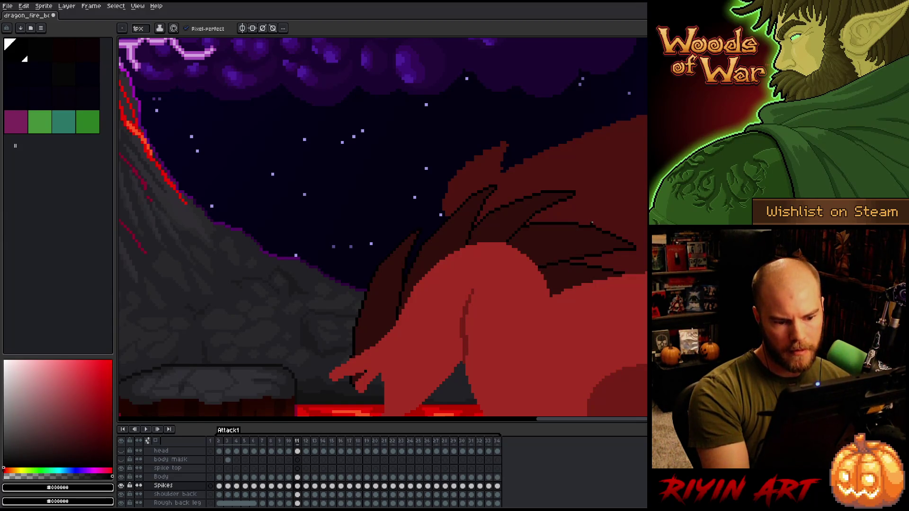
Step: Take #501612 from frame 10 and paint dark-red strokes along frame 11's lower-left wing edge
key("Left")
left_click(466, 204, "alt")
key("Right")
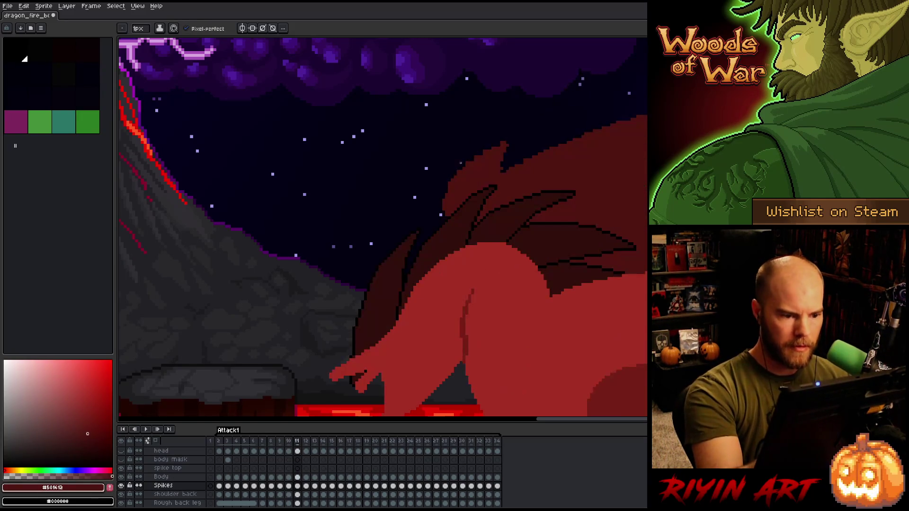
left_click_drag(362, 315, 362, 350)
left_click_drag(375, 297, 369, 350)
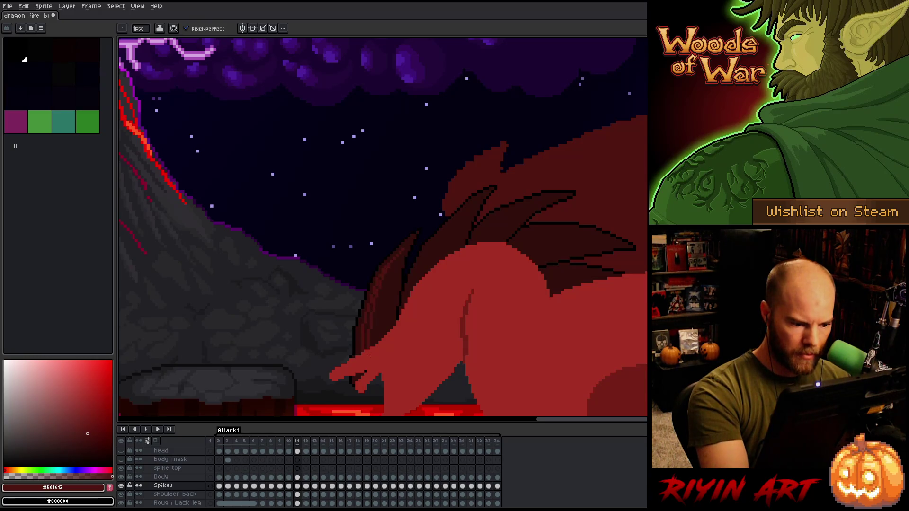
left_click_drag(369, 312, 374, 336)
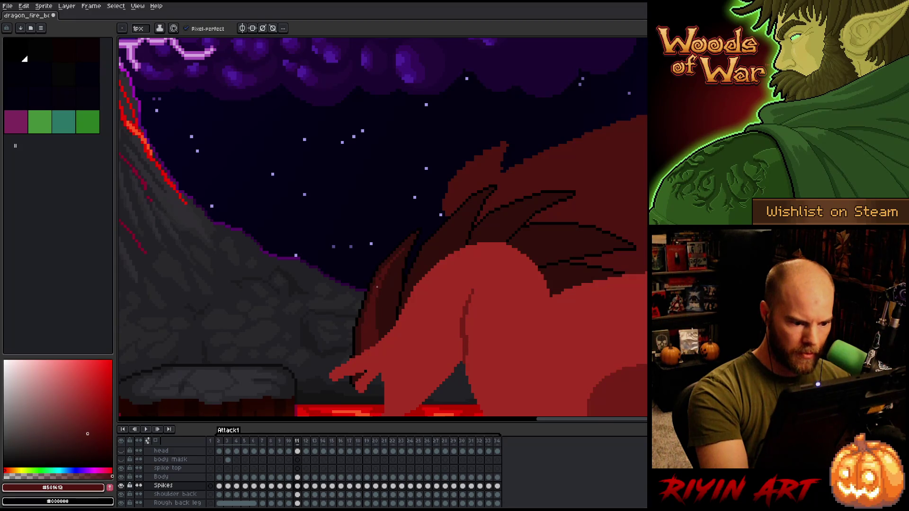
Step: Flip between frames 10 and 11 to check the wing edge edits
key("Left")
key("Right")
key("Left")
key("Right")
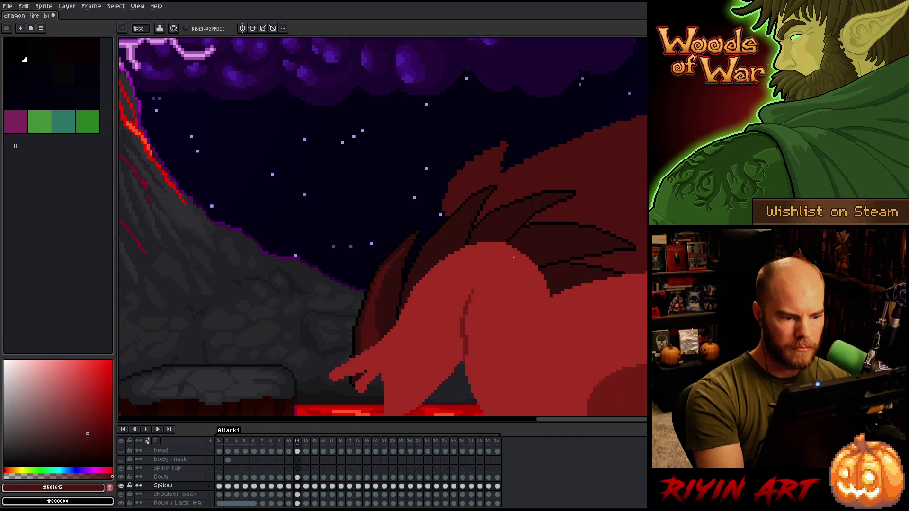
key("Left")
key("Right")
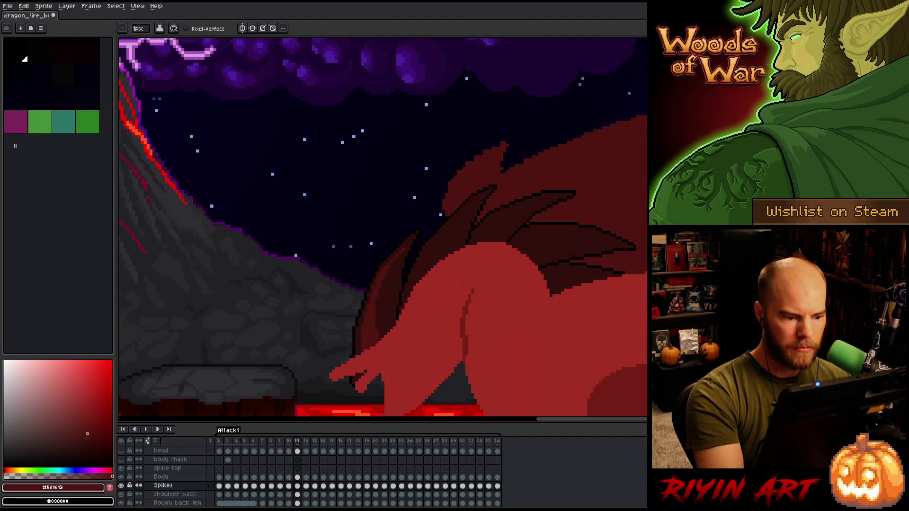
key("Left")
key("Right")
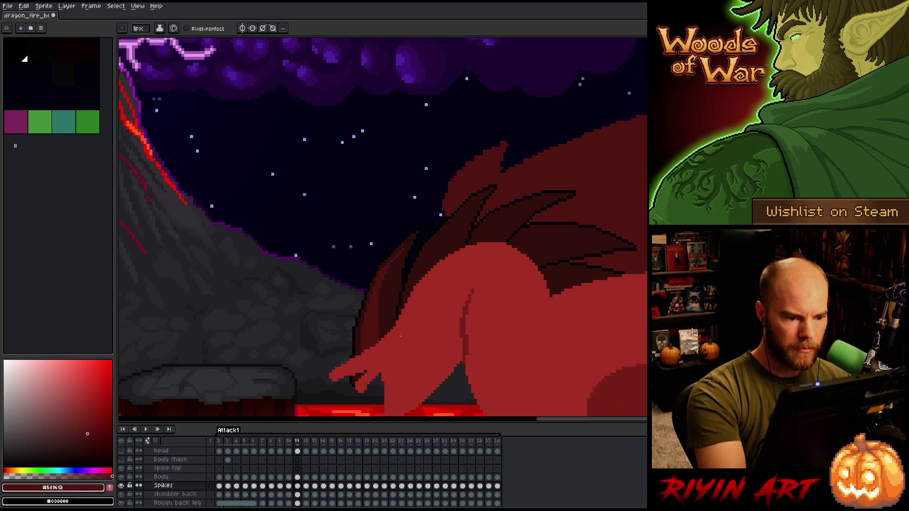
key("Left")
key("Right")
key("Left")
key("Right")
key("Left")
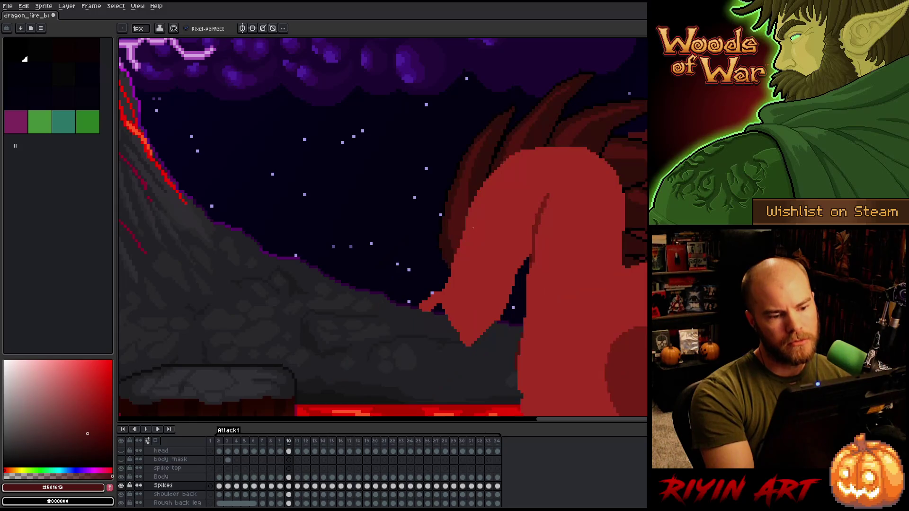
key("Right")
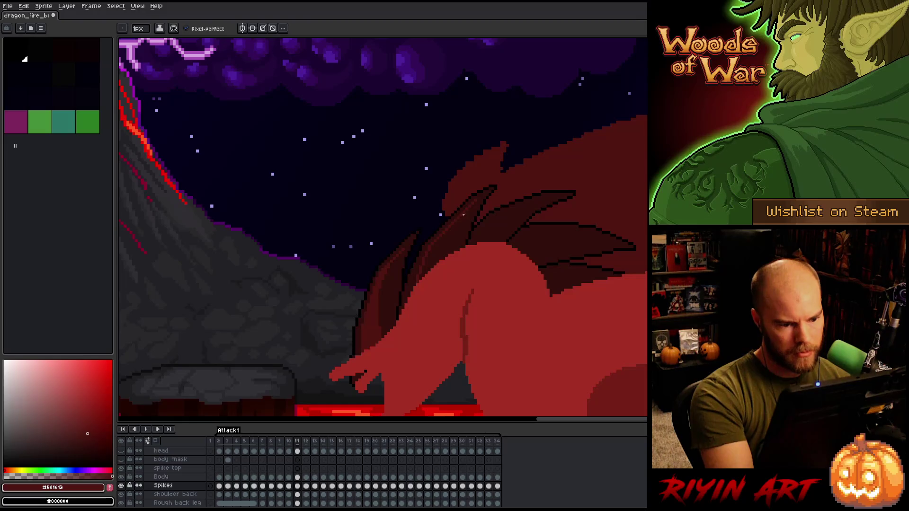
Step: Add a short lighter stroke on the wing membrane and re-sample the darker and mid dark-red wing colours
left_click_drag(433, 258, 425, 274)
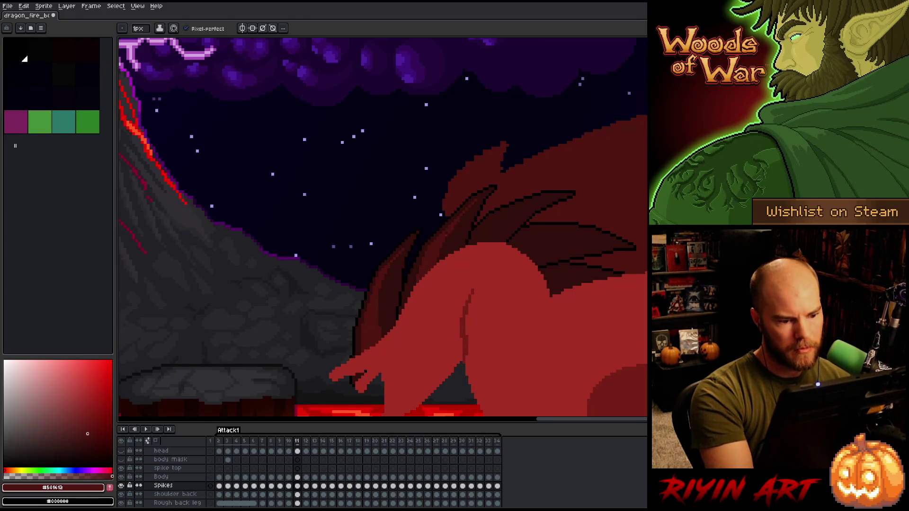
key("Left")
key("Right")
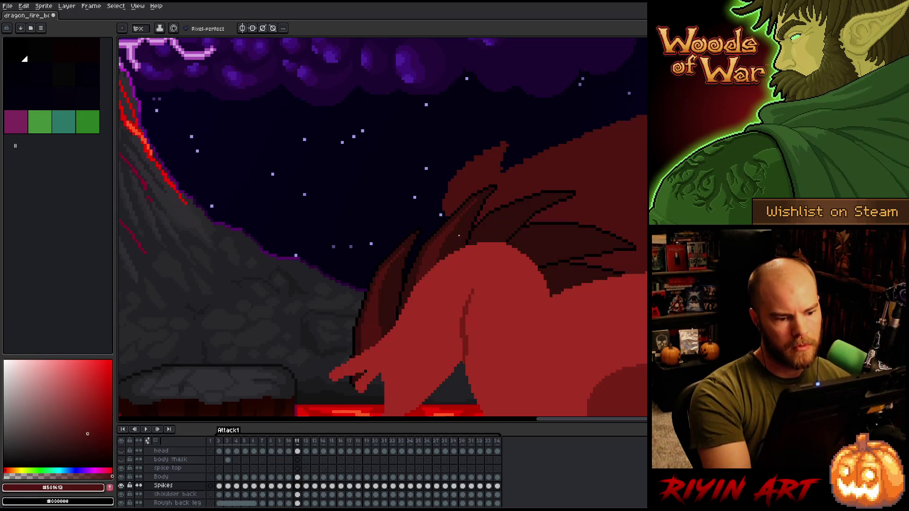
left_click(460, 221, "alt")
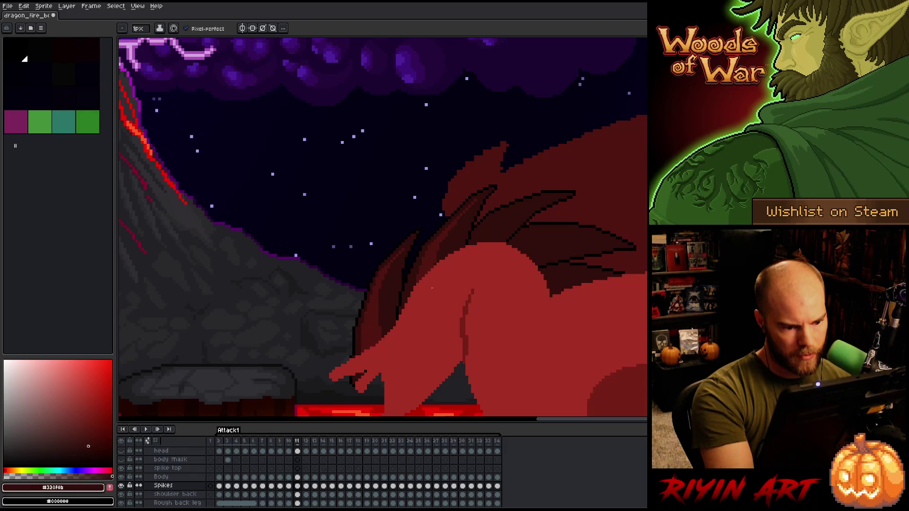
left_click(440, 244, "alt")
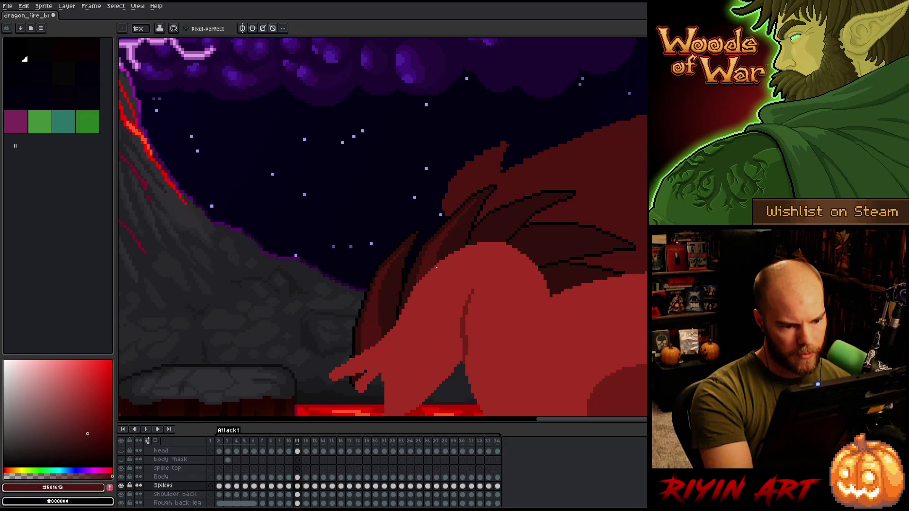
key("Left")
key("Left")
key("Right")
key("Right")
key("Left")
key("Right")
key("Left")
key("Right")
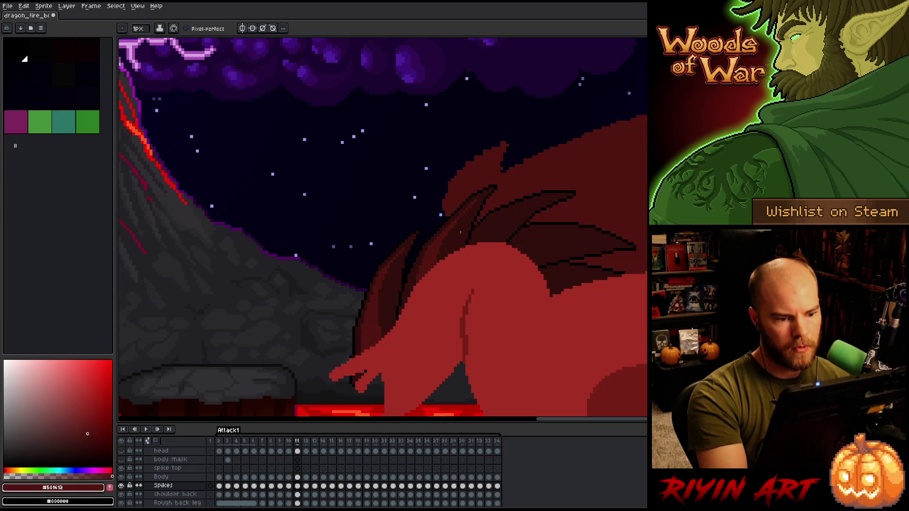
key("Left")
key("Right")
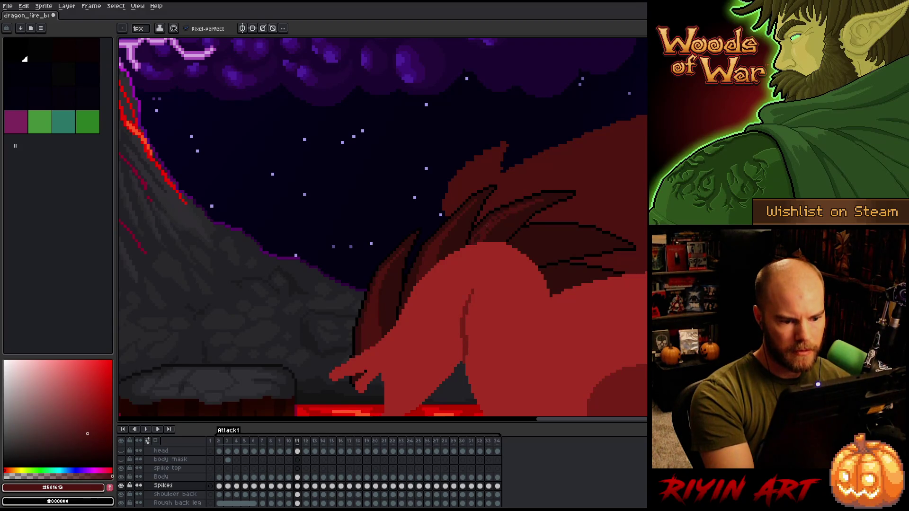
Step: Sample the darker and mid dark-red wing colours again, comparing frames 10 and 11
left_click(516, 207, "alt")
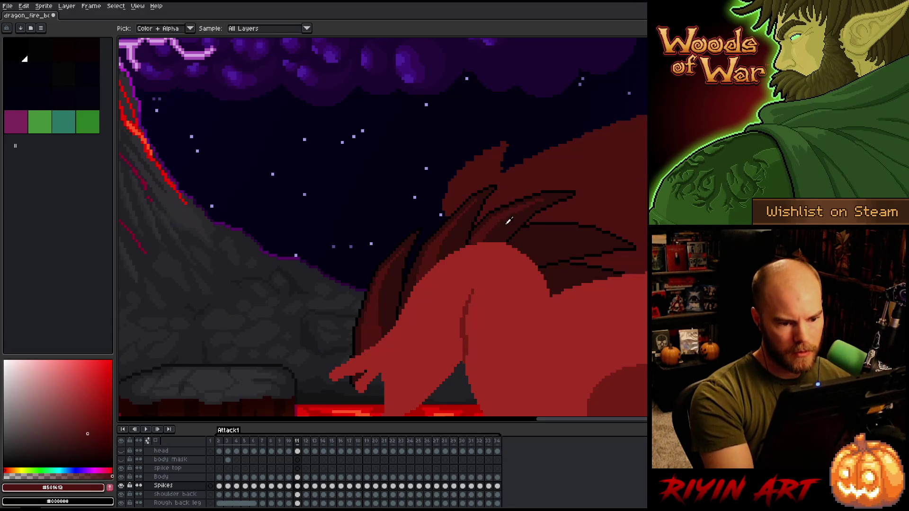
left_click(506, 222, "alt")
key("Right")
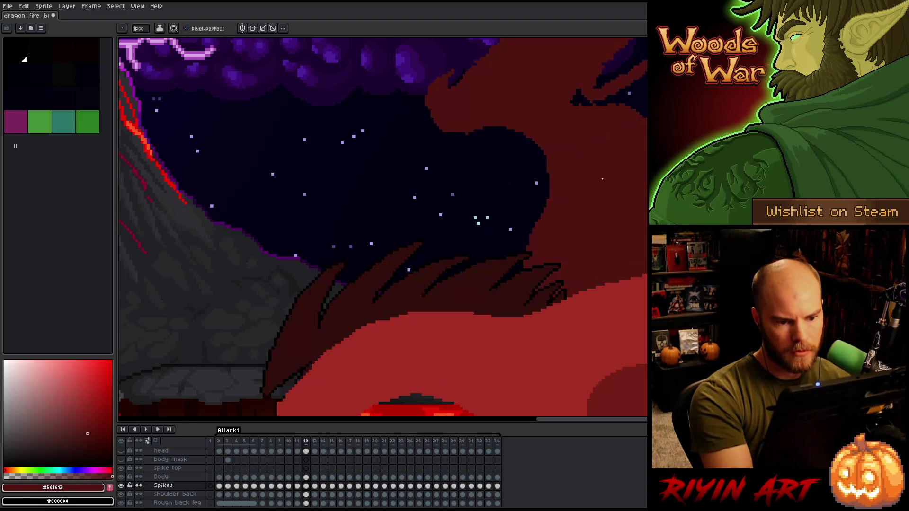
key("Left")
key("Left")
key("Right")
key("Left")
key("Right")
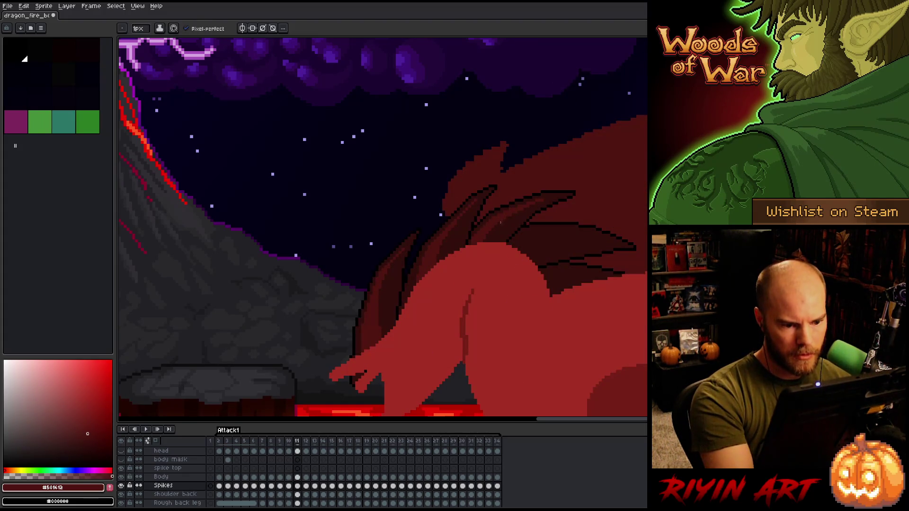
key("Left")
key("Right")
Step: Re-sample darker and mid dark-red wing colours at several spots and check the upright-neck pose
left_click(511, 202, "alt")
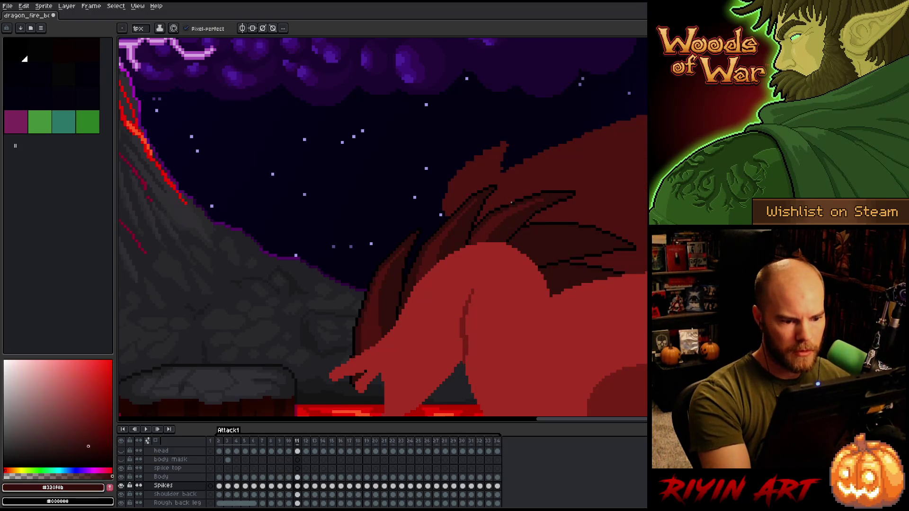
left_click(501, 229, "alt")
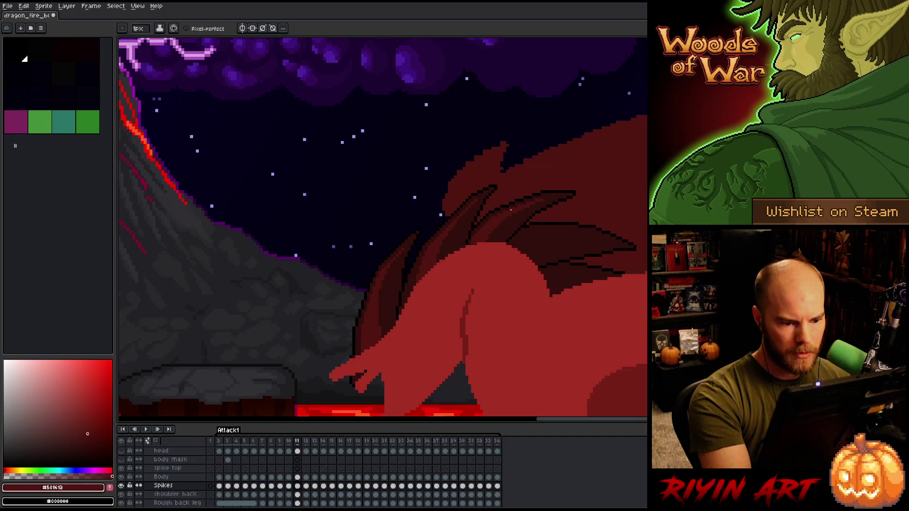
left_click(486, 222, "alt")
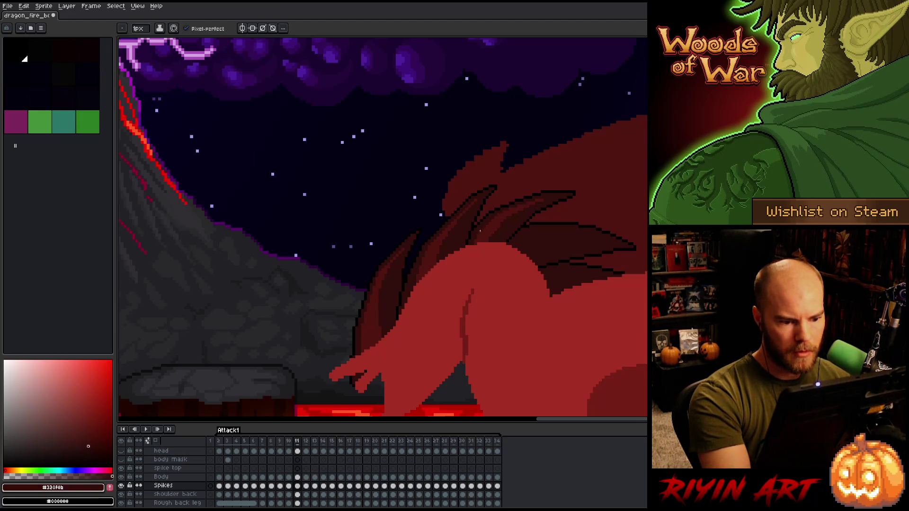
left_click(610, 259, "alt")
key("Left")
key("Right")
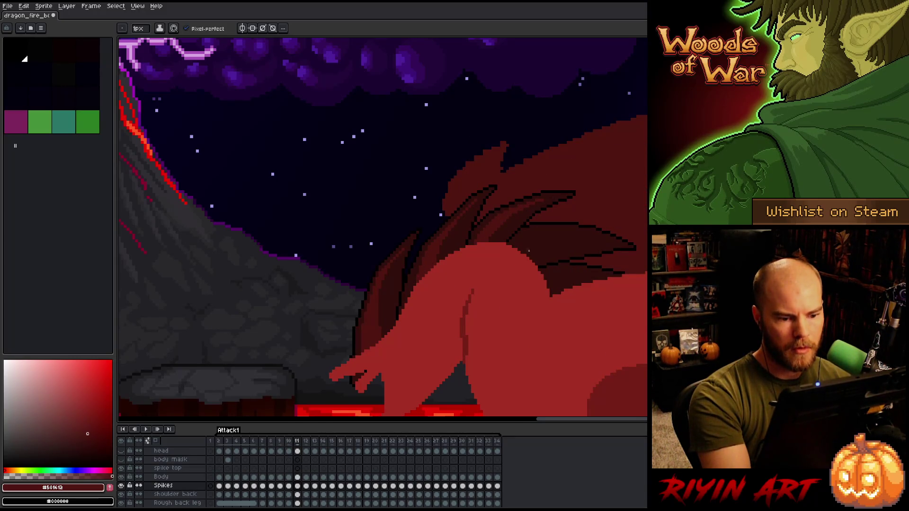
Step: Flip between frames 10 and 11, ending on frame 10, and pan to show more wing and body
key("Left")
key("Right")
key("Left")
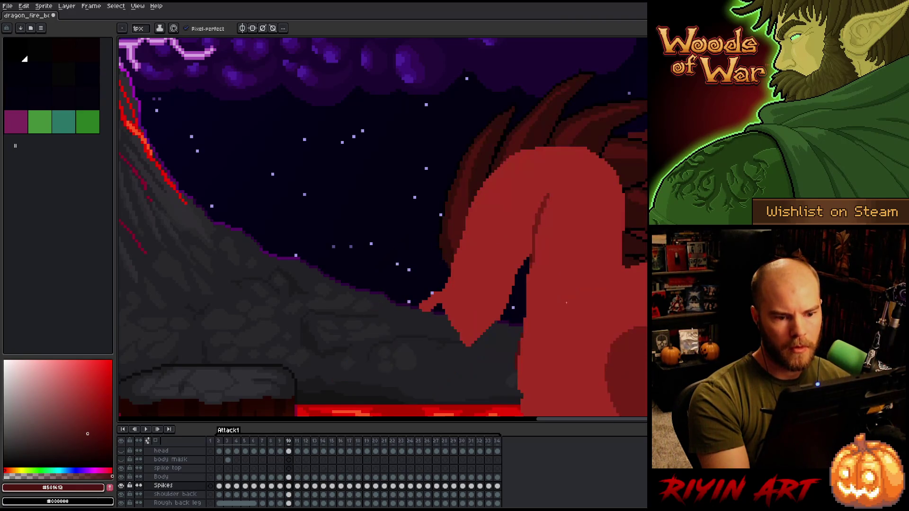
key("Right")
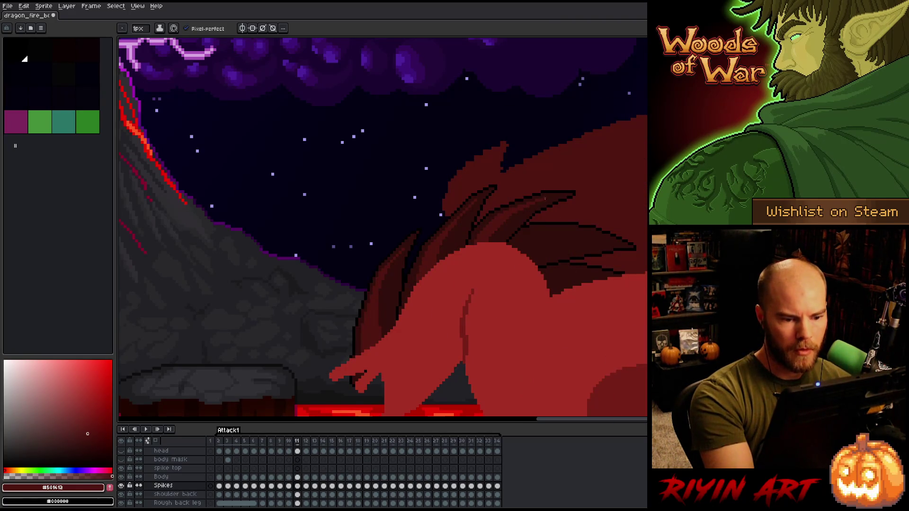
key("Left")
key("Right")
key("Left")
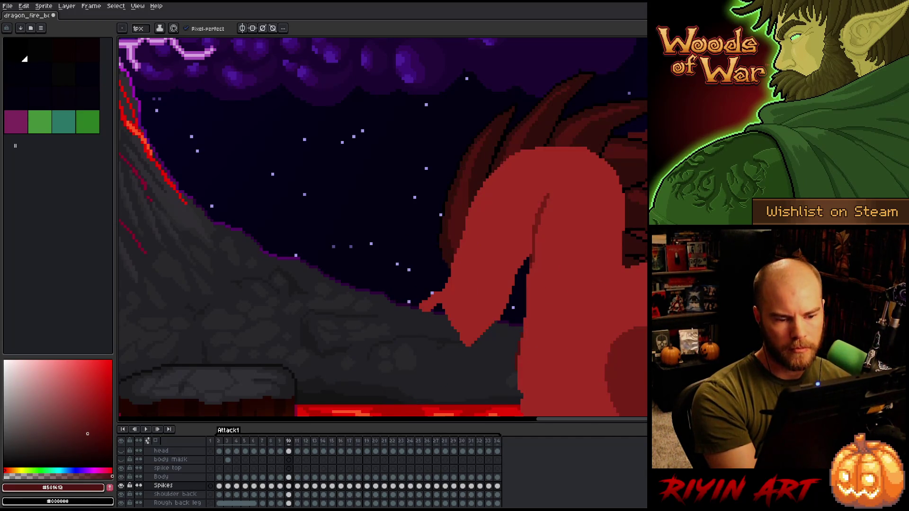
left_click_drag(629, 219, 398, 247)
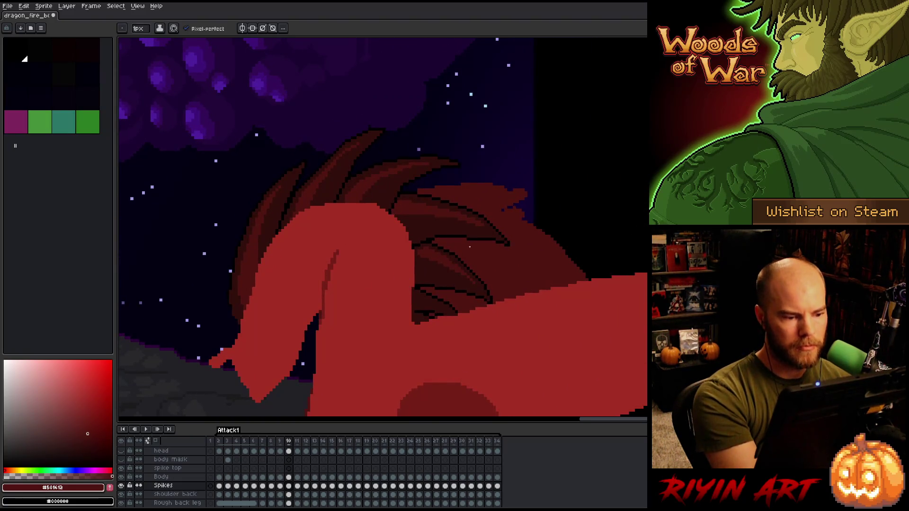
Step: Frame the wing and compare it across frames 10 and 11, settling on frame 11
left_click_drag(465, 239, 429, 247)
key("Right")
key("Left")
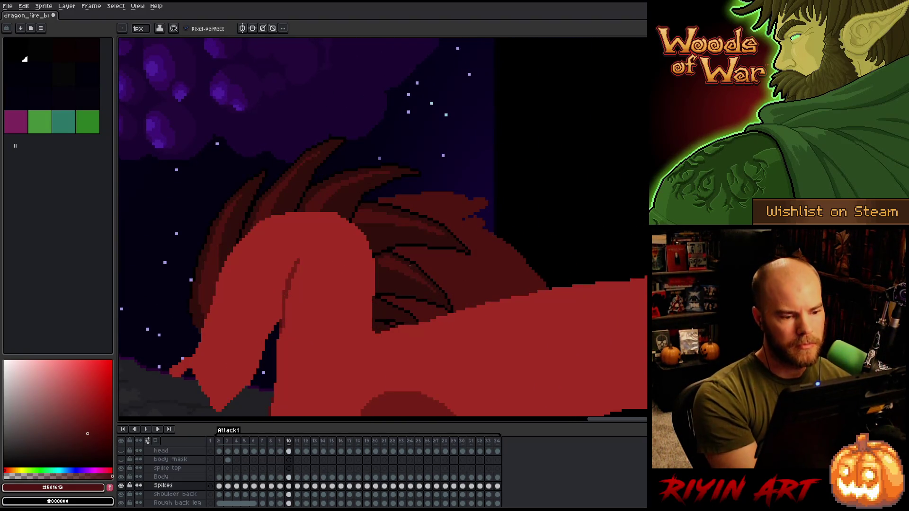
key("Right")
left_click_drag(410, 271, 483, 255)
key("Right")
key("Left")
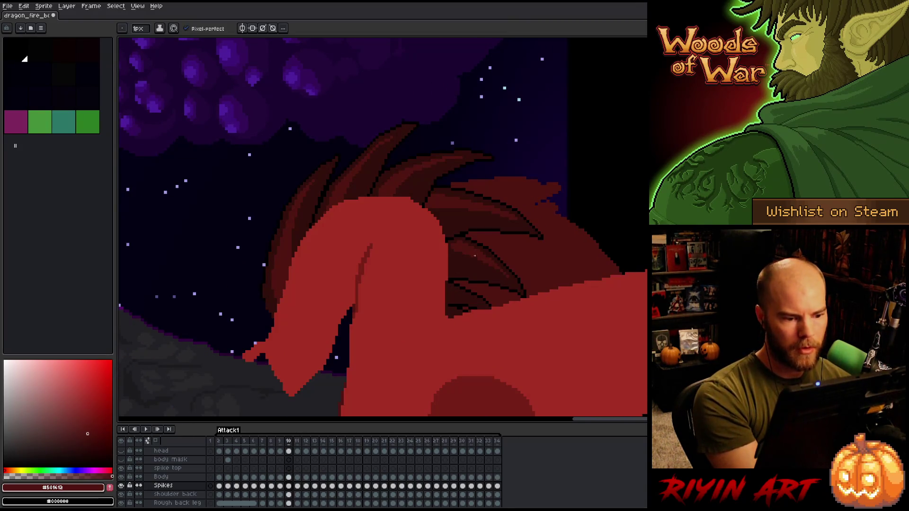
key("Right")
key("Left")
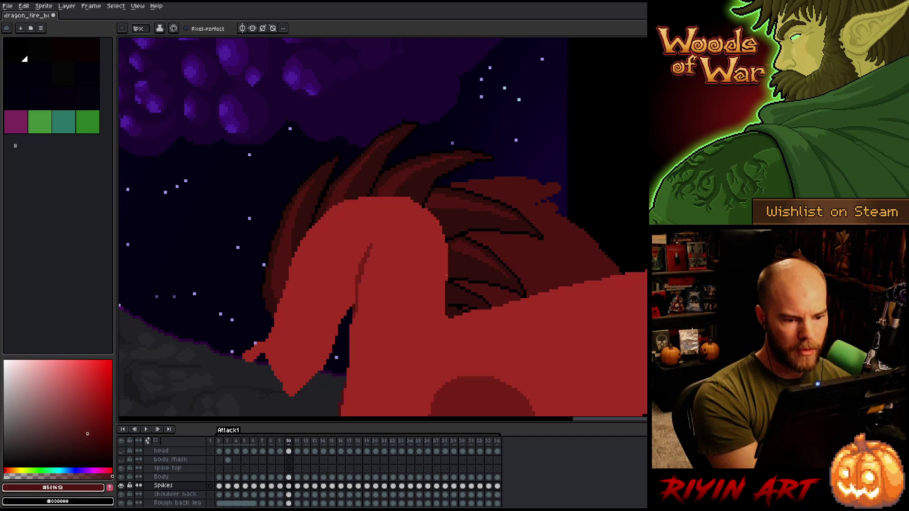
key("Right")
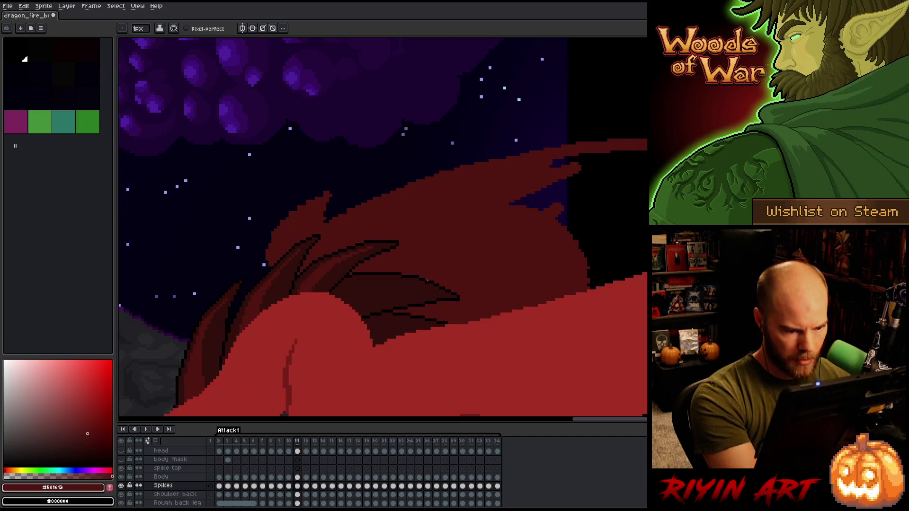
Step: Sample the darker and mid dark-red wing colours, then save the dragon file
left_click(429, 279, "alt")
left_click(433, 275, "alt")
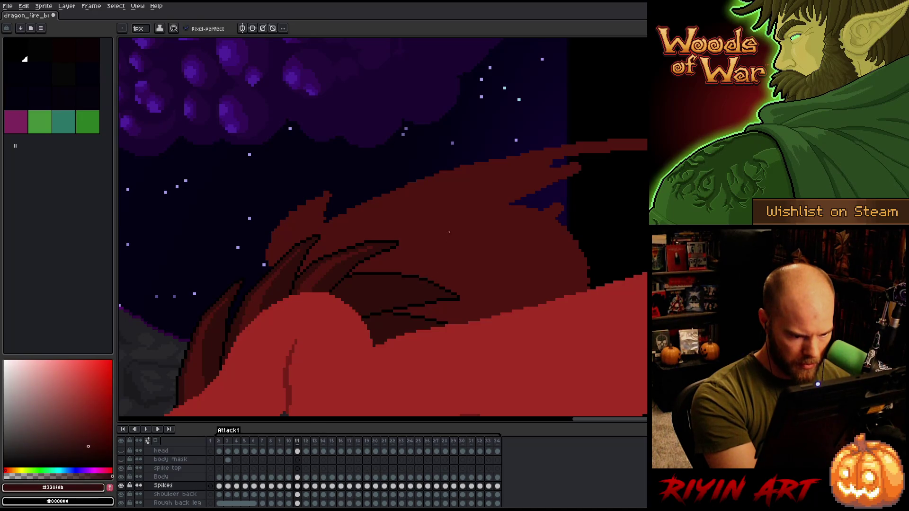
left_click(327, 266, "alt")
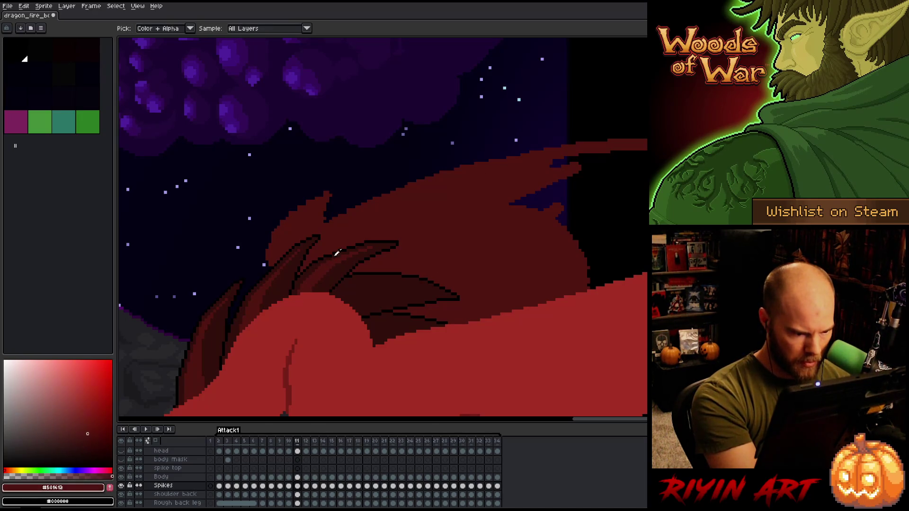
key("Right")
key("Left")
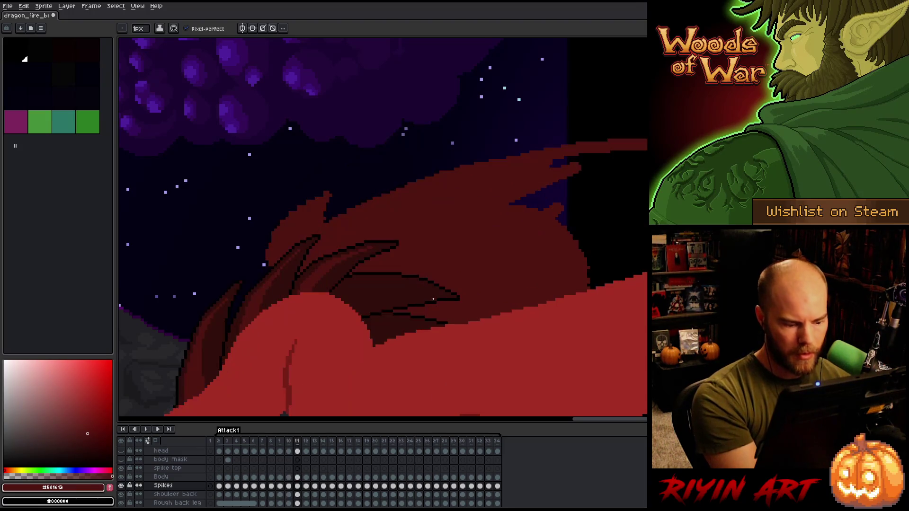
key("ctrl+s")
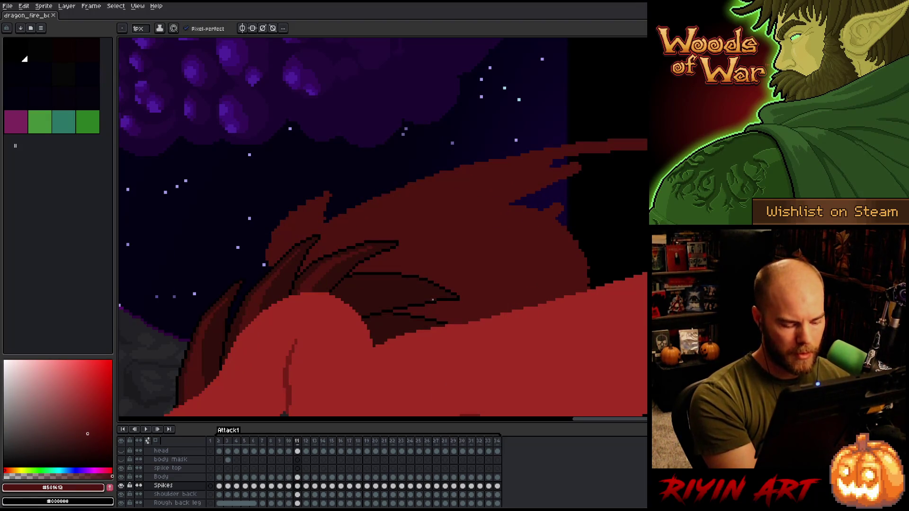
Step: Draw a thin dark-red stroke along the wing spike on frame 11, undoing part of it
key("Left")
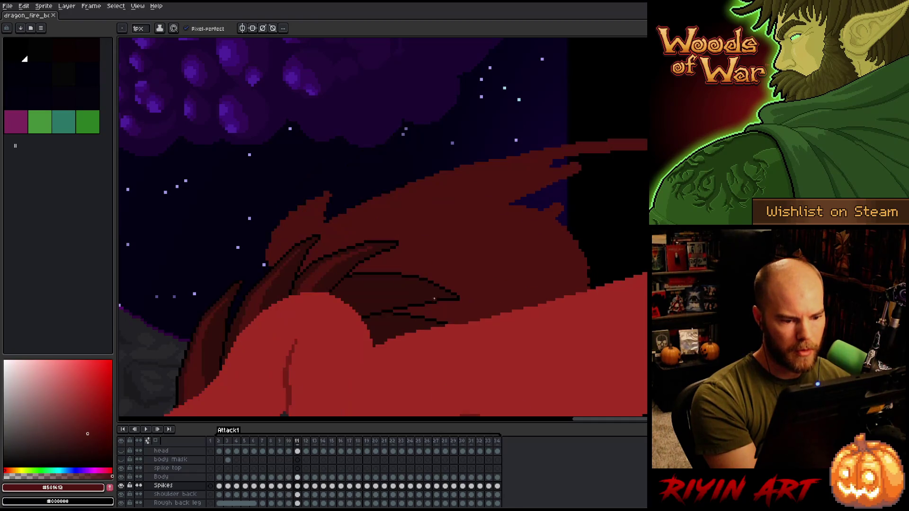
key("Right")
left_click_drag(418, 287, 348, 302)
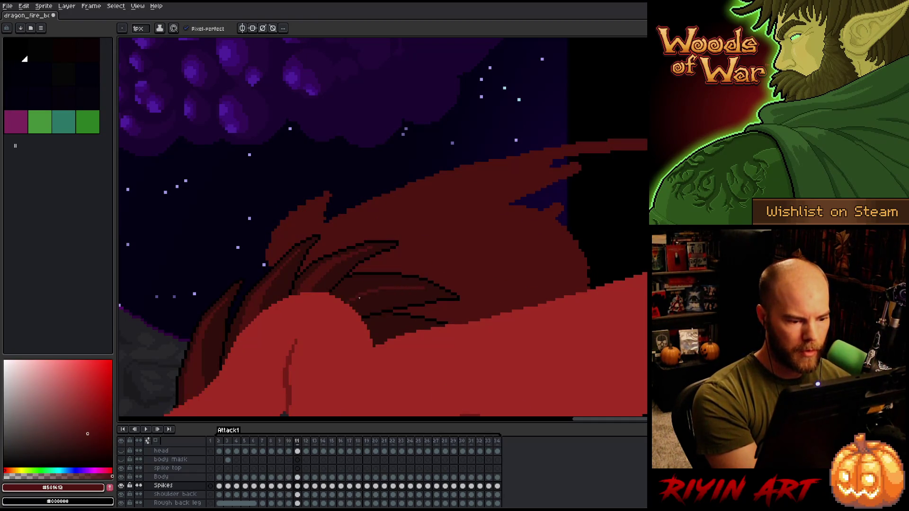
left_click_drag(421, 287, 358, 282)
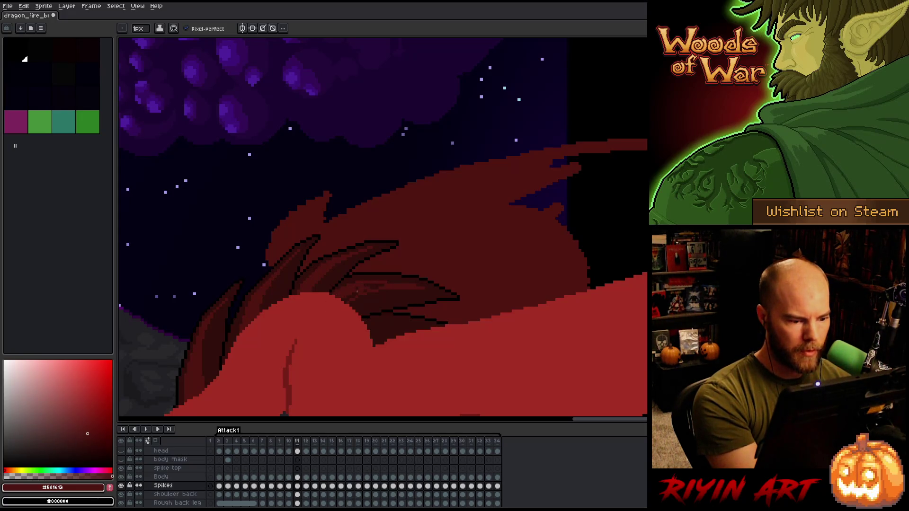
key("ctrl+z")
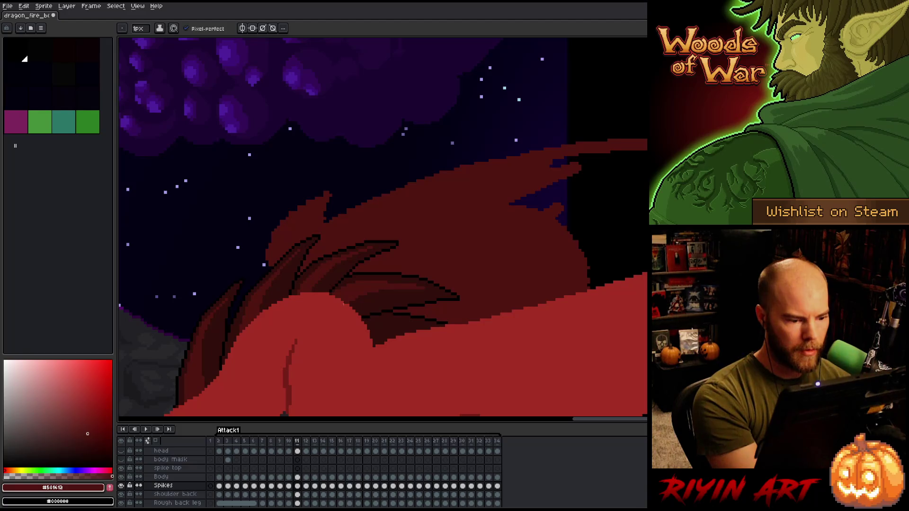
Step: Zoom out to check the whole dragon, resample the spike reds, and compare frames 10 and 11
key("minus")
key("equal")
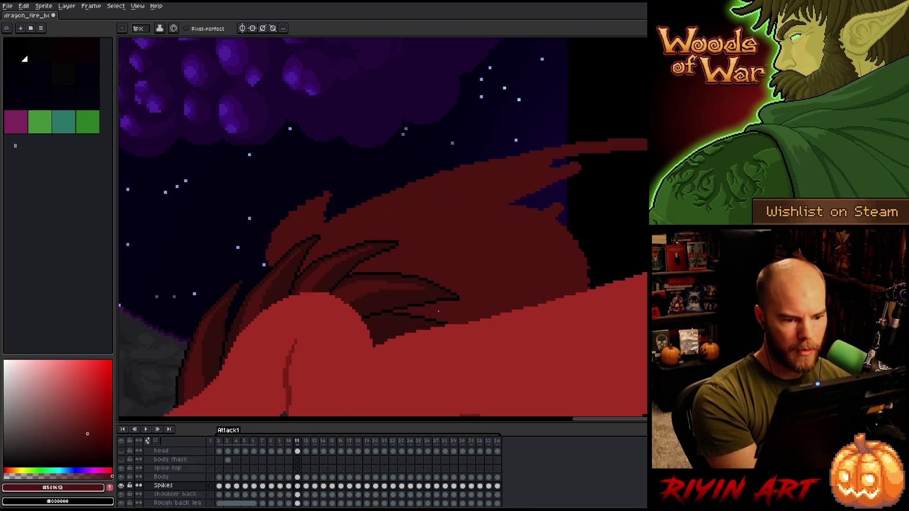
key("minus")
key("equal")
key("minus")
key("equal")
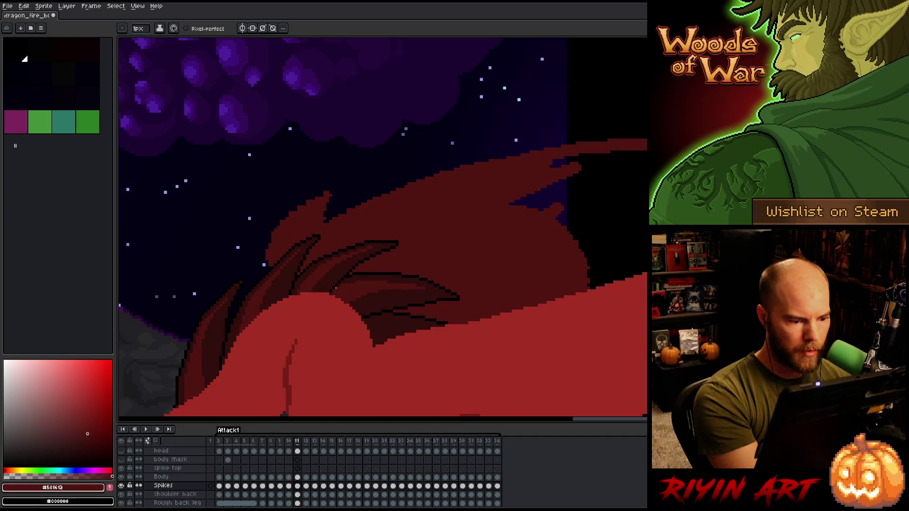
left_click(366, 295, "alt")
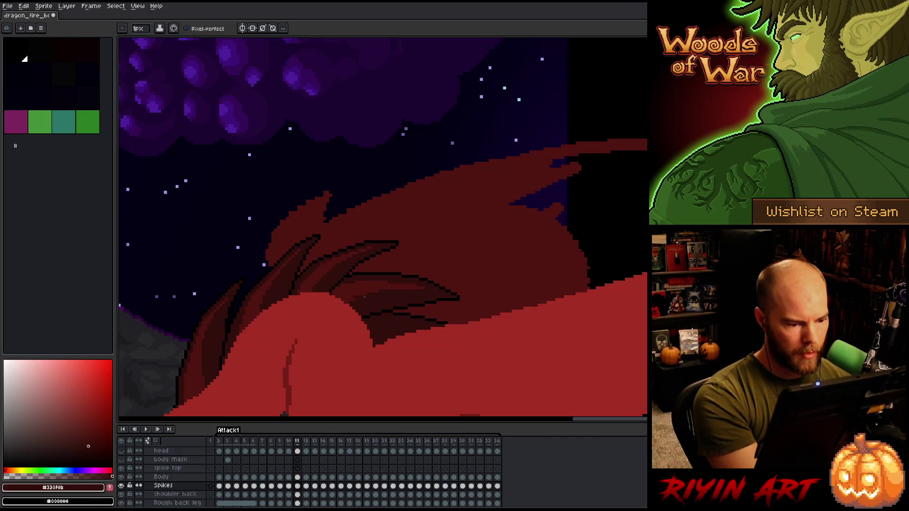
left_click(359, 291, "alt")
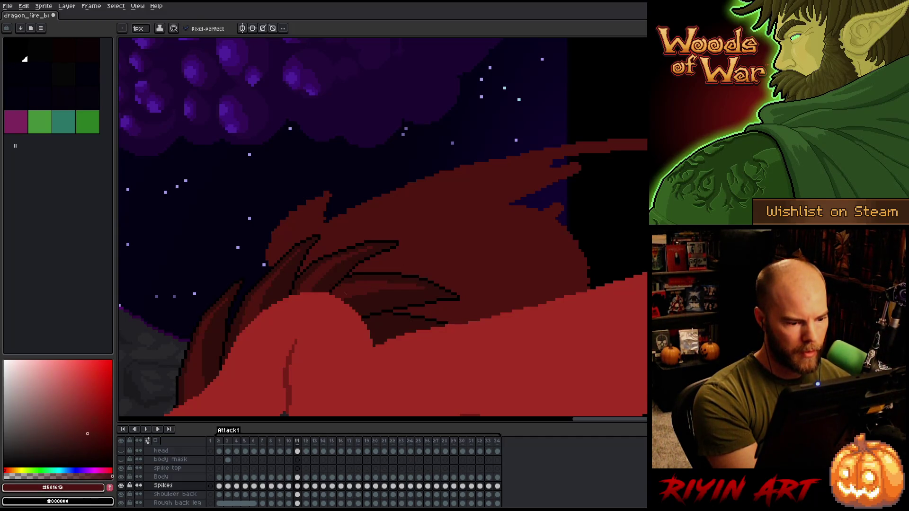
key("comma")
key("period")
key("comma")
key("comma")
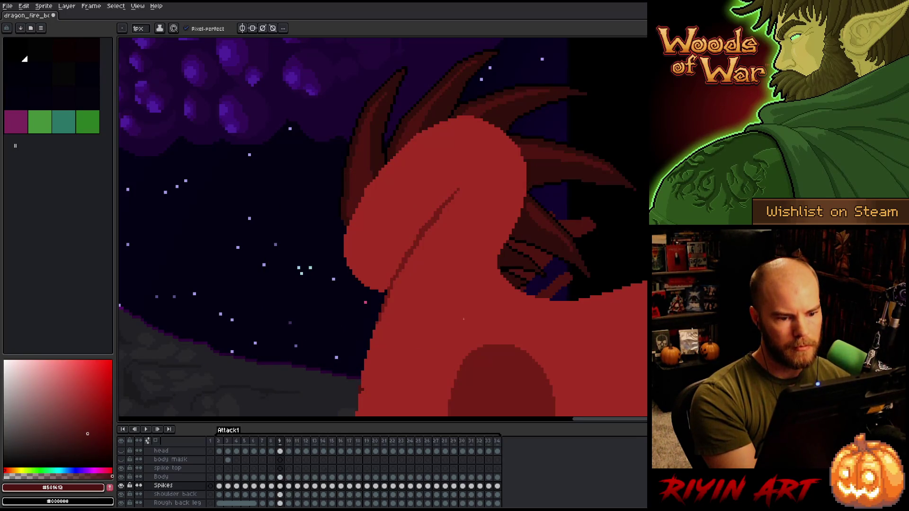
key("period")
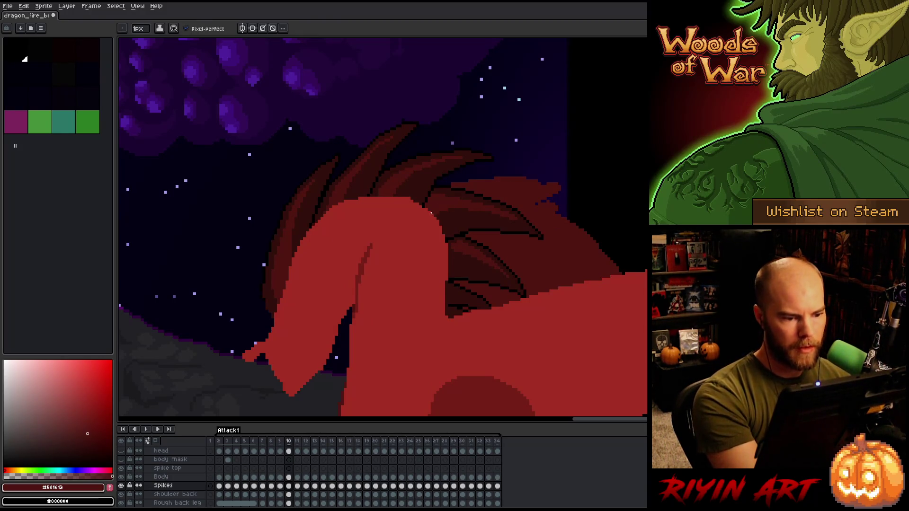
key("period")
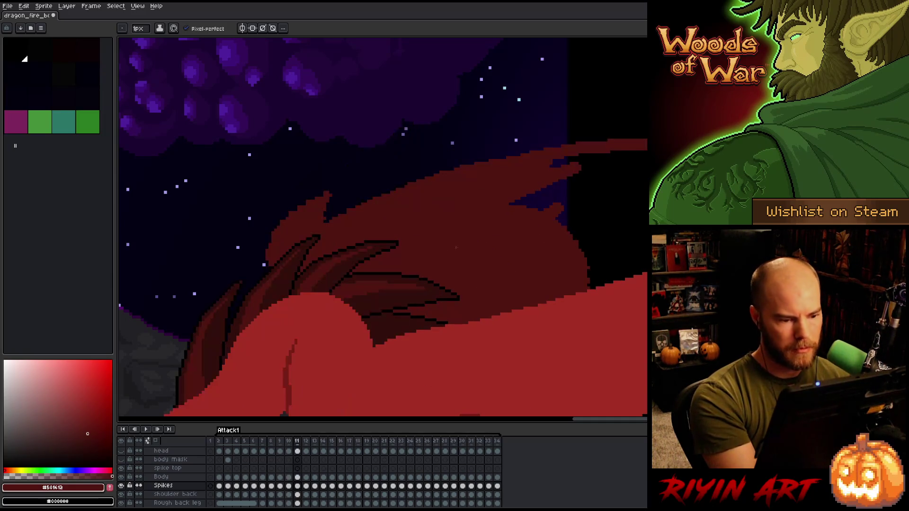
key("comma")
key("period")
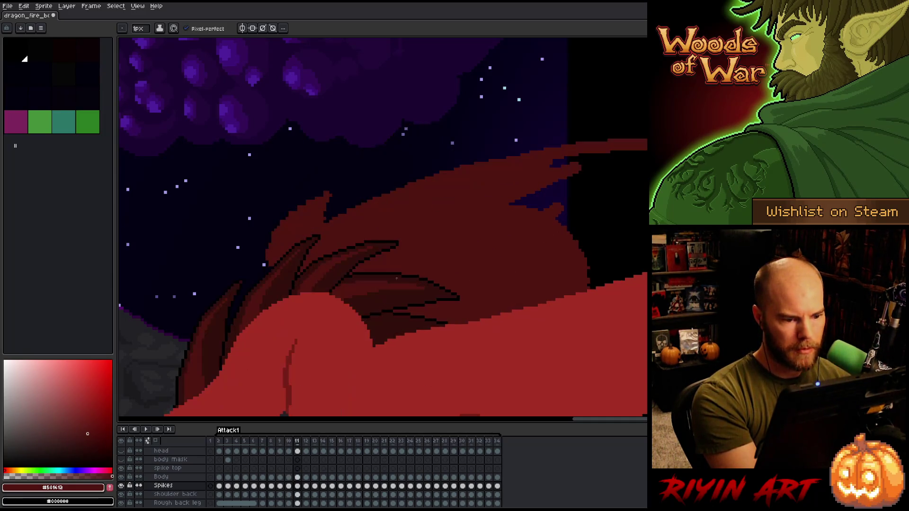
left_click(356, 295, "alt")
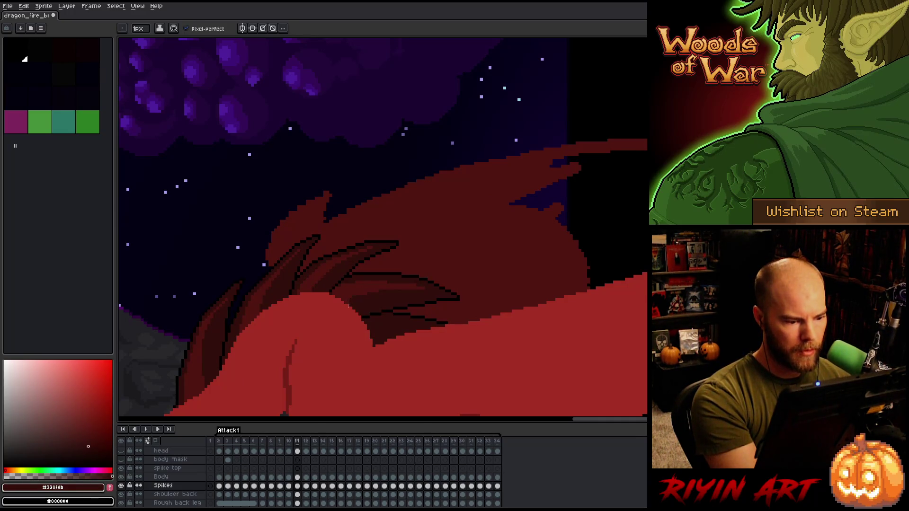
left_click(381, 285, "alt")
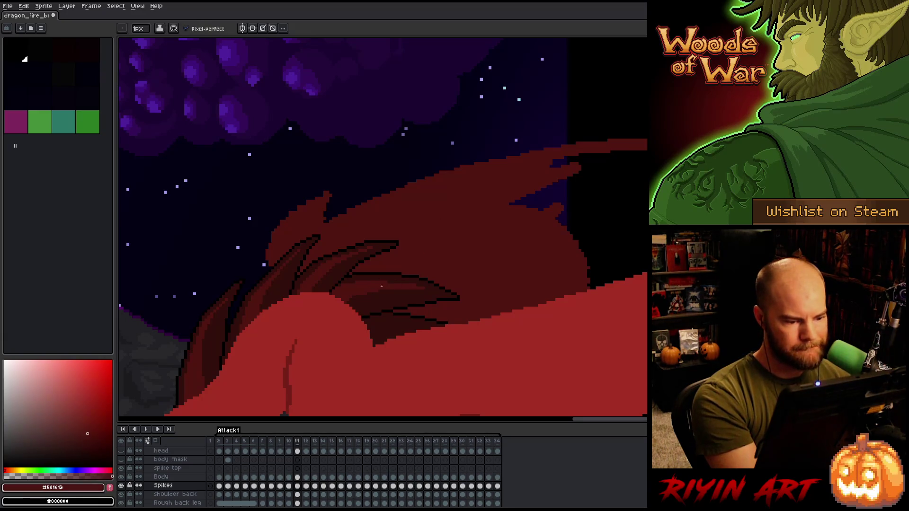
key("comma")
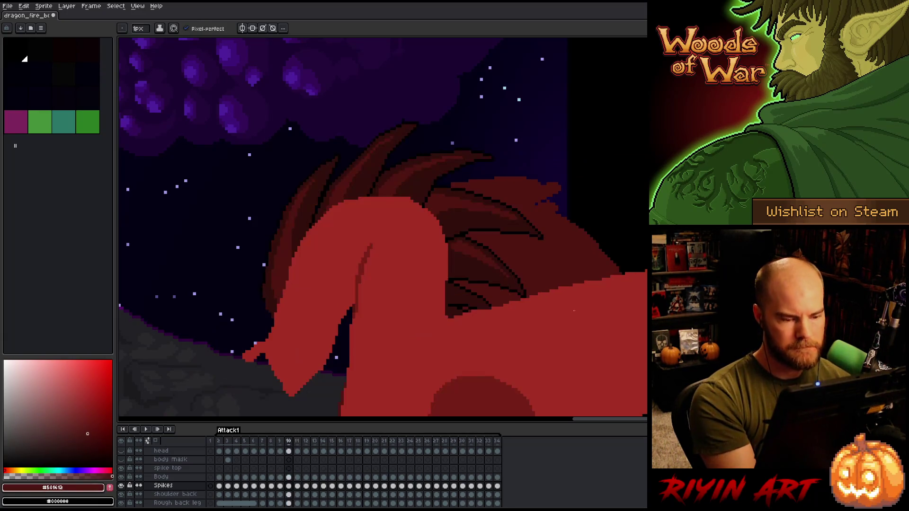
key("period")
key("comma")
key("period")
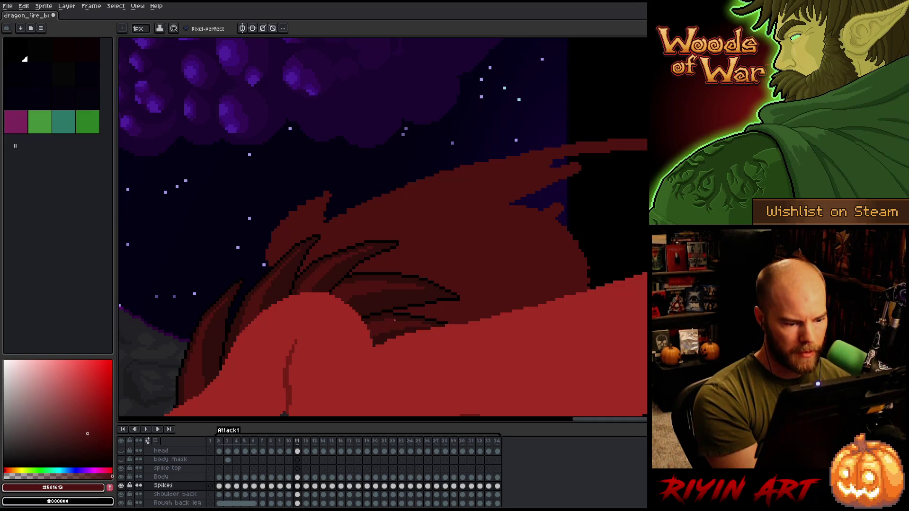
key("comma")
key("period")
key("comma")
key("period")
key("comma")
key("period")
left_click(429, 324, "alt")
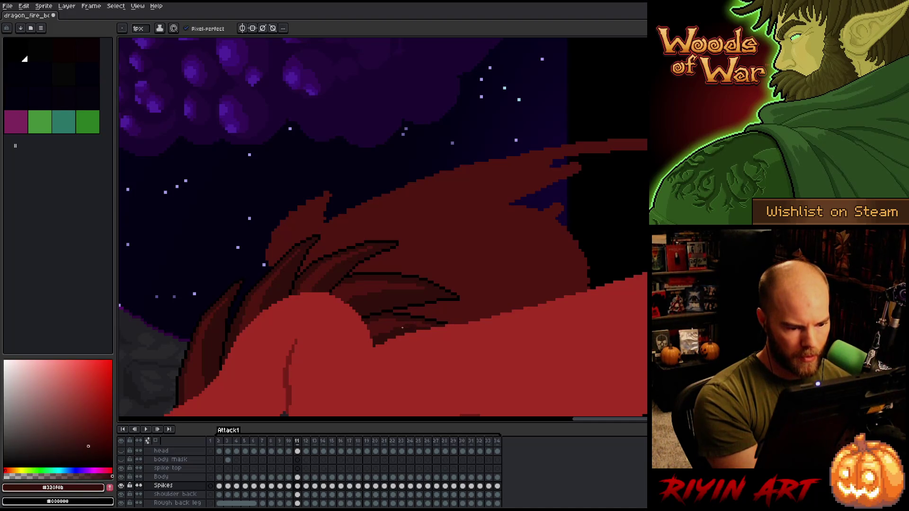
left_click(438, 323, "alt")
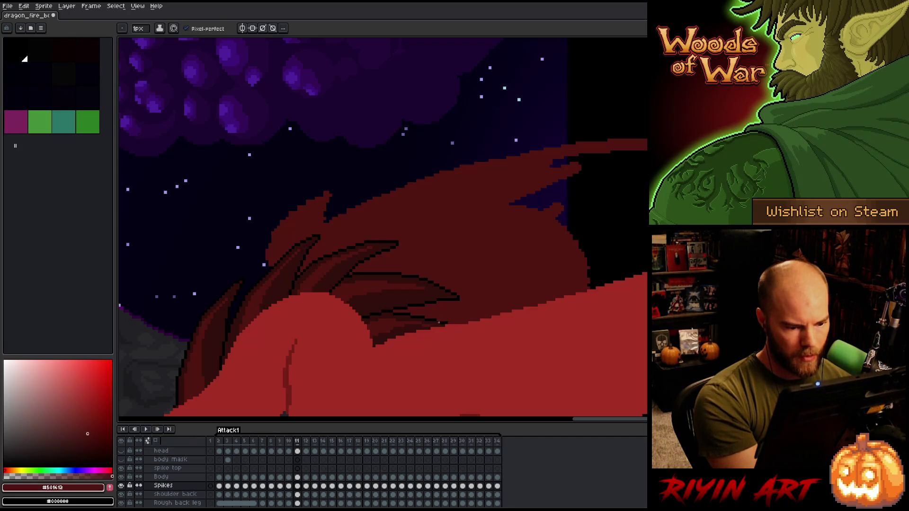
key("alt")
left_click(396, 321, "alt")
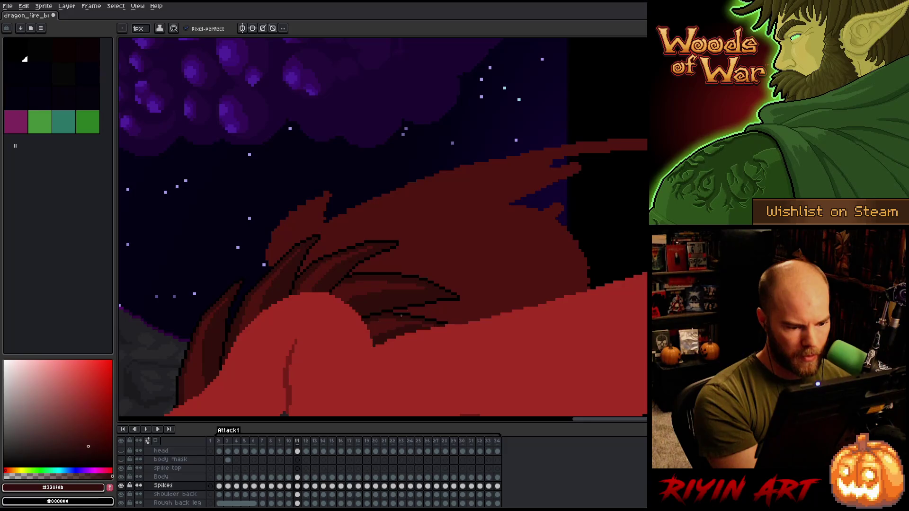
left_click(442, 279, "alt")
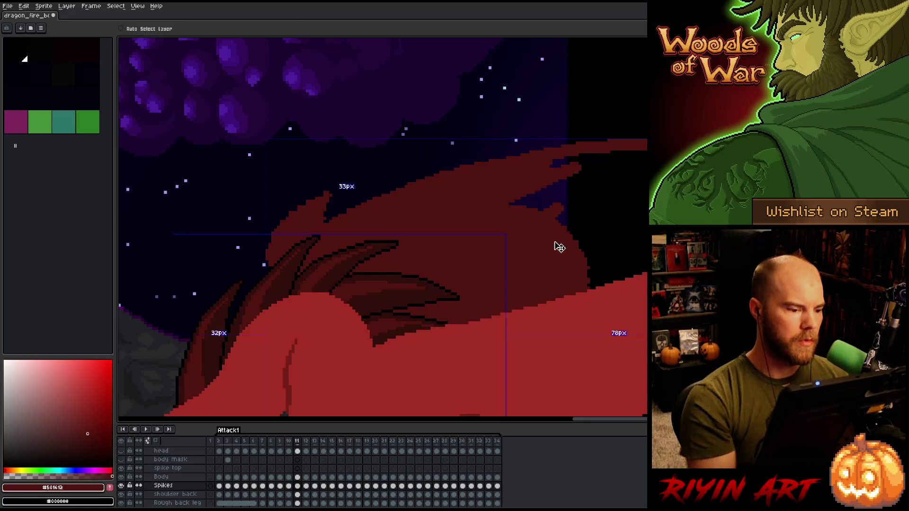
Step: Save the file, recentre the view, and move to frame 12 with the Pencil ready
key("ctrl+s")
scroll(559, 247, "down", 3)
scroll(415, 183, "up", 3)
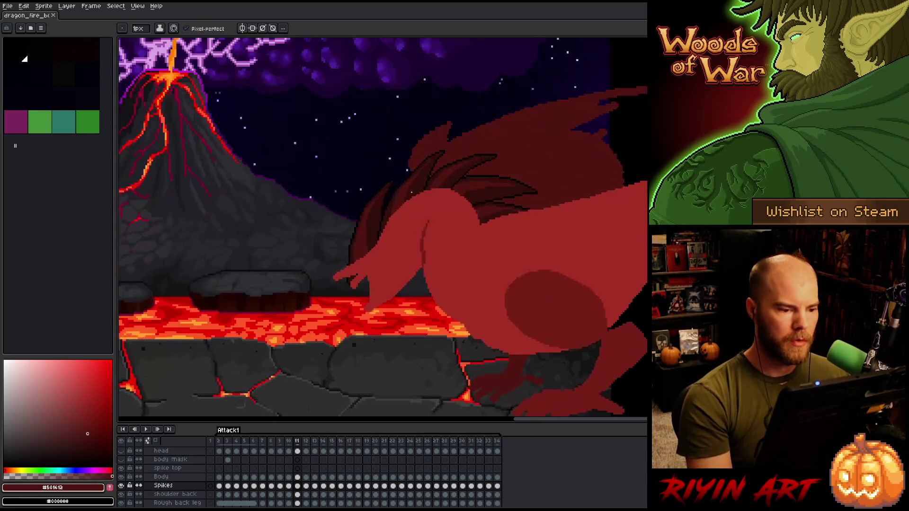
left_click_drag(415, 183, 388, 187)
key("v")
key("ctrl+s")
key("b")
key("Right")
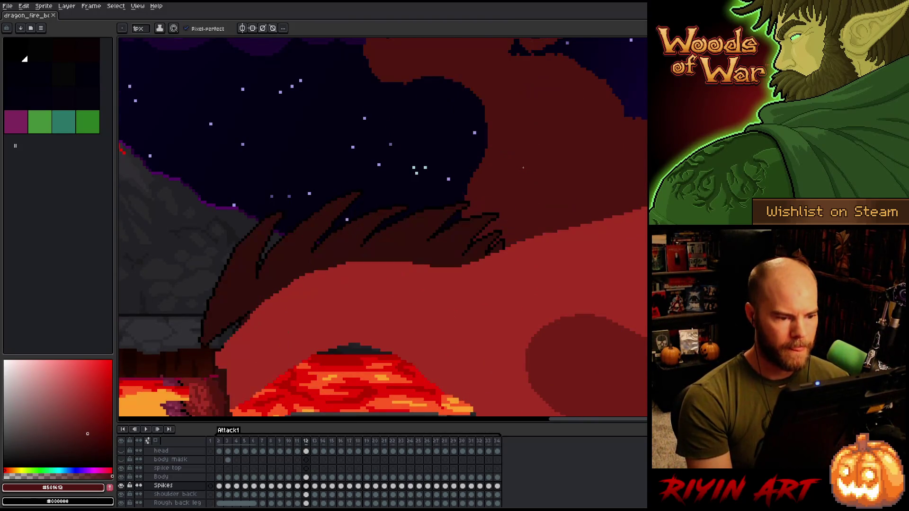
Step: Draw a short black outline down a spike and repaint part of it dark red
left_click(258, 277, "alt")
left_click(255, 283)
left_click_drag(256, 283, 251, 307)
left_click(247, 289, "alt")
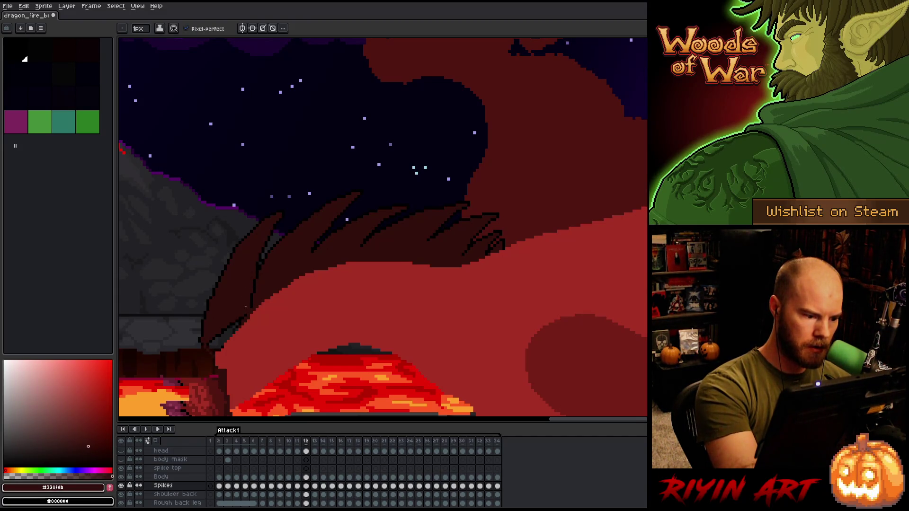
mouse_move(232, 324)
left_mouse_down()
mouse_move(216, 336)
mouse_move(236, 324)
left_mouse_up()
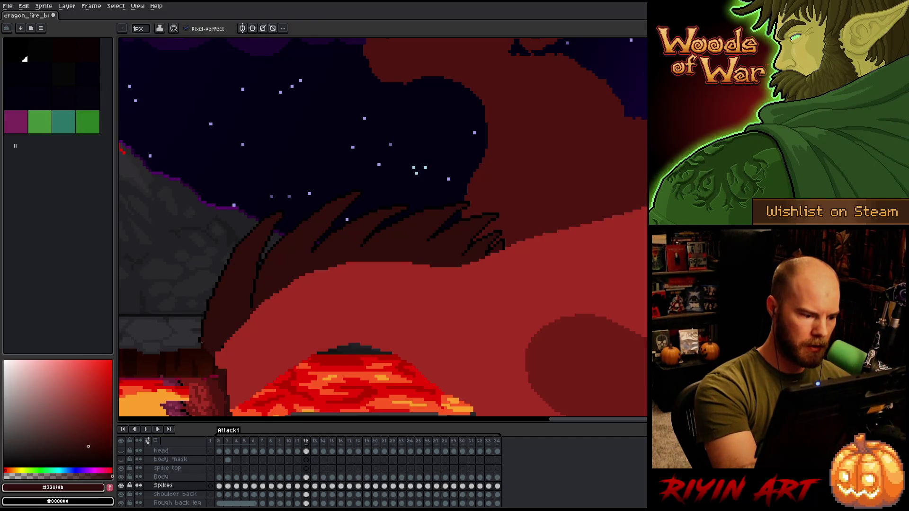
Step: Draw a dark red spike outline and a lighter red line along the spike's inner edge
left_click(200, 343, "alt")
left_click(201, 344, "alt")
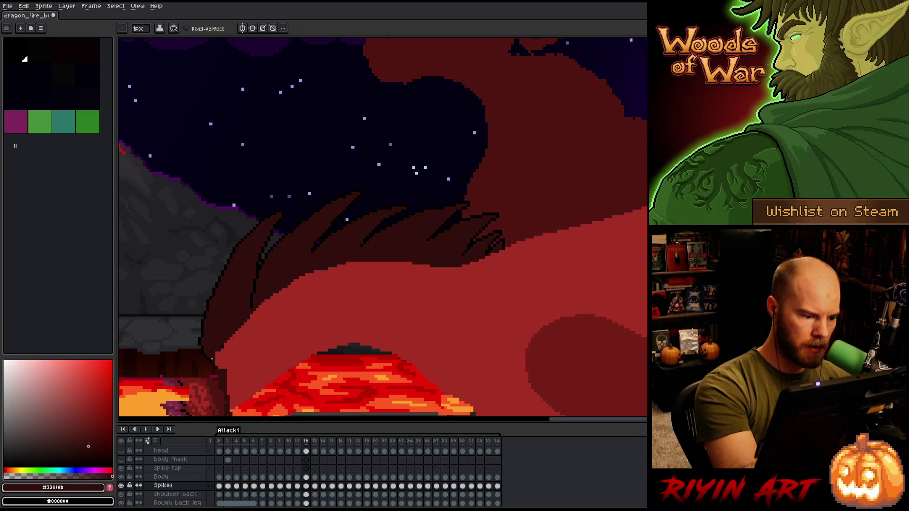
left_click(202, 335, "alt")
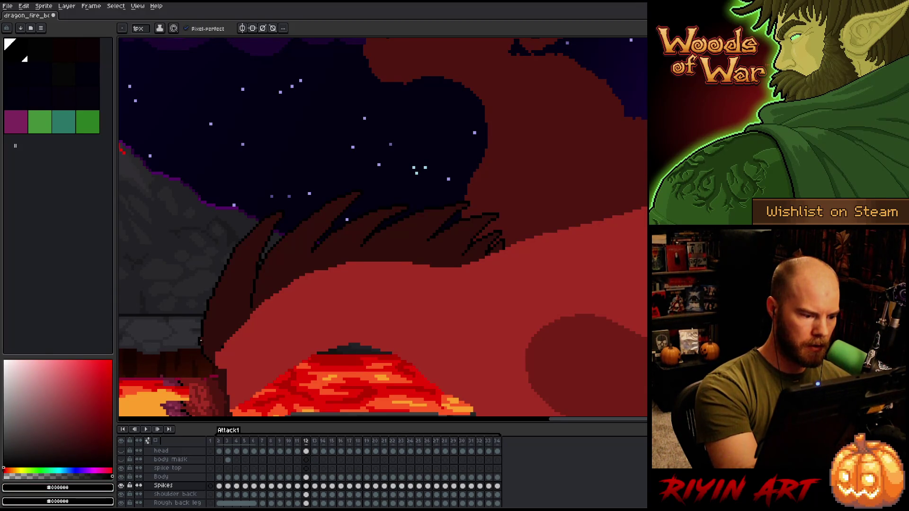
left_click(199, 341, "alt")
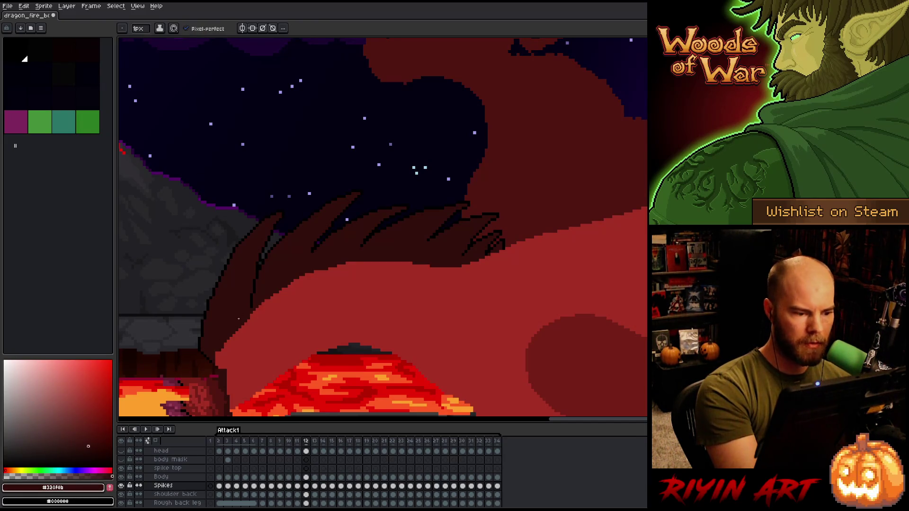
left_click(313, 252, "alt")
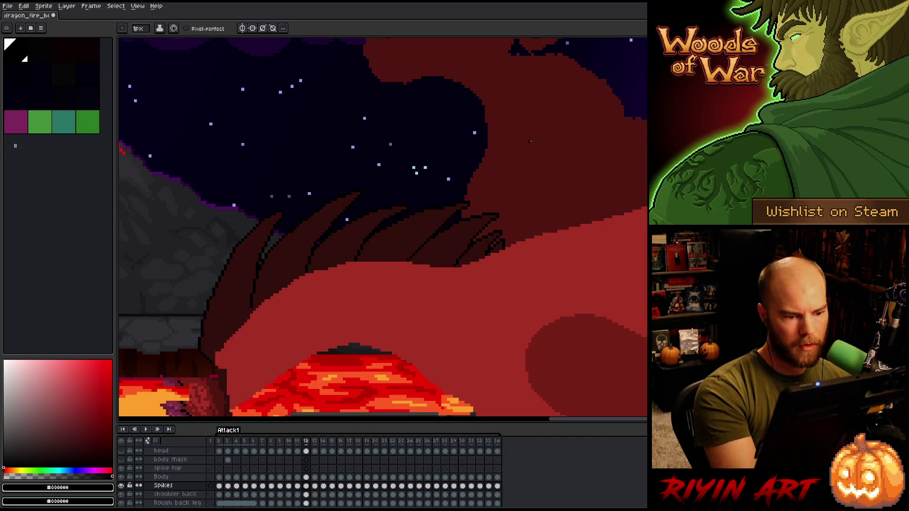
key("comma")
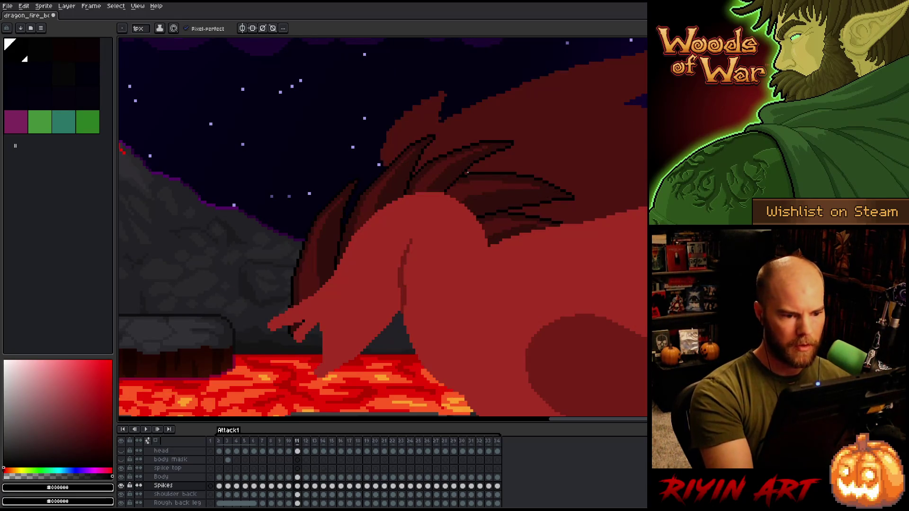
left_click(463, 153, "alt")
key("period")
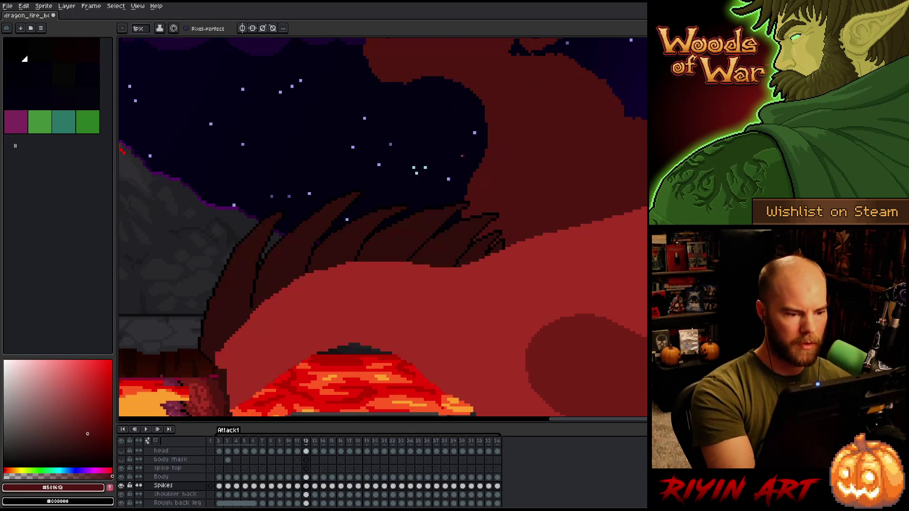
key("comma")
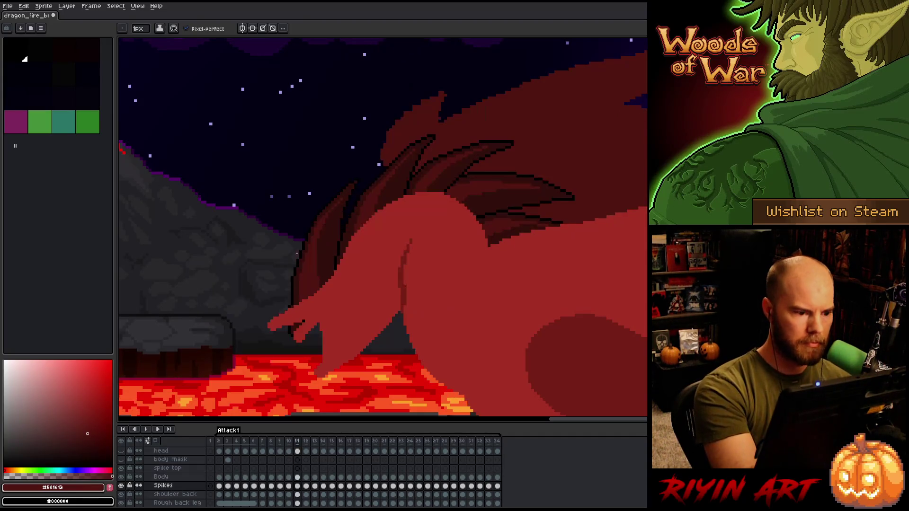
key("period")
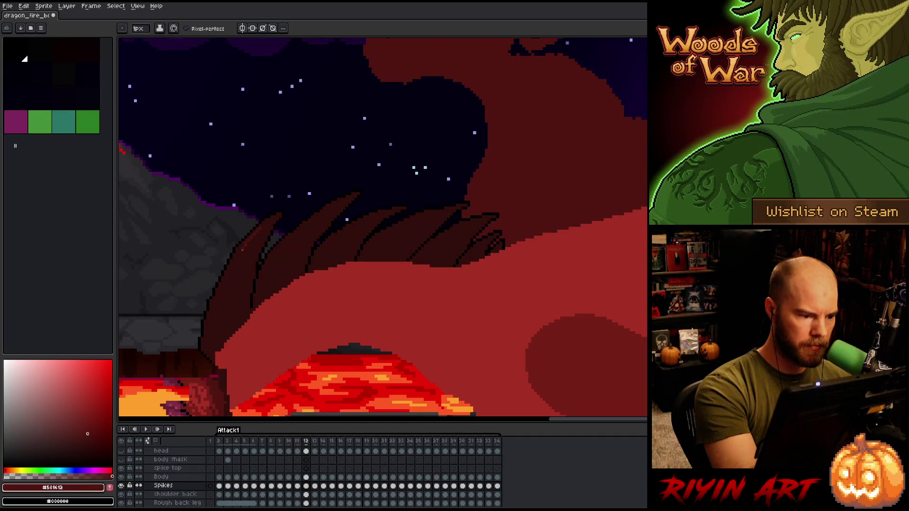
left_click_drag(212, 324, 209, 340)
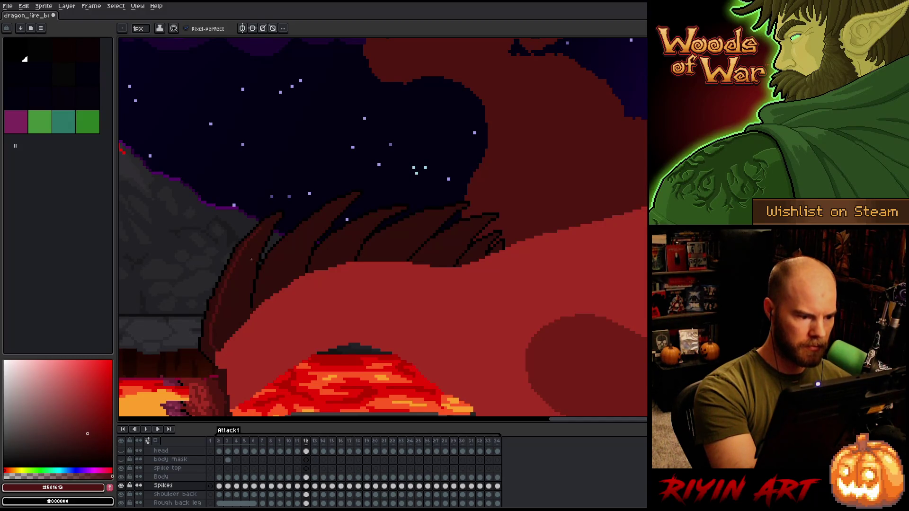
mouse_move(227, 291)
left_mouse_down()
mouse_move(221, 347)
mouse_move(228, 310)
left_mouse_up()
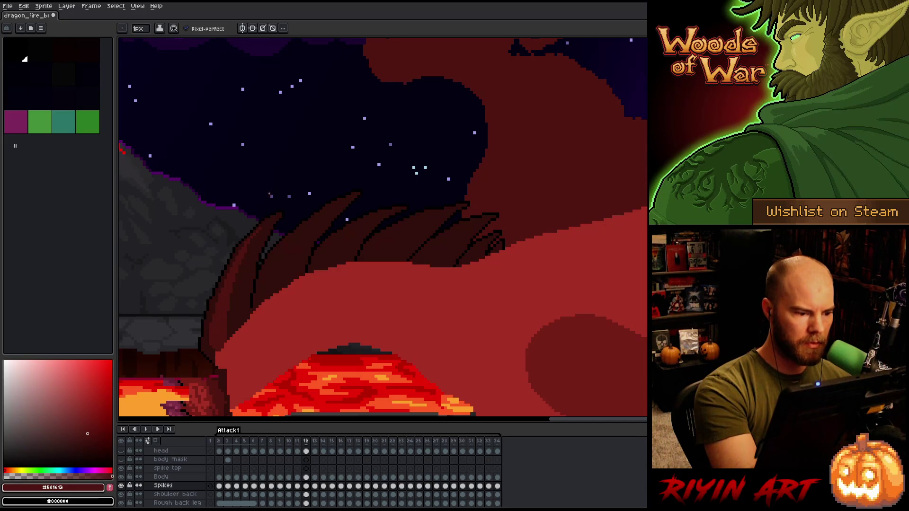
Step: Flip between frames 11 and 12 to compare the spike poses
key("Left")
key("Right")
key("Left")
key("Right")
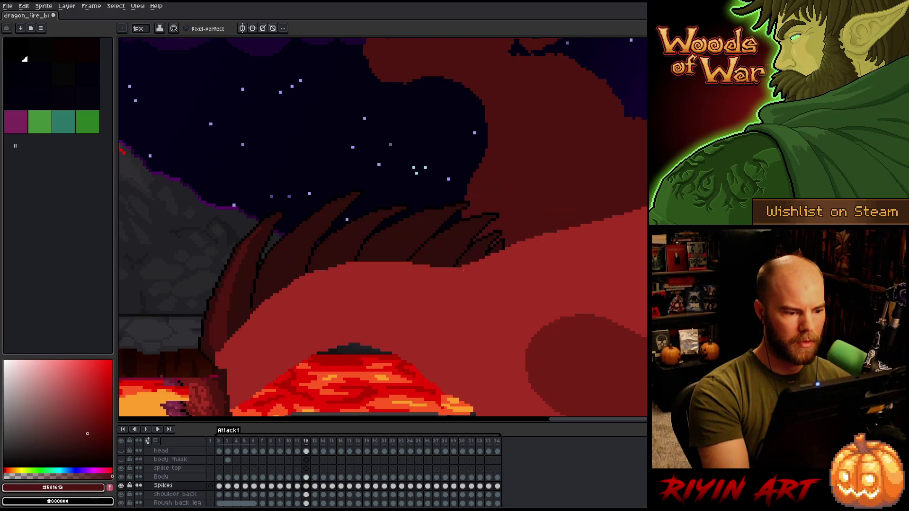
key("Left")
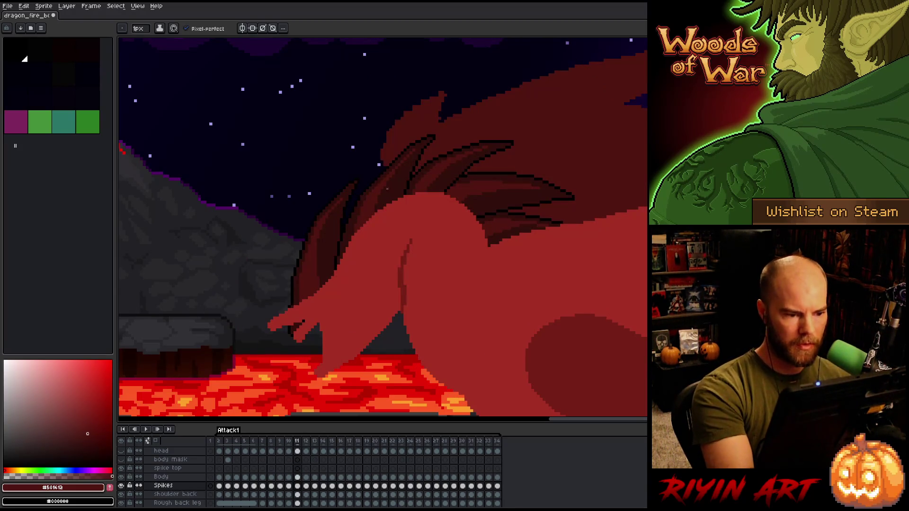
key("Right")
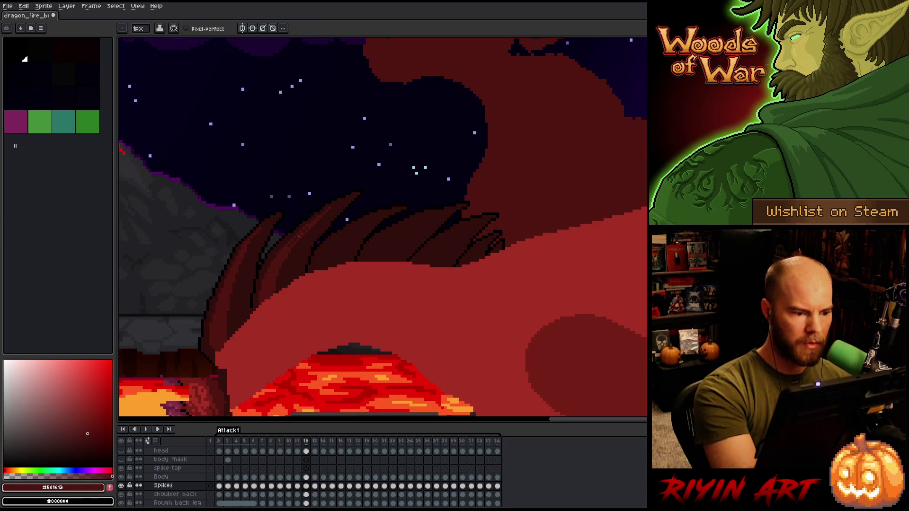
key("comma")
key("period")
key("comma")
key("period")
Step: Alternately sample the #330f0b shade and #501612 red from the frame 12 spikes
left_click(308, 233, "alt")
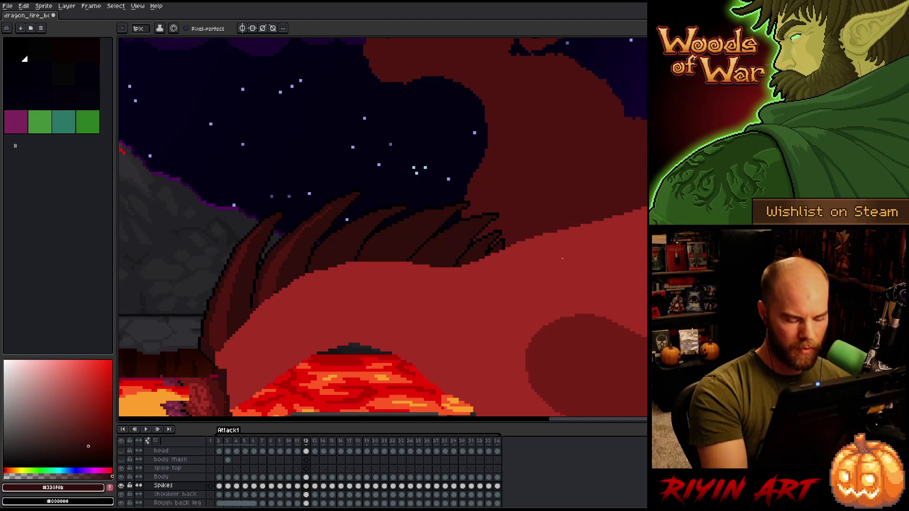
key("comma")
key("period")
left_click(292, 235, "alt")
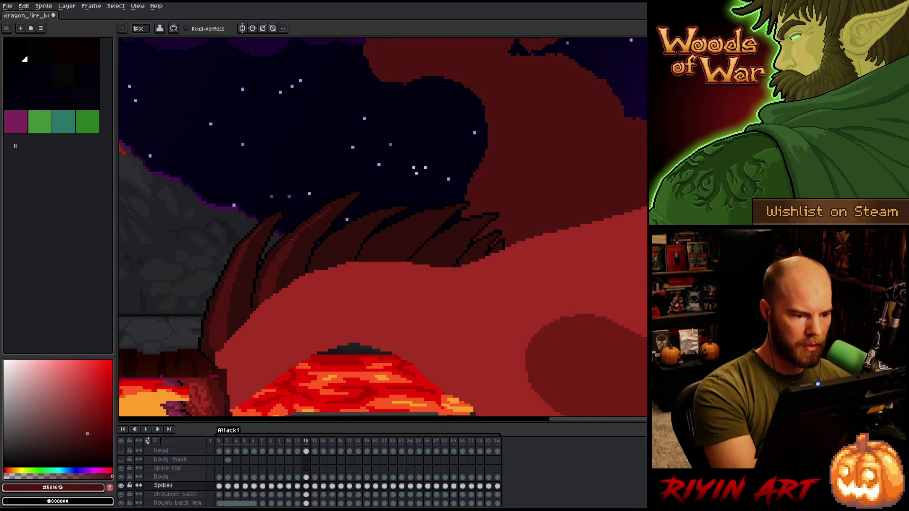
left_click(279, 246, "alt")
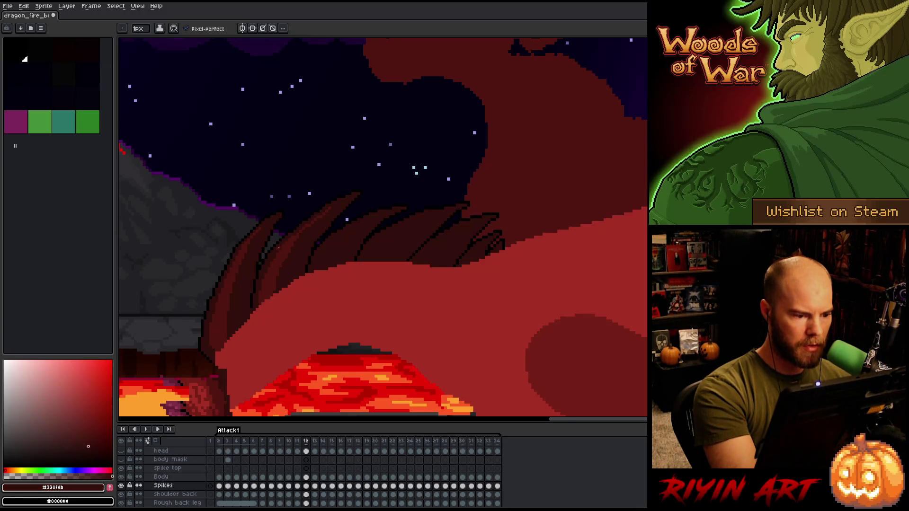
left_click(276, 256, "alt")
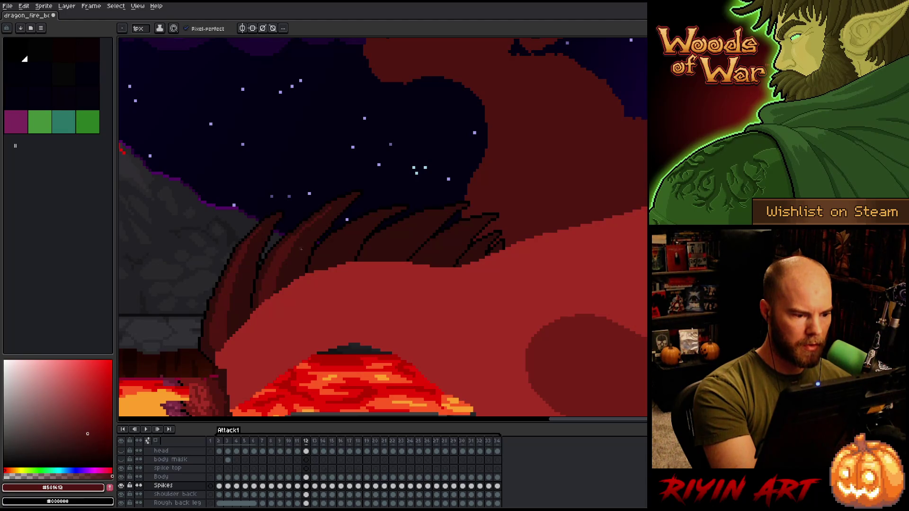
left_click(297, 243, "alt")
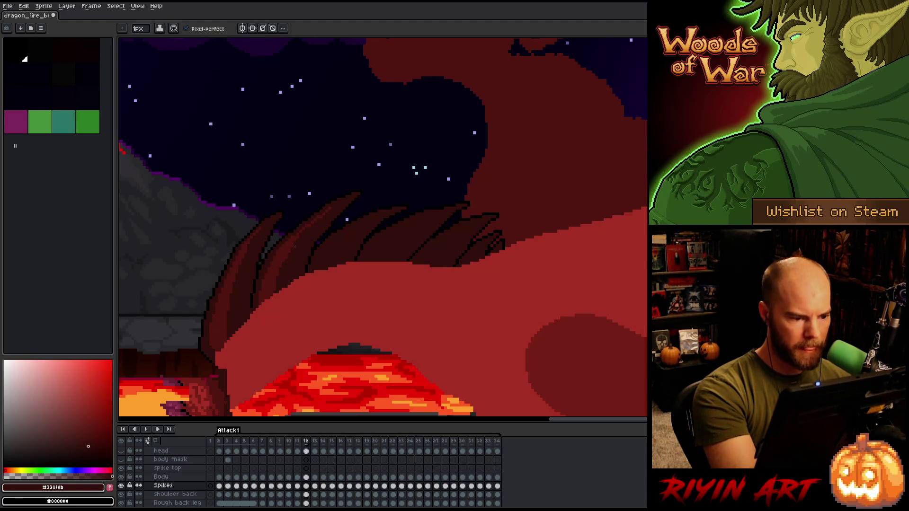
left_click(303, 215, "alt")
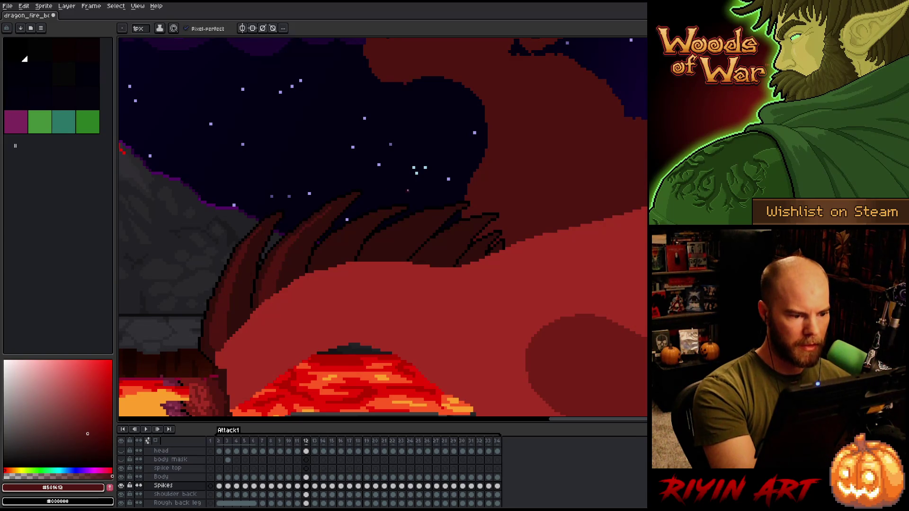
right_click(446, 235)
left_click(471, 262)
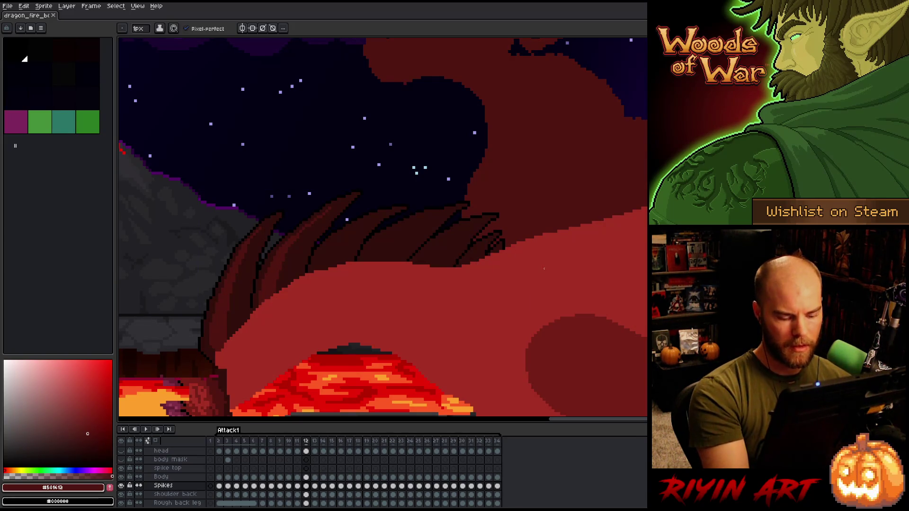
Step: Toggle between frames 11 and 12, briefly switching to the Move tool and back to the Pencil
key("comma")
key("period")
key("comma")
key("period")
key("Left")
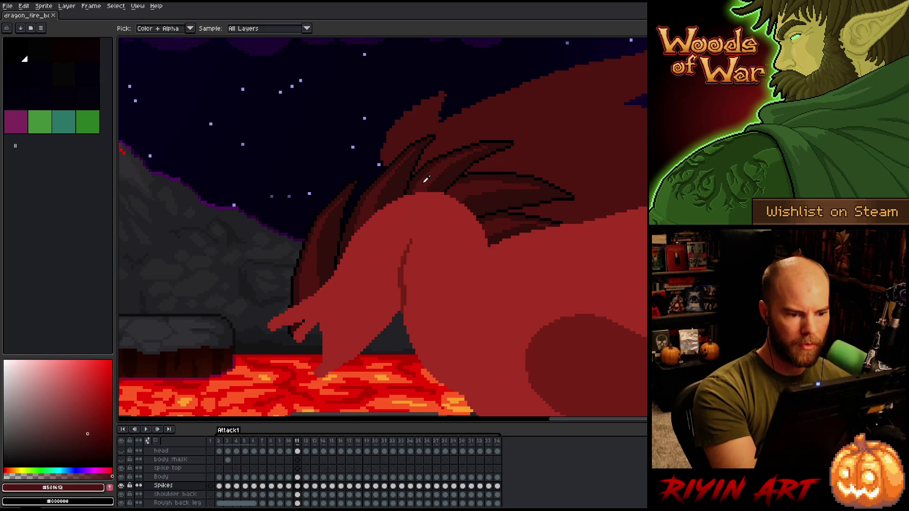
key("v")
key("b")
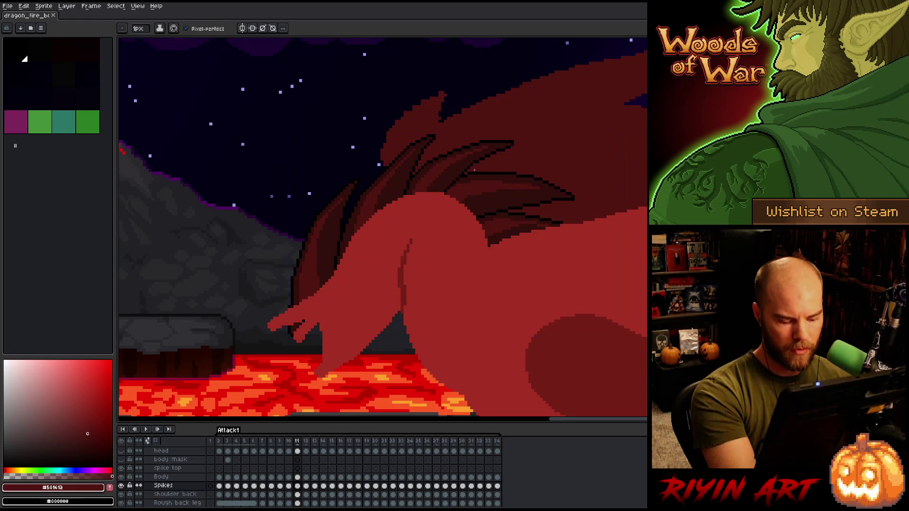
key("Right")
key("Left")
key("Right")
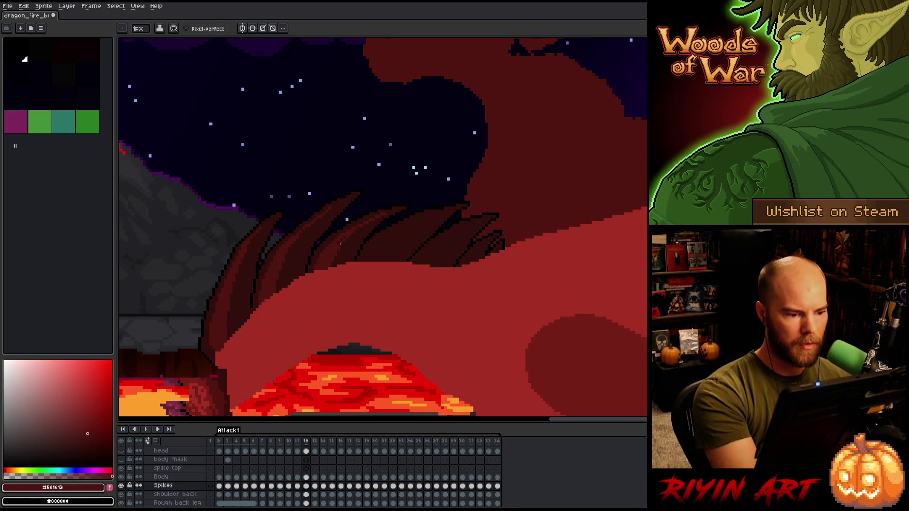
Step: Keep comparing frames 11 and 12, sampling the #320f0b and #501612 spike shades
key("Right")
key("Left")
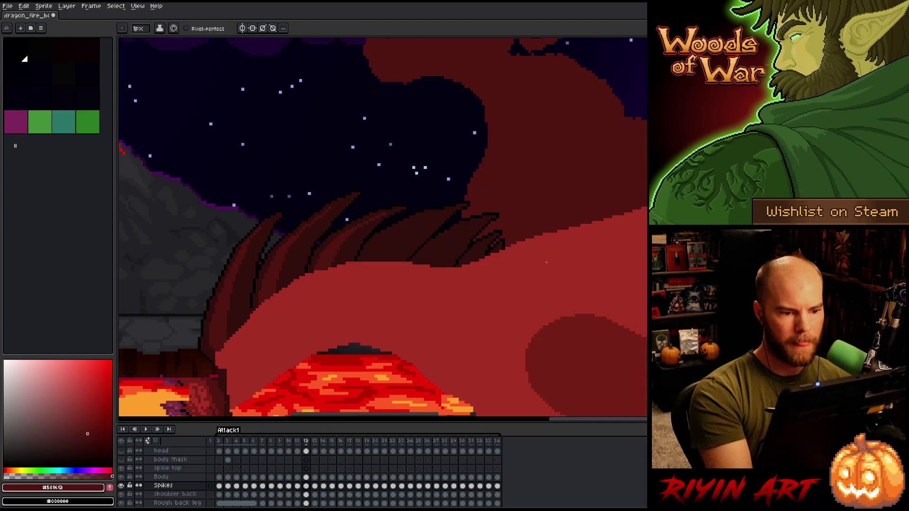
key("Right")
key("Left")
key("Right")
key("Left")
left_click(382, 214, "alt")
left_click(521, 223, "alt")
key("Left")
key("Right")
key("Left")
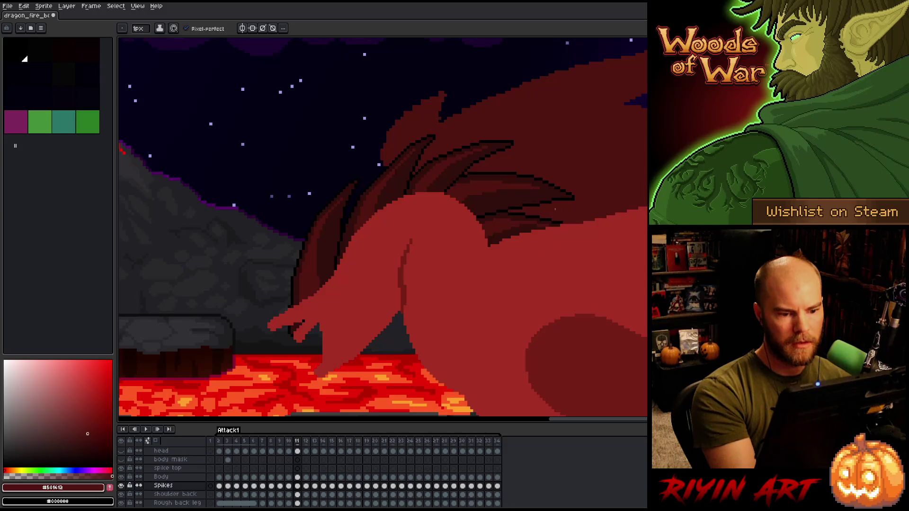
key("Right")
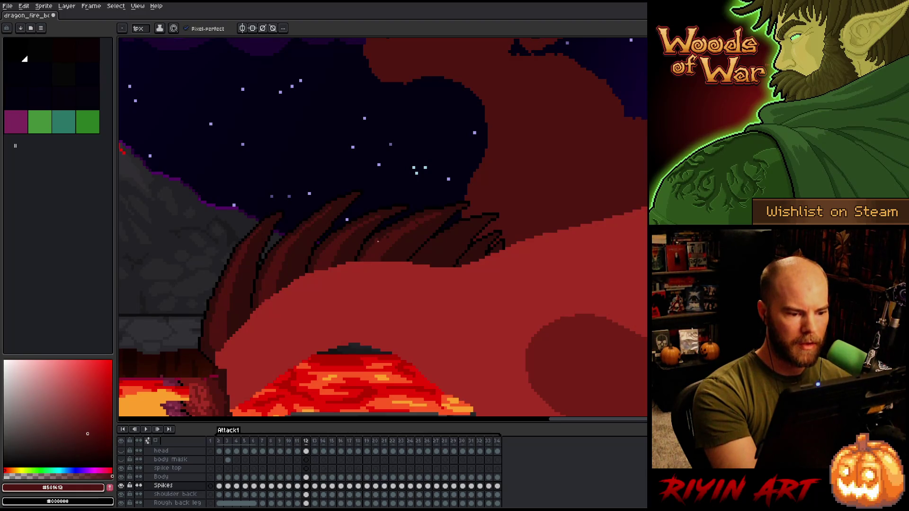
Step: Sample the #320f0b, #330f0b and #501612 spike reds on frame 12, then recheck frame 11
left_click(380, 246, "alt")
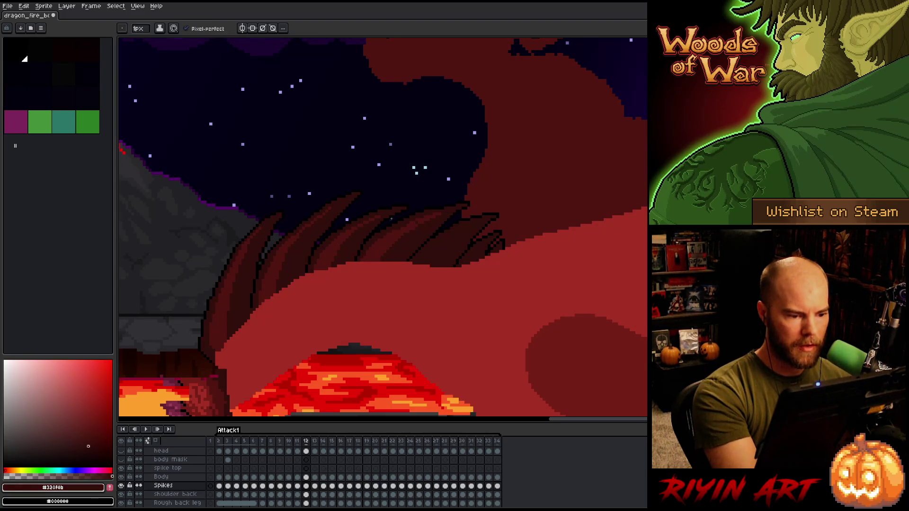
left_click(365, 255, "alt")
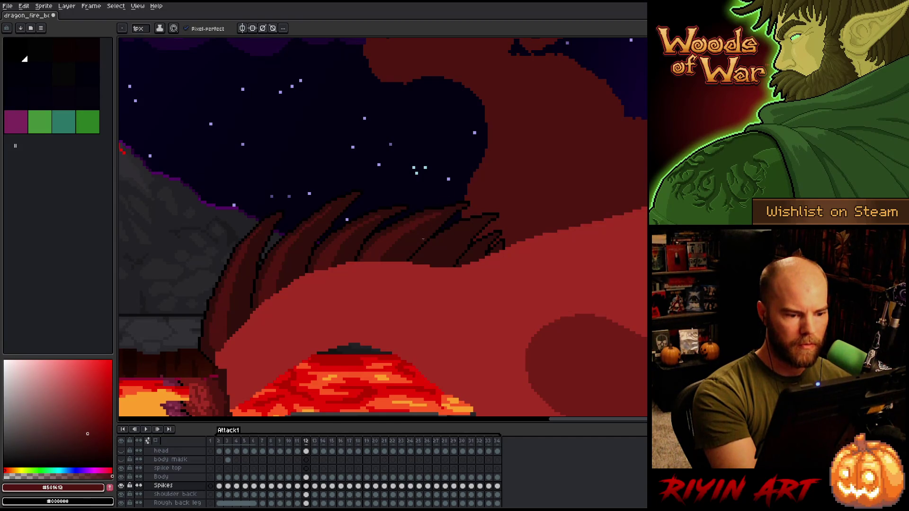
left_click(420, 218, "alt")
left_click(393, 248, "alt")
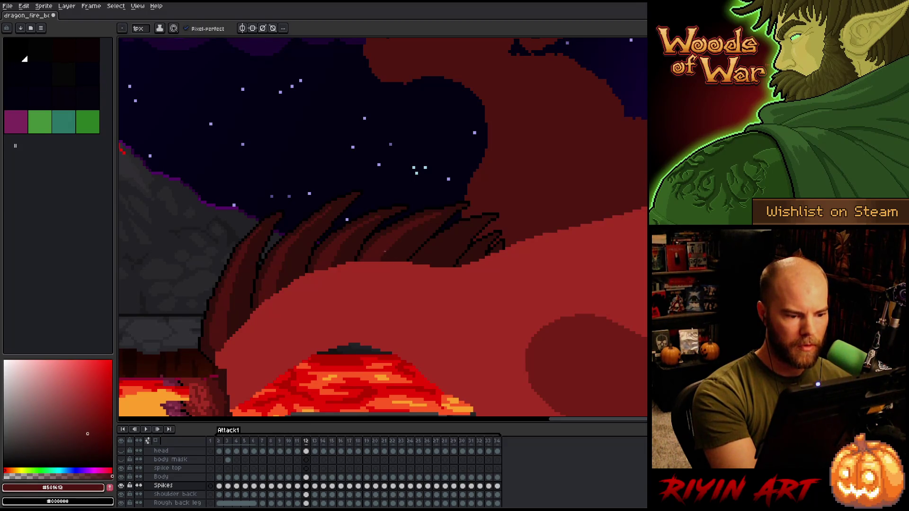
key("Right")
key("Left")
key("Left")
key("Right")
key("Left")
Step: Make a final comparison of frames 11 and 12, then advance to frame 13
key("Right")
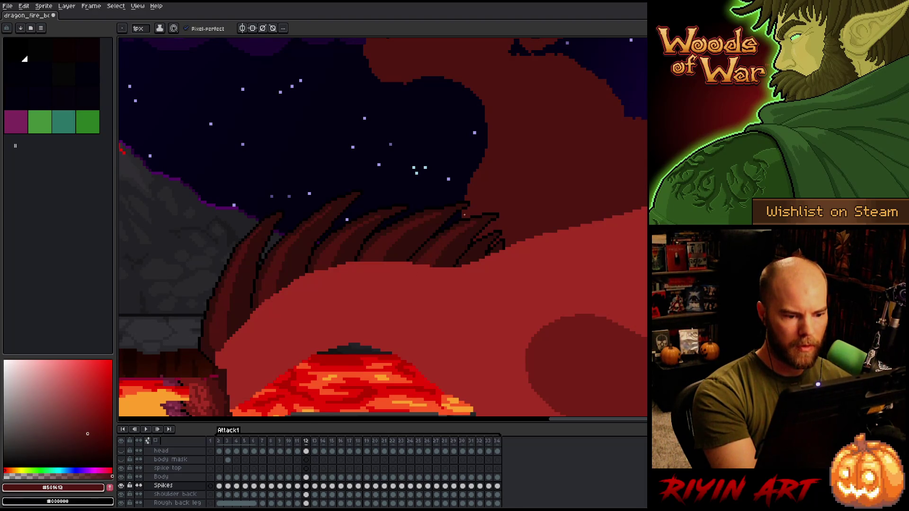
key("Left")
key("Right")
key("Left")
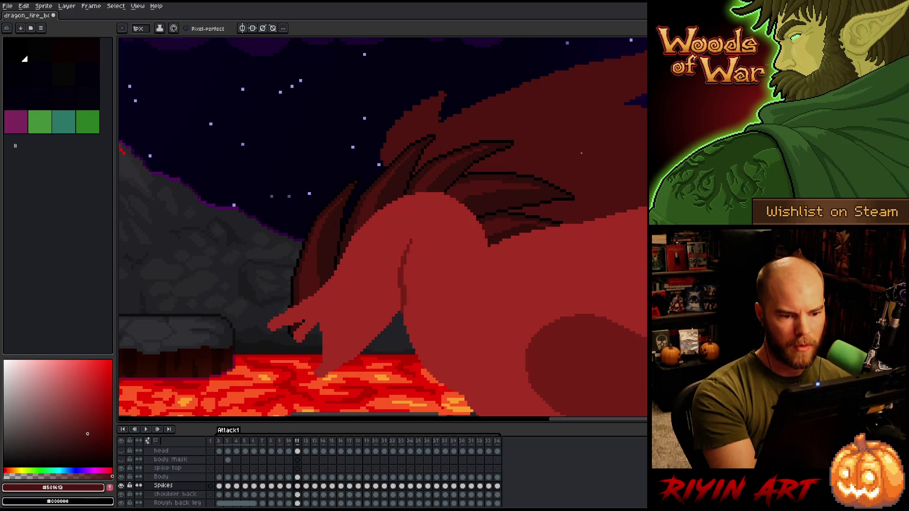
key("Right")
key("Left")
key("Right")
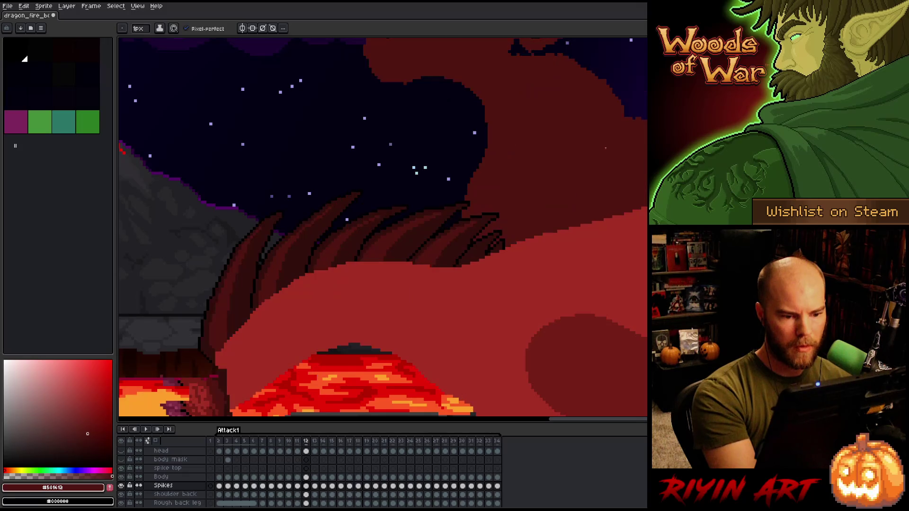
key("Right")
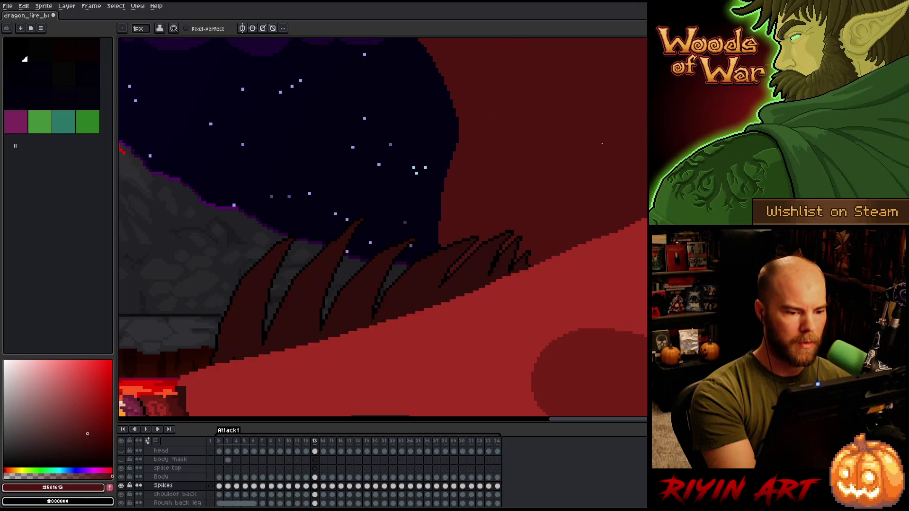
Step: Sample #501612 from frame 12 and draw a lighter red line down frame 13's leftmost spike
key("Left")
key("Right")
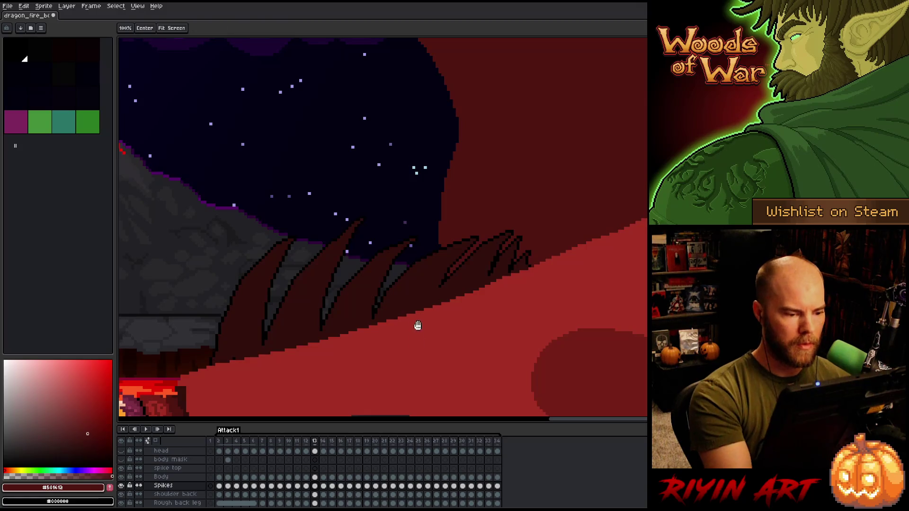
left_click_drag(416, 319, 460, 245)
left_click(338, 339, "alt")
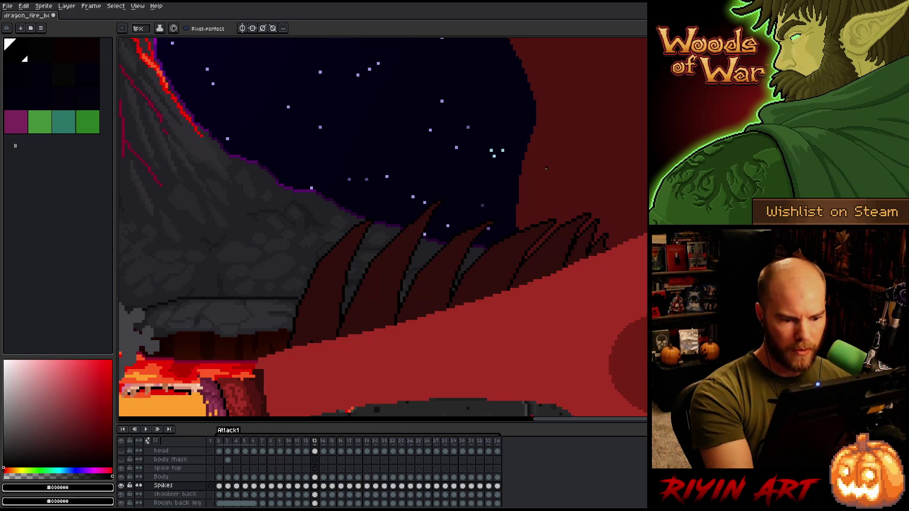
key("comma")
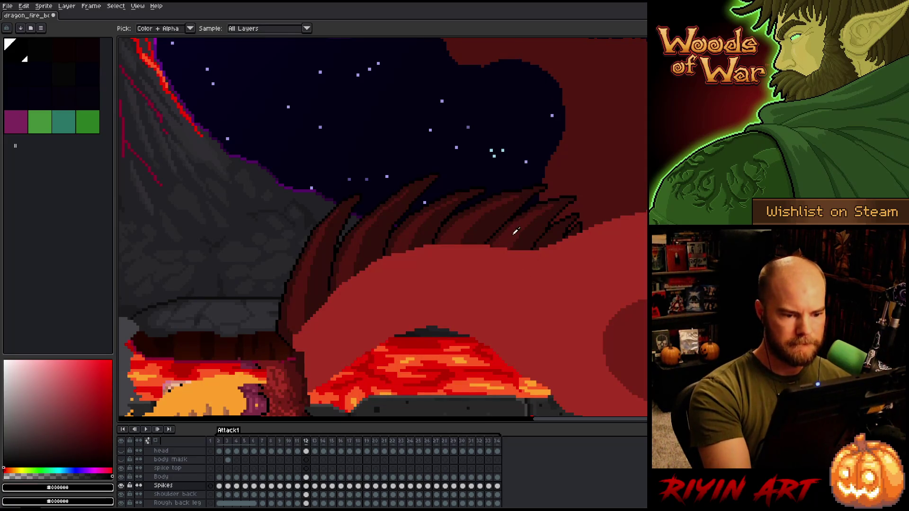
left_click(535, 245, "alt")
key("period")
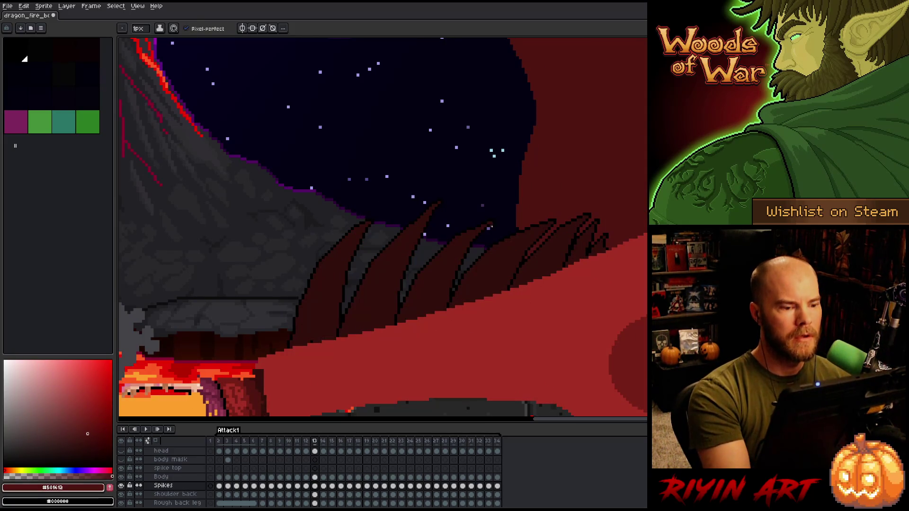
left_click_drag(348, 244, 303, 345)
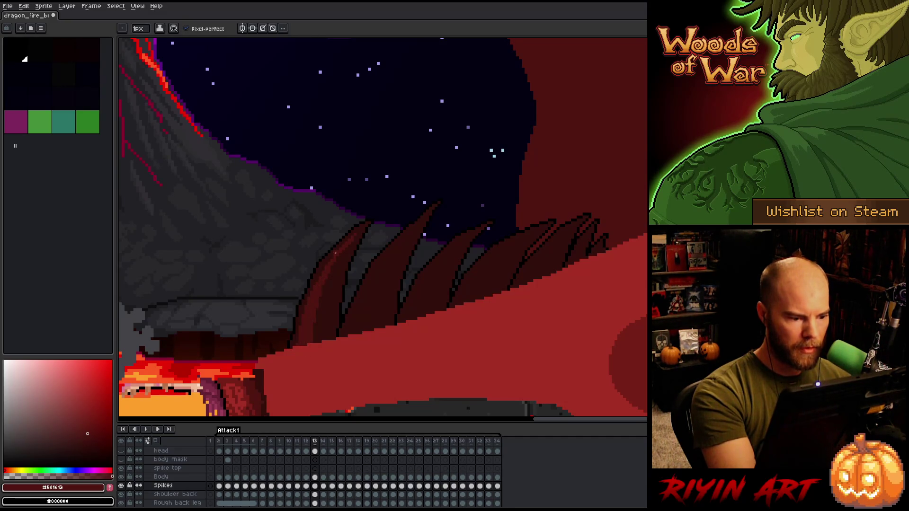
Step: Compare frames 12 and 13, resample black, #320f0b and #501612, and advance to frame 14
key("Left")
key("Right")
key("Left")
key("Right")
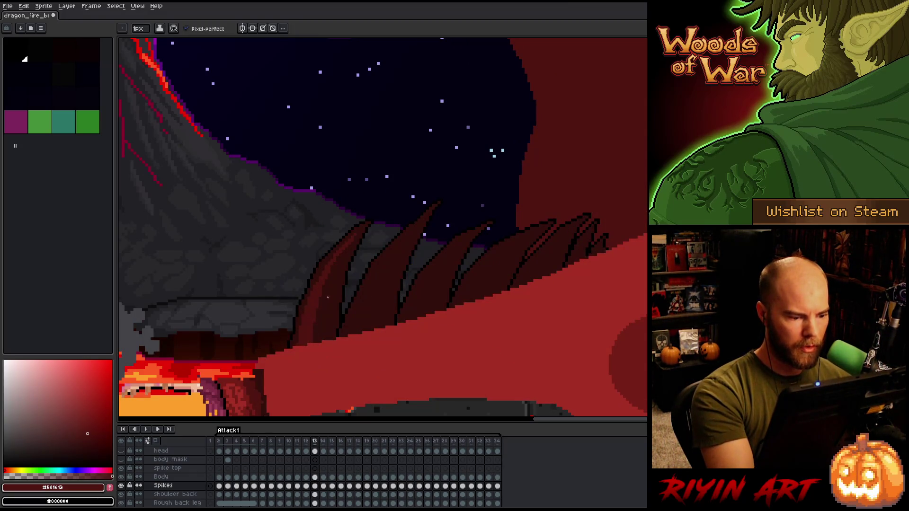
key("i")
left_click(308, 288, "alt")
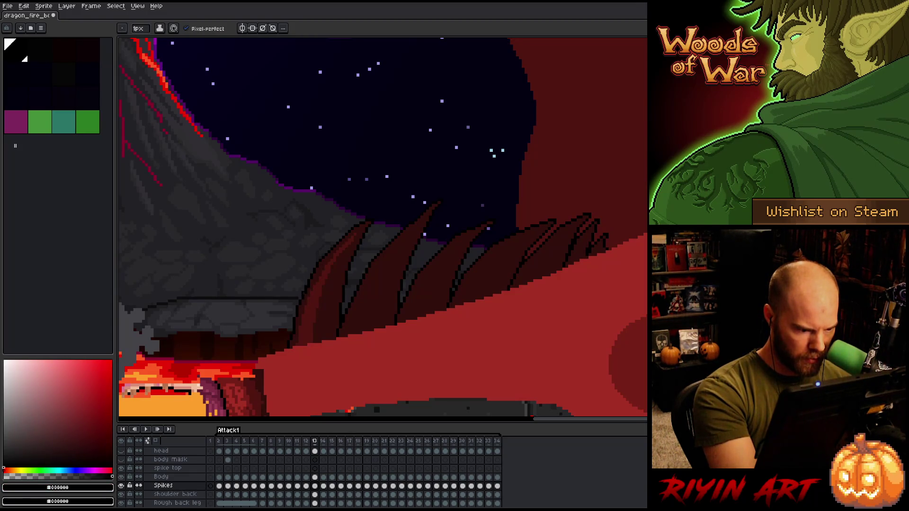
left_click(306, 292, "alt")
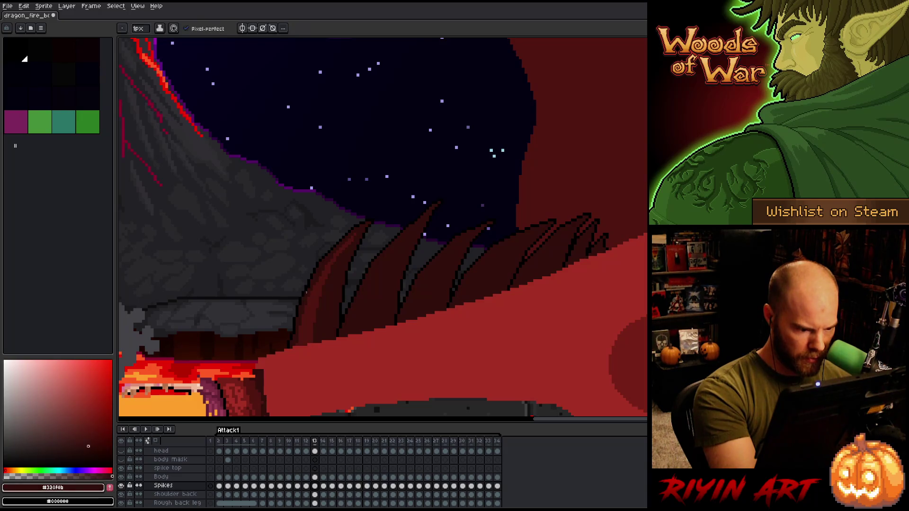
left_click(405, 284, "alt")
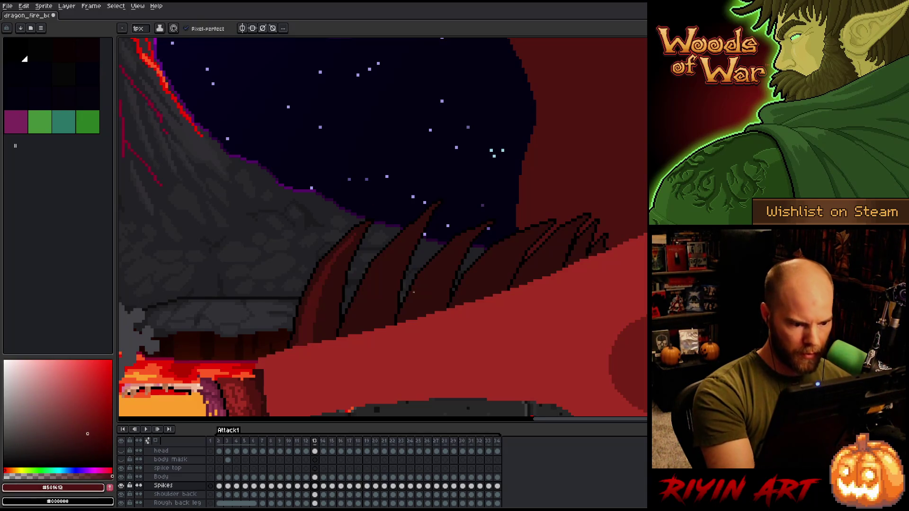
key("comma")
key("period")
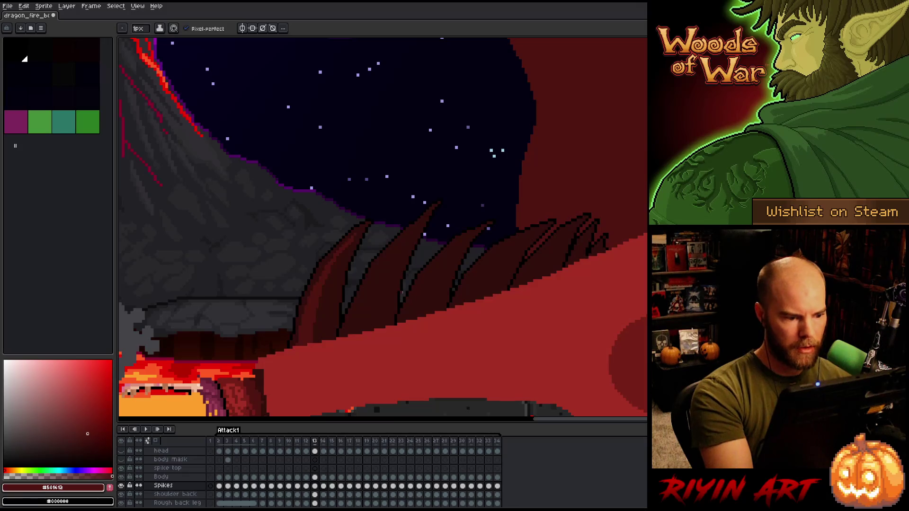
key("period")
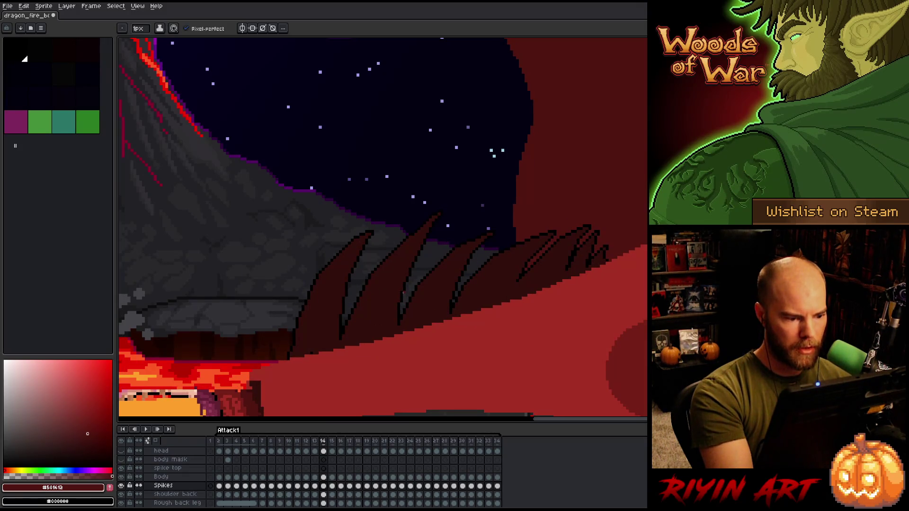
Step: Compare frames 12 and 13, then draw a dark red stroke along a spike edge on frame 13
key("comma")
key("period")
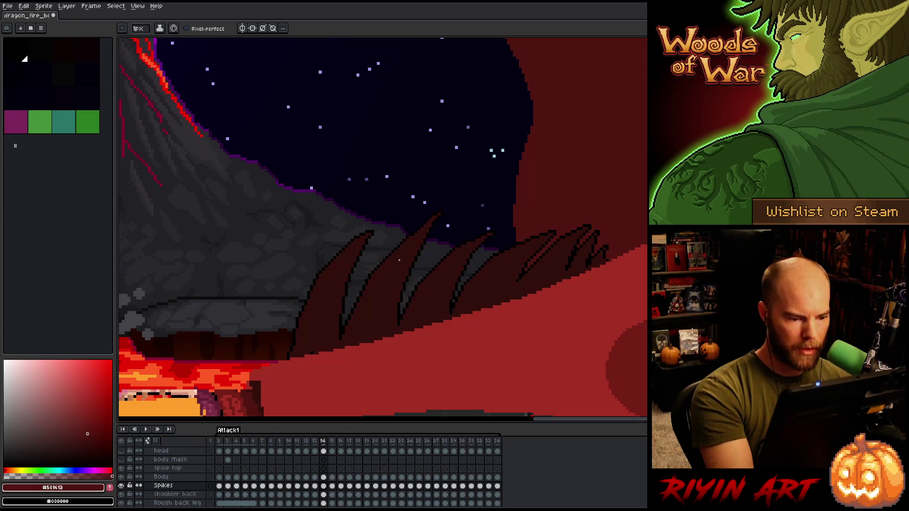
key("comma")
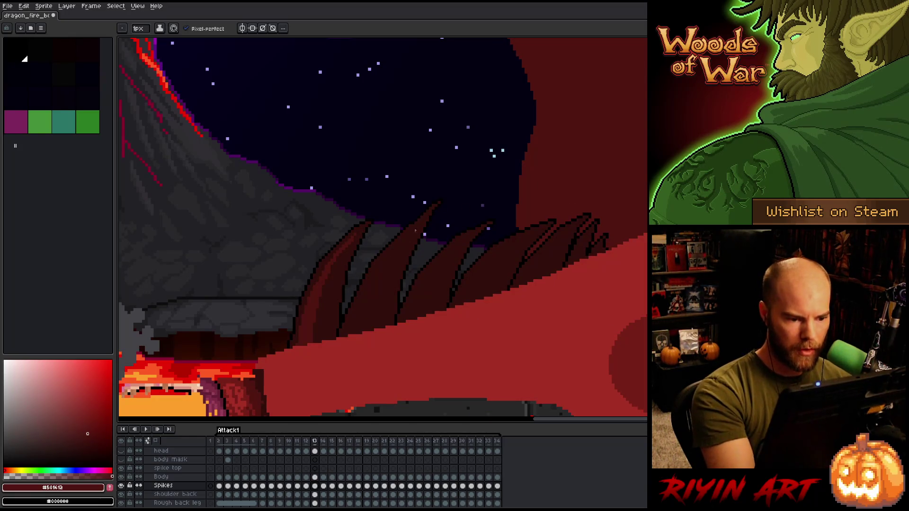
key("period")
key("comma")
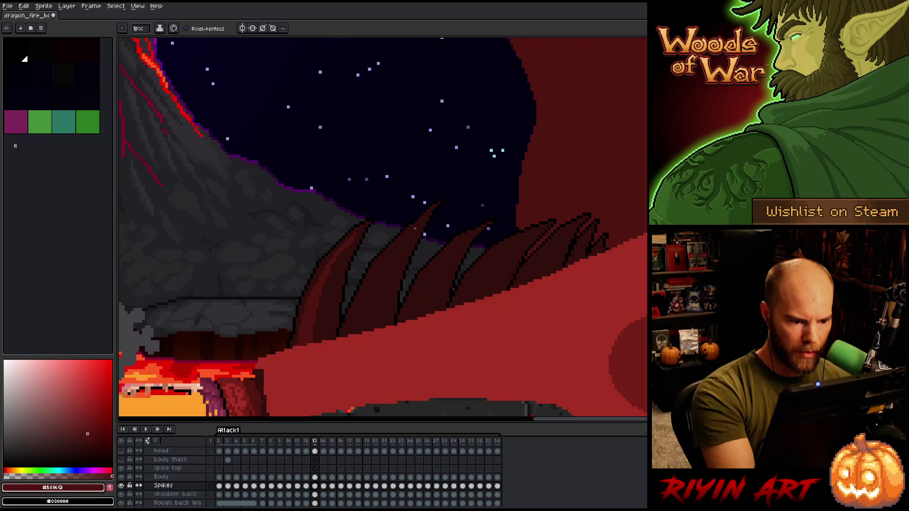
left_click_drag(365, 285, 353, 317)
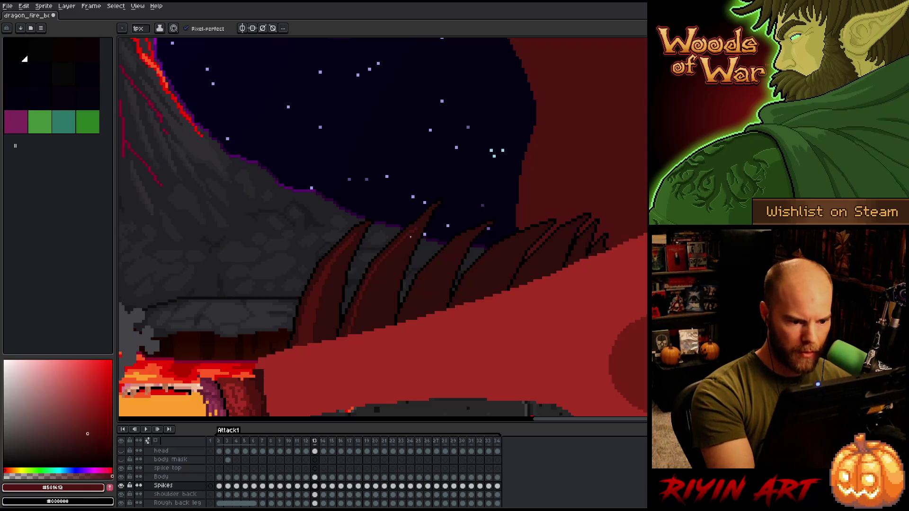
key("g")
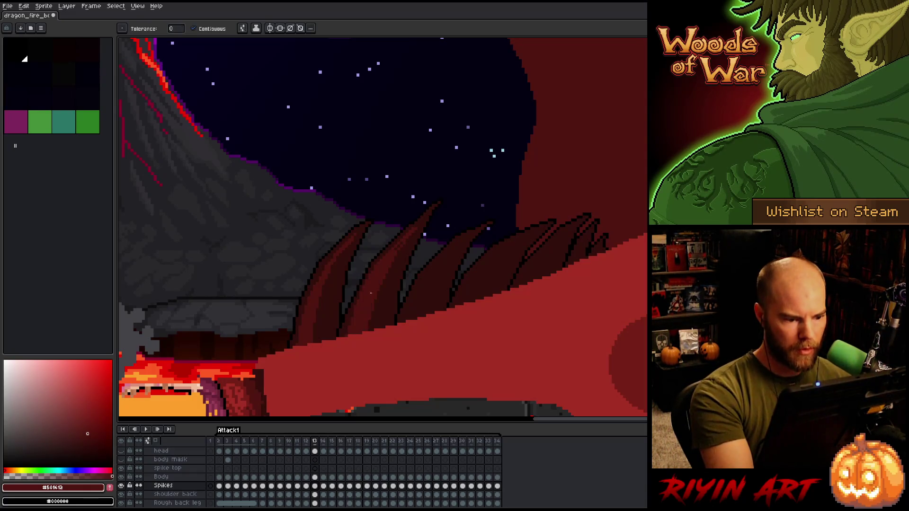
key("b")
Step: Retouch a spike in #330f0b and #501612 reds, checking it against the fire frame
left_click(383, 255, "alt")
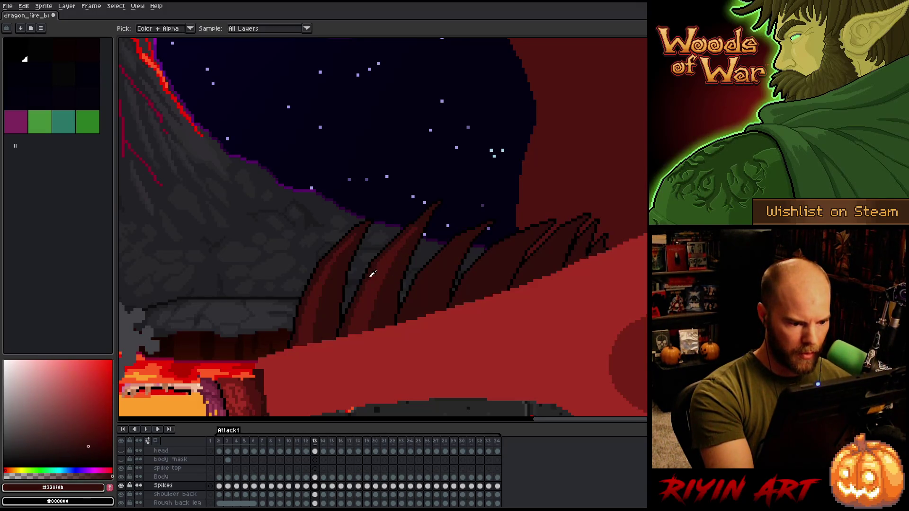
left_click(372, 292, "alt")
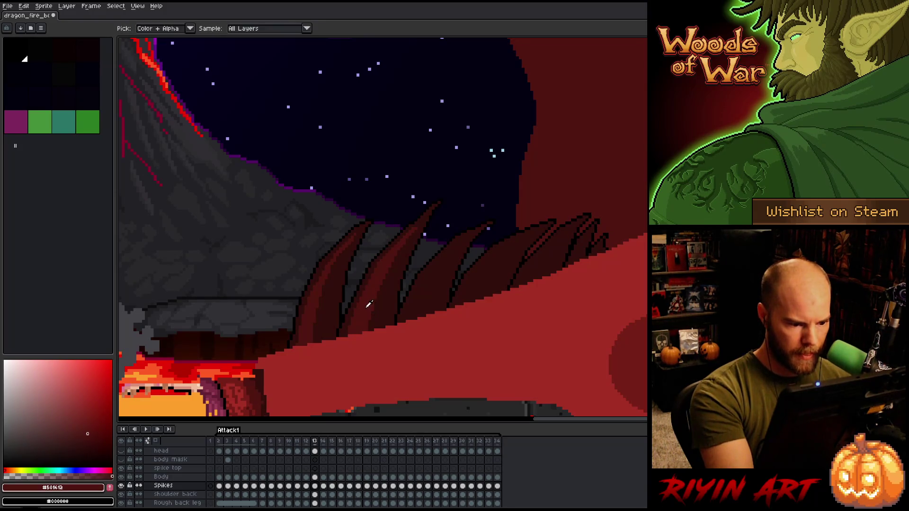
key("Right")
key("Left")
key("Right")
key("Left")
Step: Recolour the next spike's pixels in #330f0b and #501612, comparing with frame 12
left_click(398, 250, "alt")
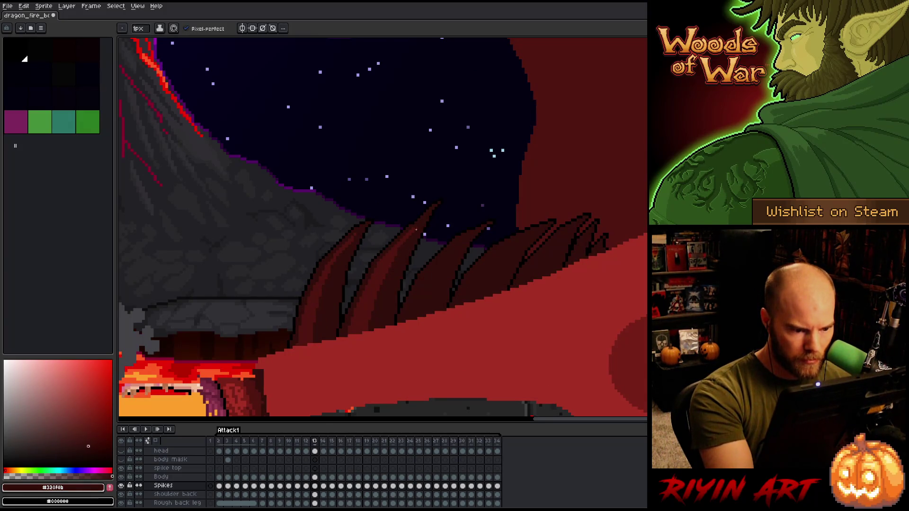
left_click(419, 222, "alt")
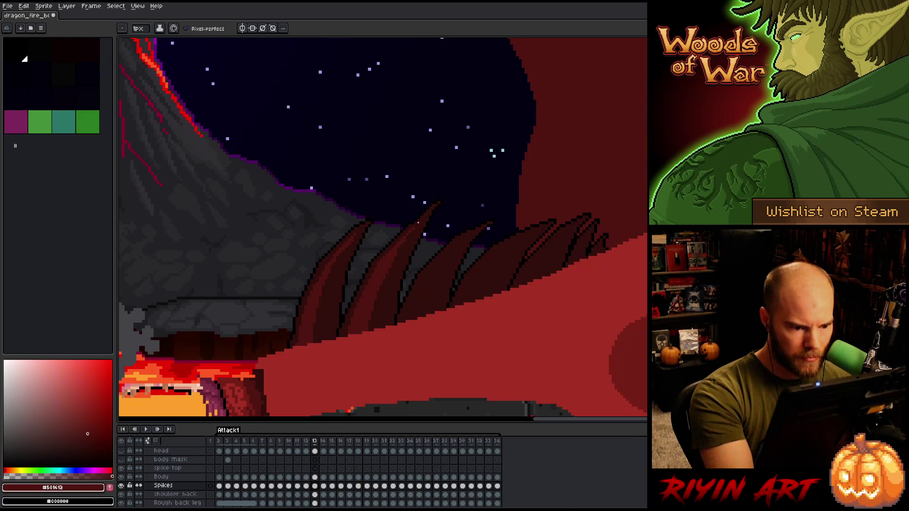
key("Right")
key("Left")
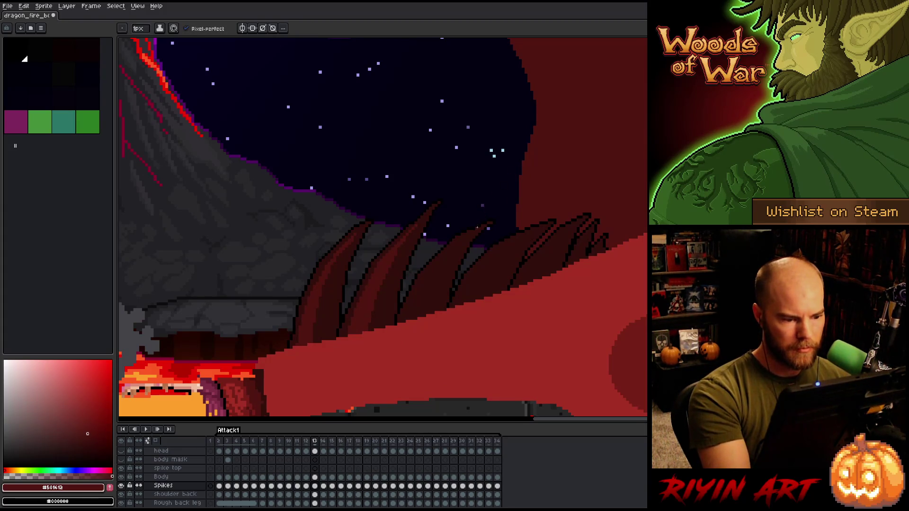
key("Left")
key("Right")
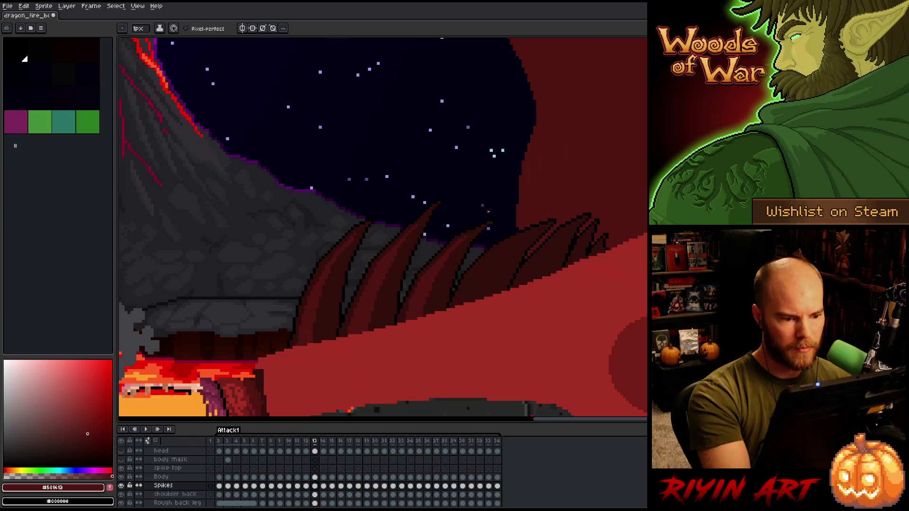
Step: Touch up more spikes in #330f0b and #501612 reds and save the sprite
left_click(450, 258, "alt")
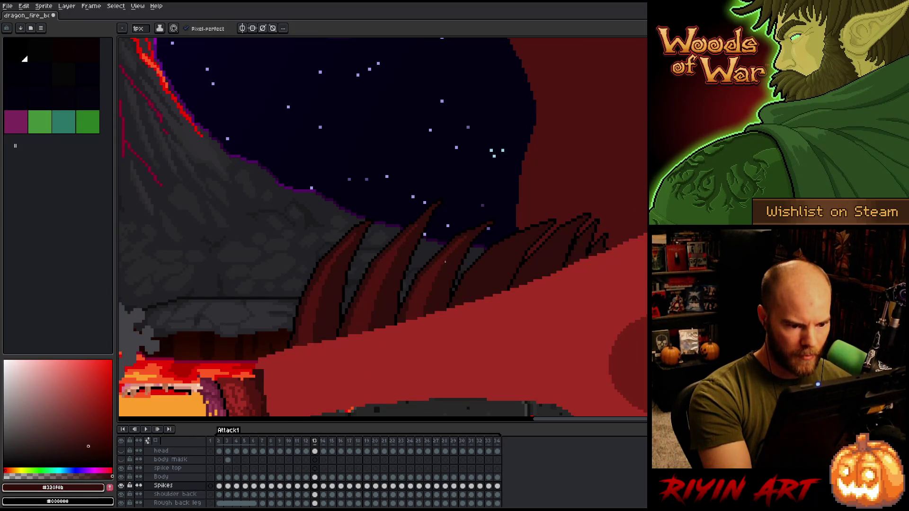
left_click(428, 284, "alt")
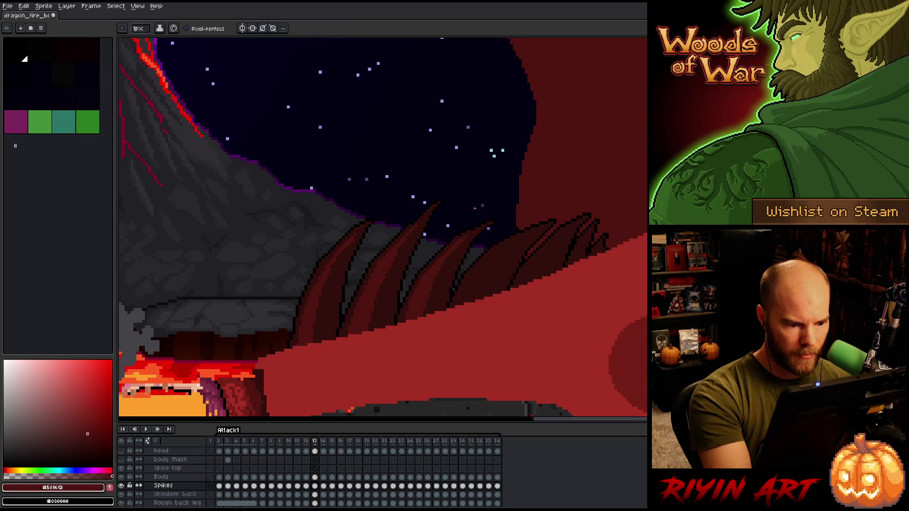
left_click(410, 300, "alt")
left_click(428, 279, "alt")
key("ctrl+s")
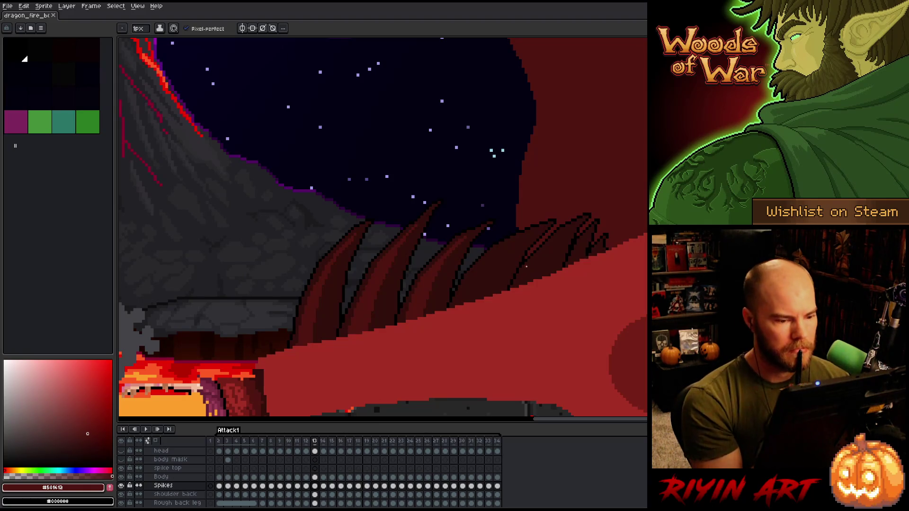
Step: Refine the upper-right spike pixels on frame 13 in #330f0b and #501612
key("Left")
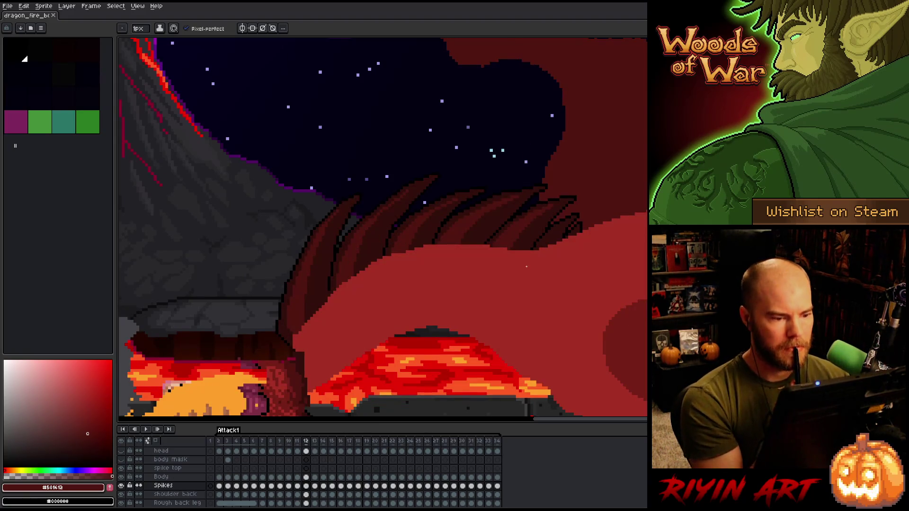
key("Right")
left_click(448, 258, "alt")
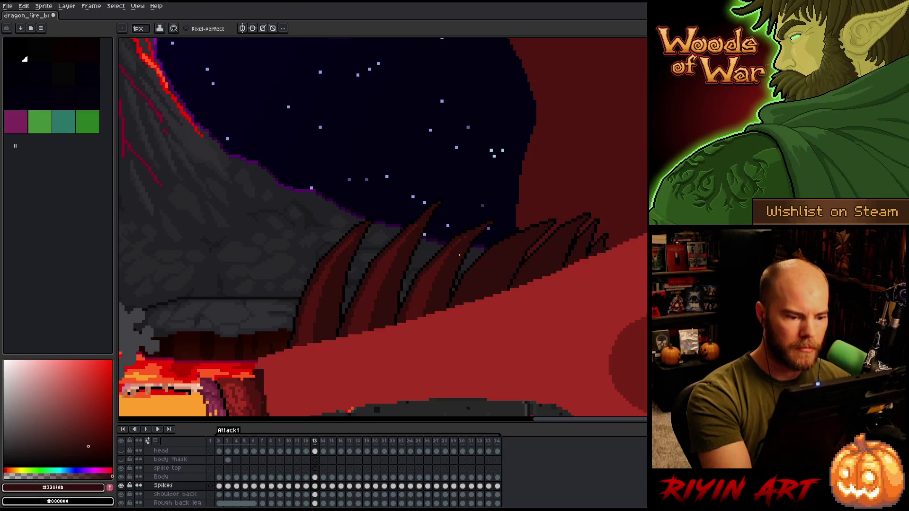
left_click(463, 237, "alt")
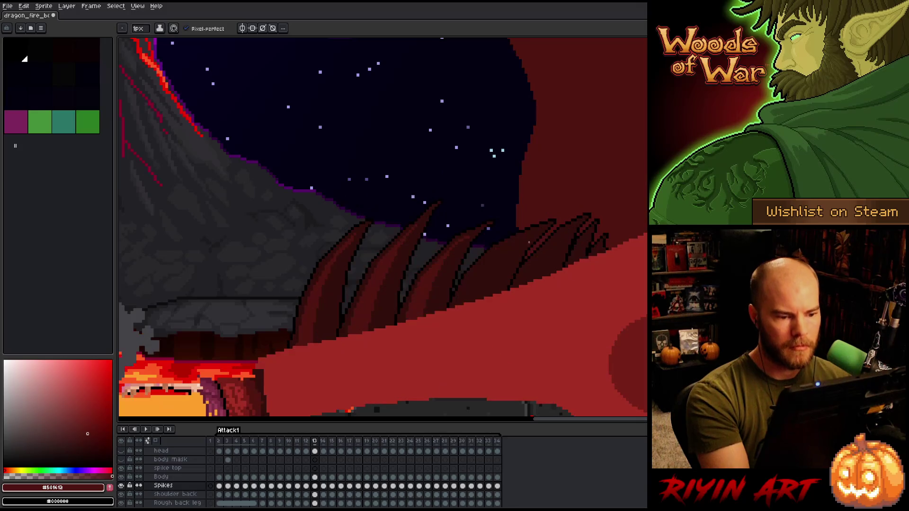
left_click(463, 236, "alt")
left_click(463, 236, "alt")
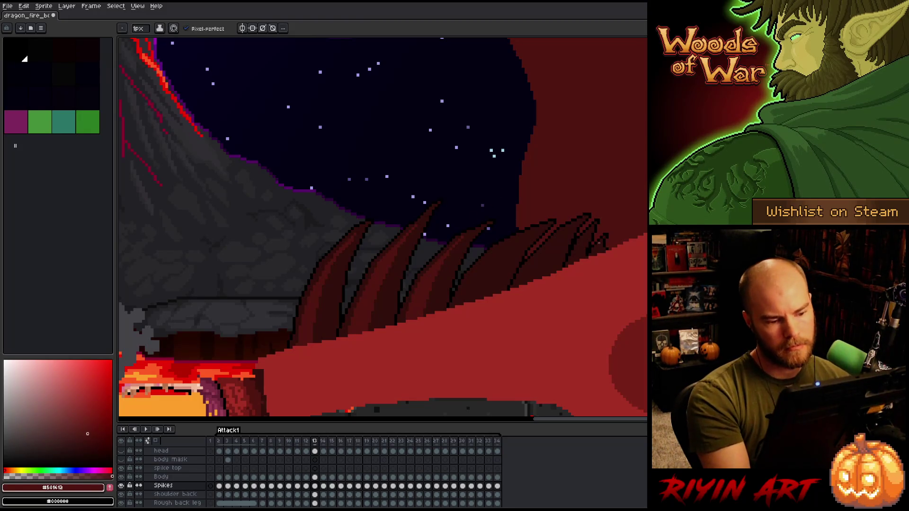
Step: Flick between frames 12 and 13 and retouch a spike's dark outline and red fill
key("comma")
key("period")
key("comma")
key("period")
key("comma")
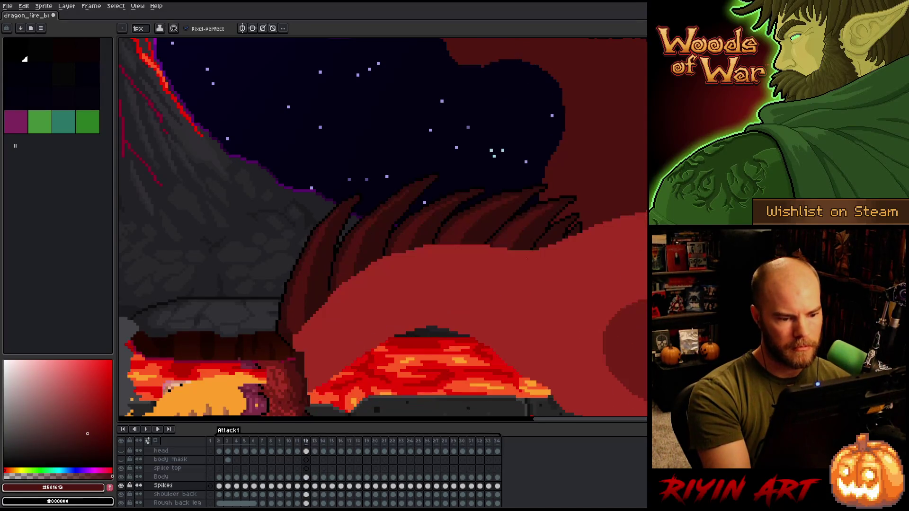
key("period")
key("comma")
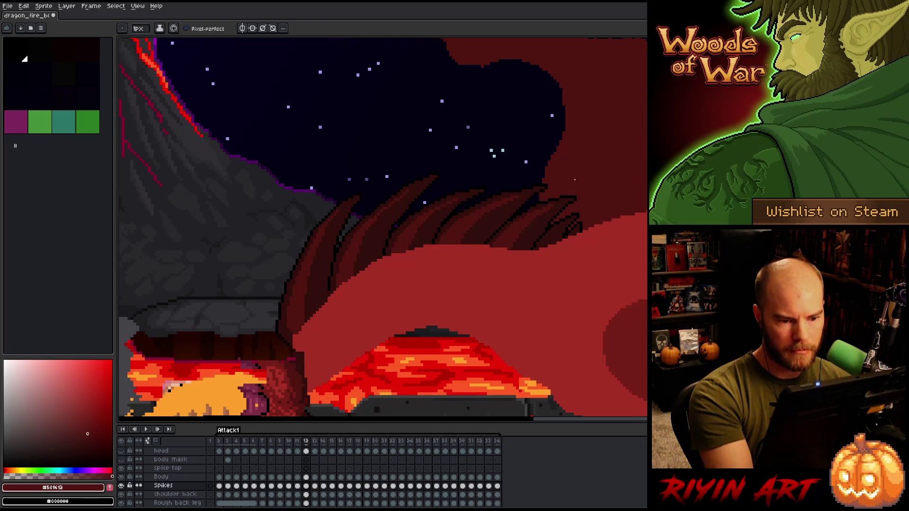
left_click(550, 207, "alt")
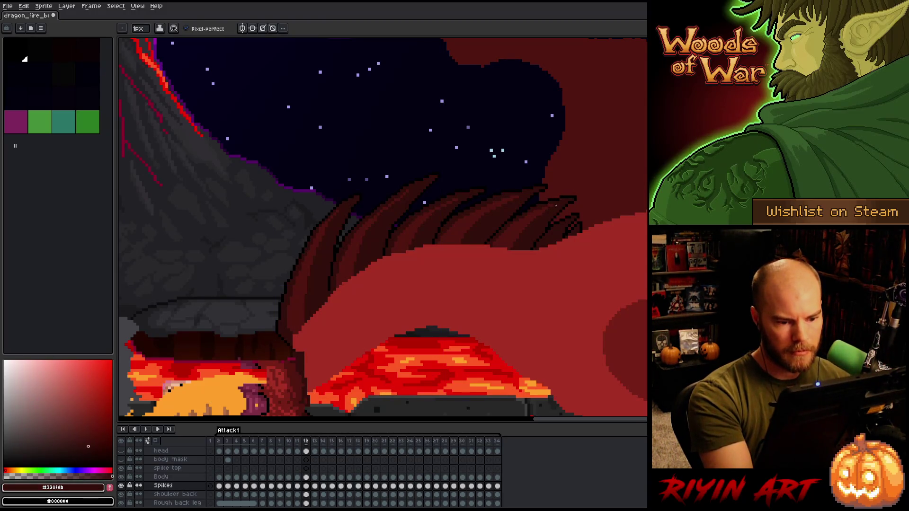
left_click(623, 164, "alt")
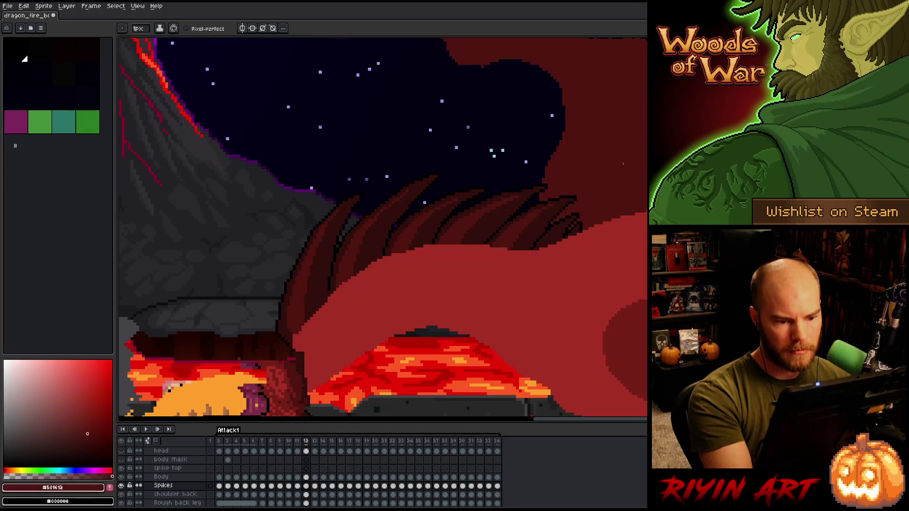
key("period")
key("comma")
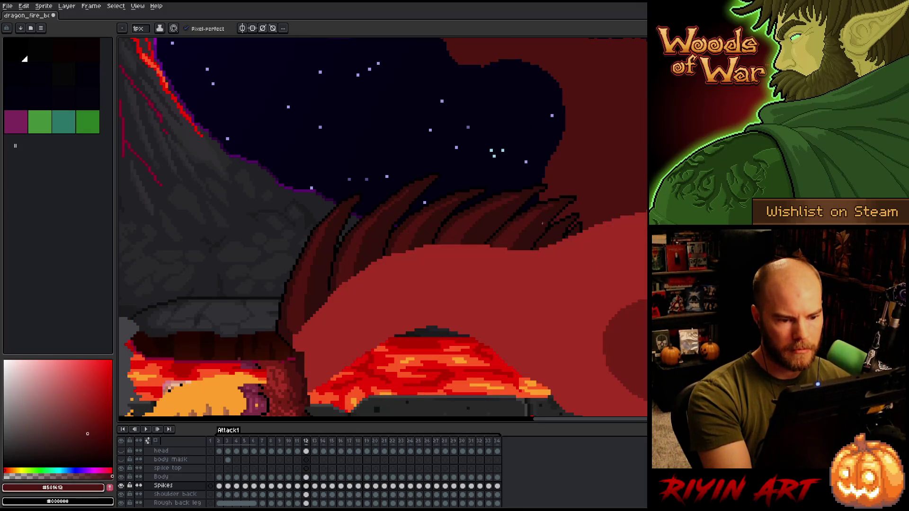
key("period")
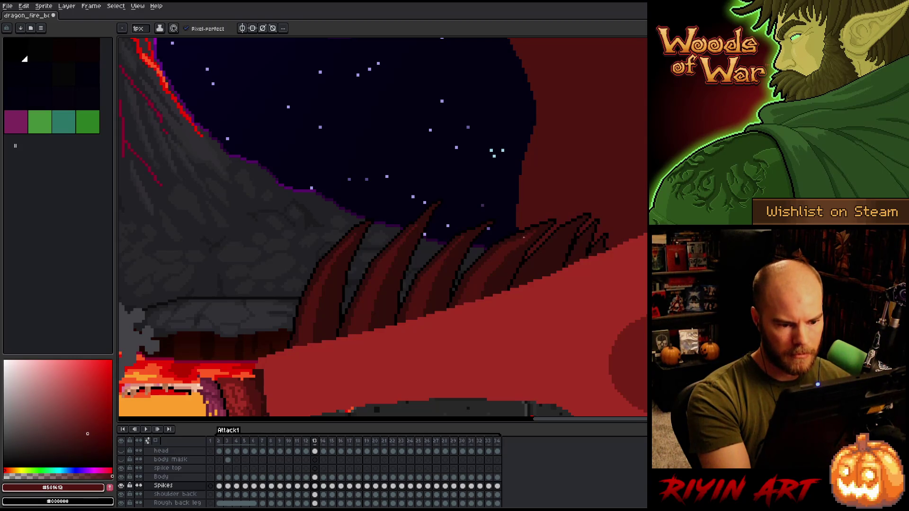
Step: Touch up spike pixels on frame 13 in dark #330f0b red, checking against frame 12
left_click(532, 240, "alt")
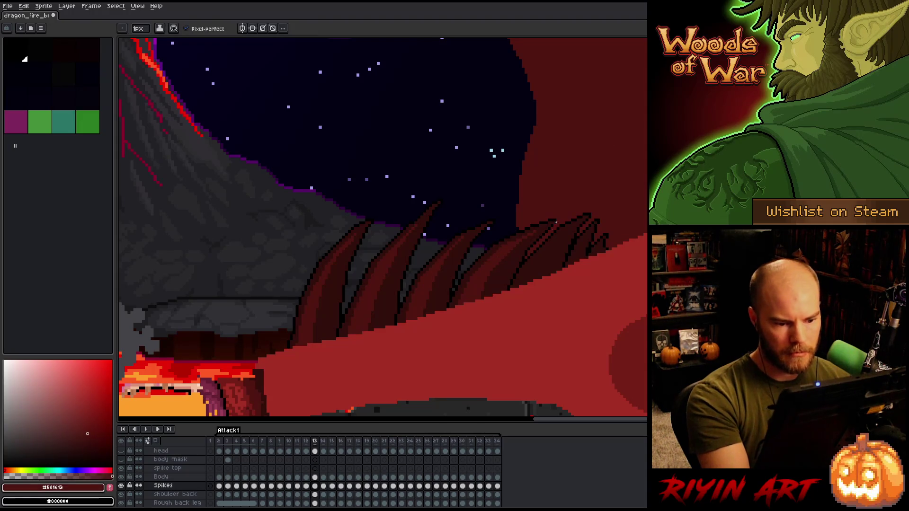
key("comma")
left_click(578, 211, "alt")
key("period")
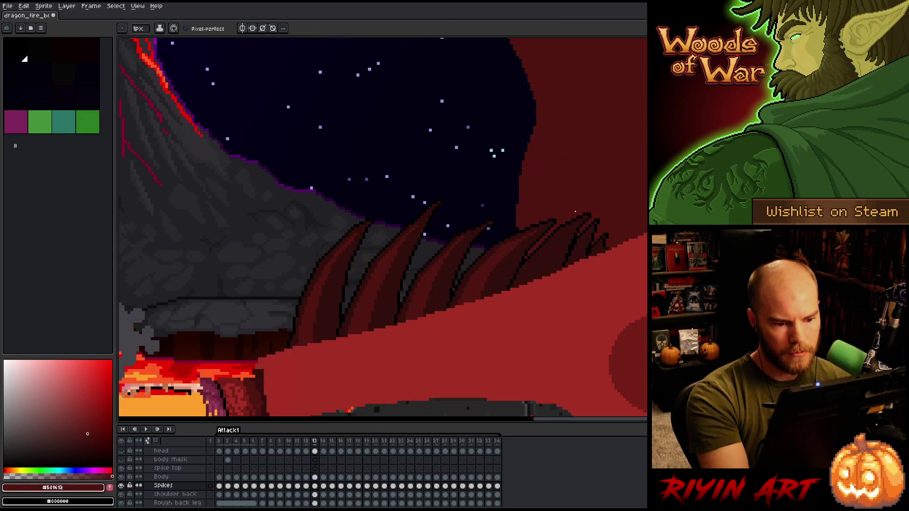
left_click(539, 229, "alt")
left_click(493, 258, "alt")
Step: Flip between frames 12 and 13, then recolour spike pixels in #330f0b and #501612
key("comma")
key("period")
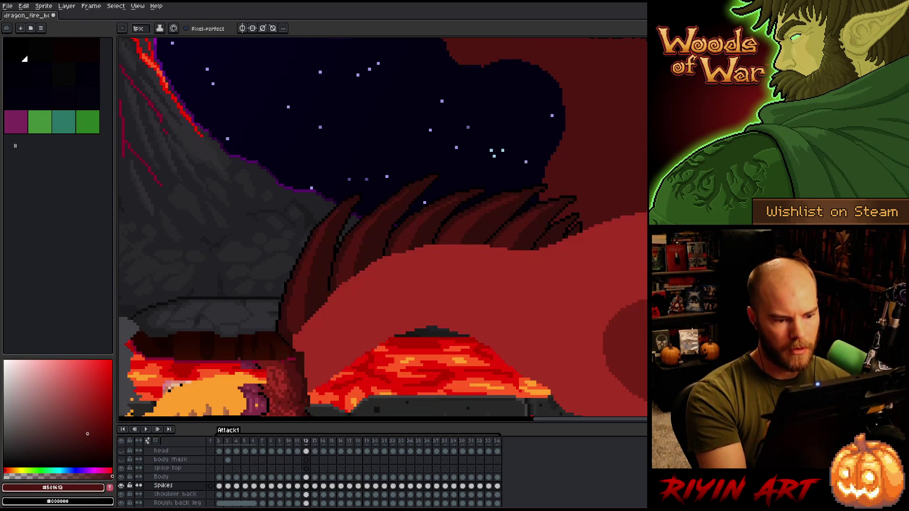
key("comma")
key("period")
key("comma")
key("period")
key("comma")
key("period")
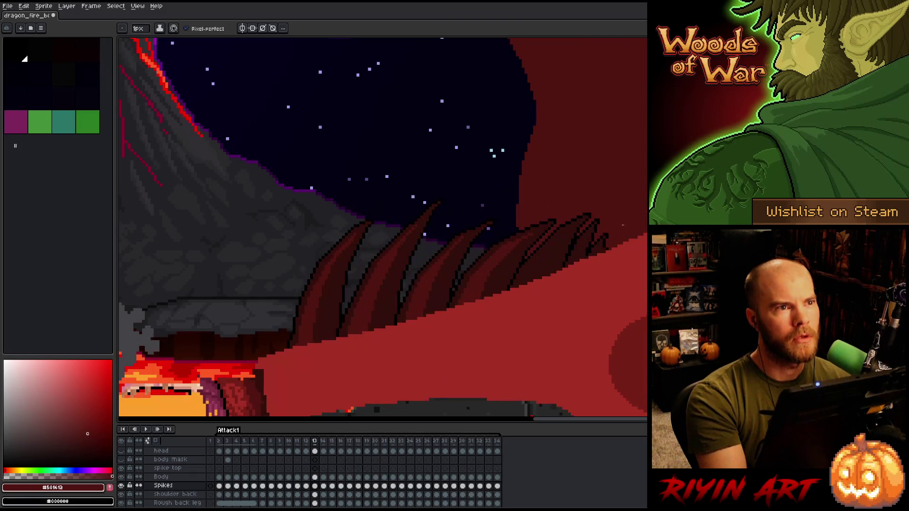
left_click(518, 244, "alt")
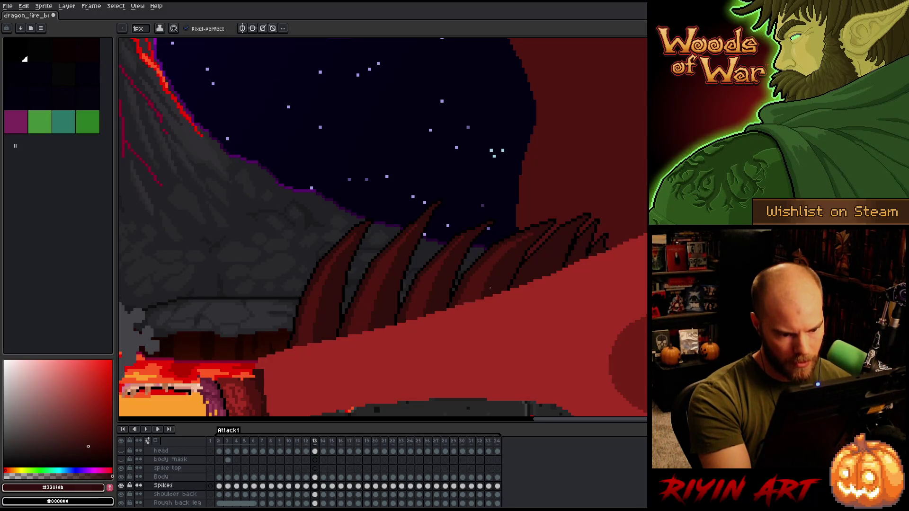
left_click(612, 198, "alt")
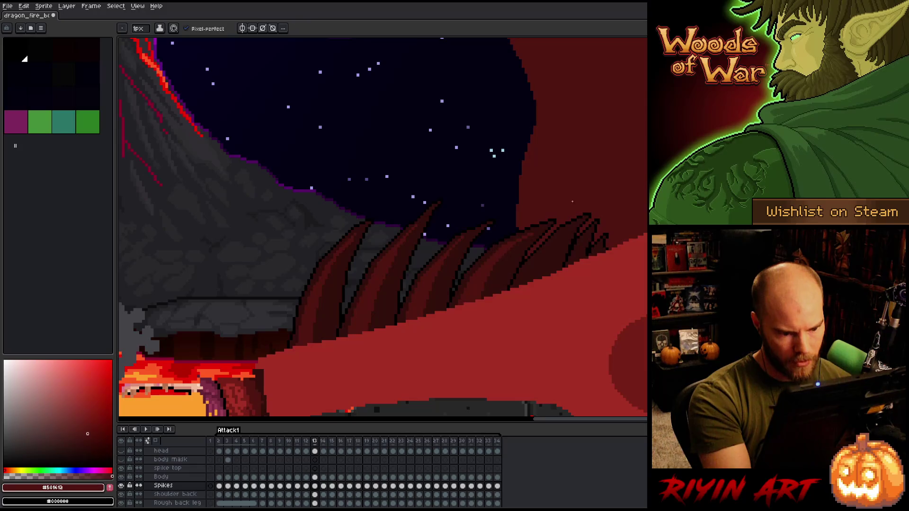
Step: Pencil the spike outlines in #330f0b and fills in #501612 along the central spikes
key("period")
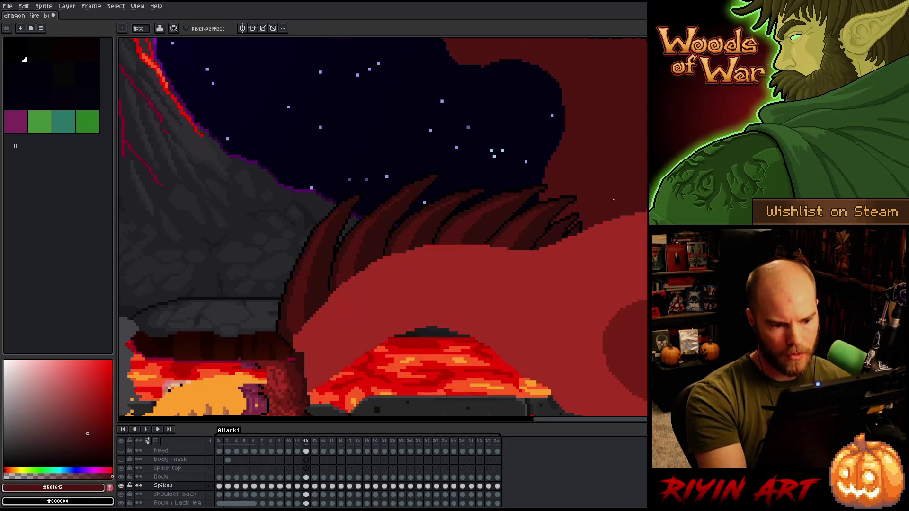
key("comma")
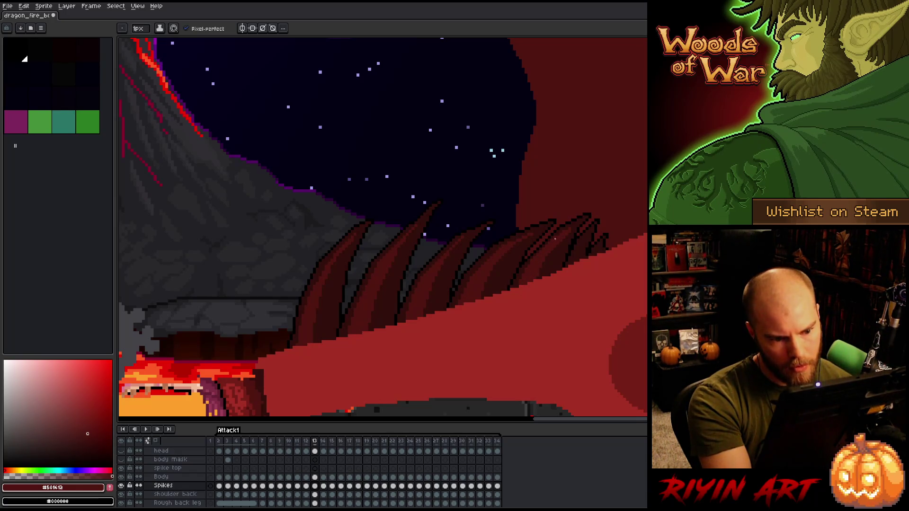
left_click(557, 236, "alt")
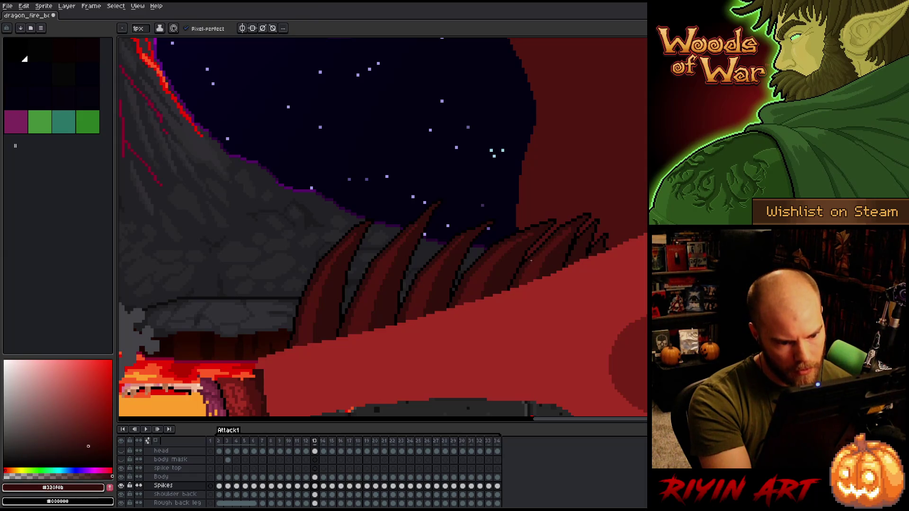
left_click(563, 235, "alt")
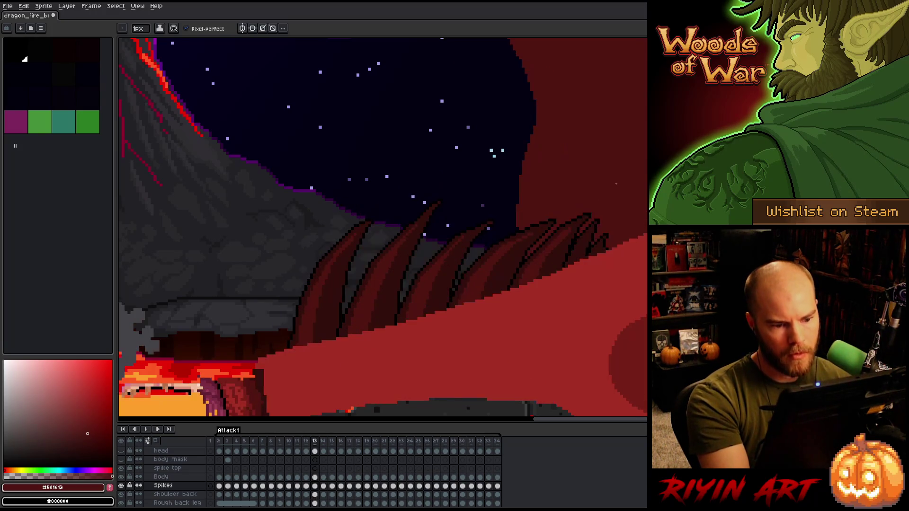
left_click(567, 233, "alt")
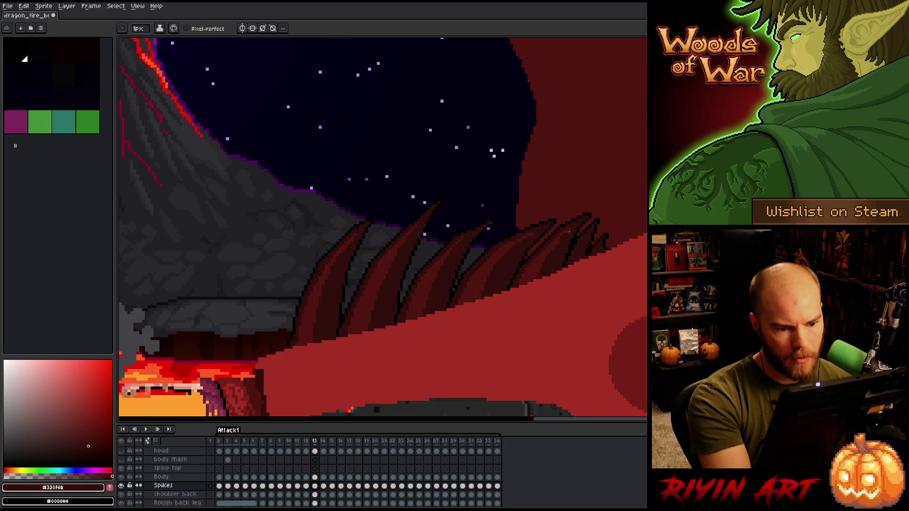
left_click(573, 226, "alt")
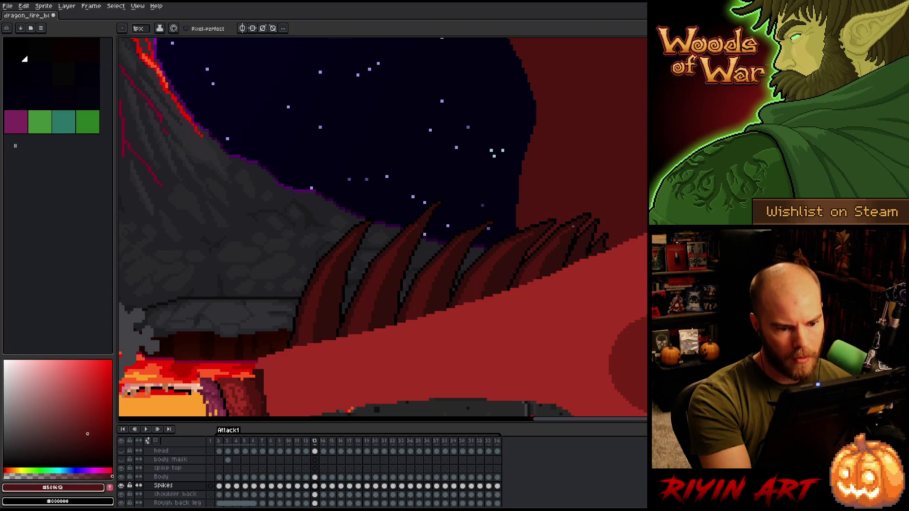
left_click(567, 229, "alt")
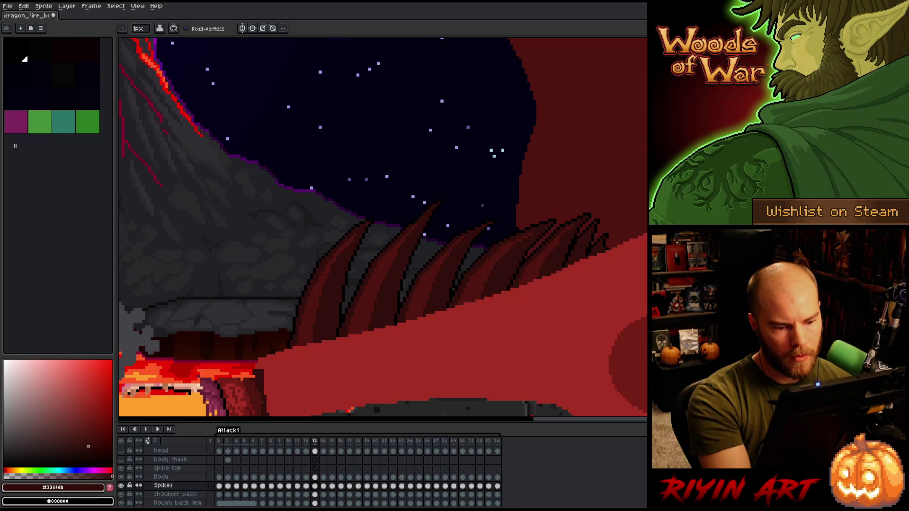
left_click(593, 197, "alt")
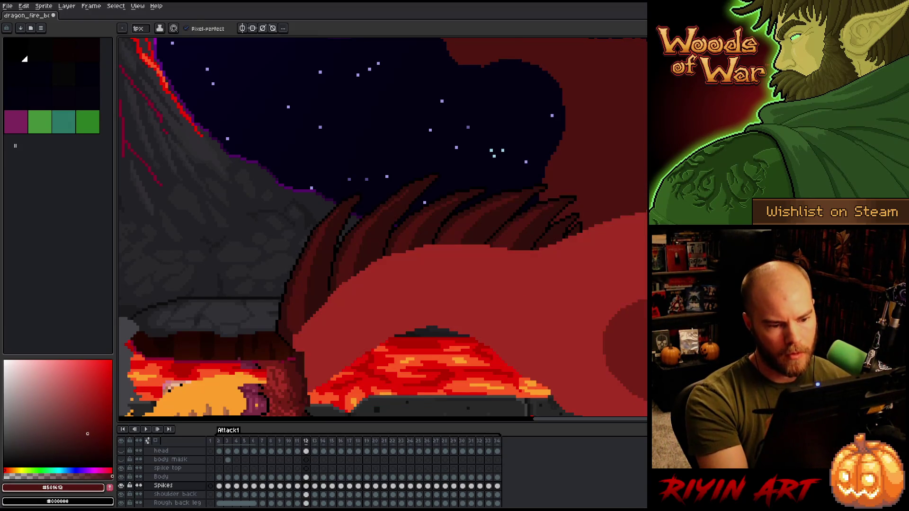
left_click(559, 242, "alt")
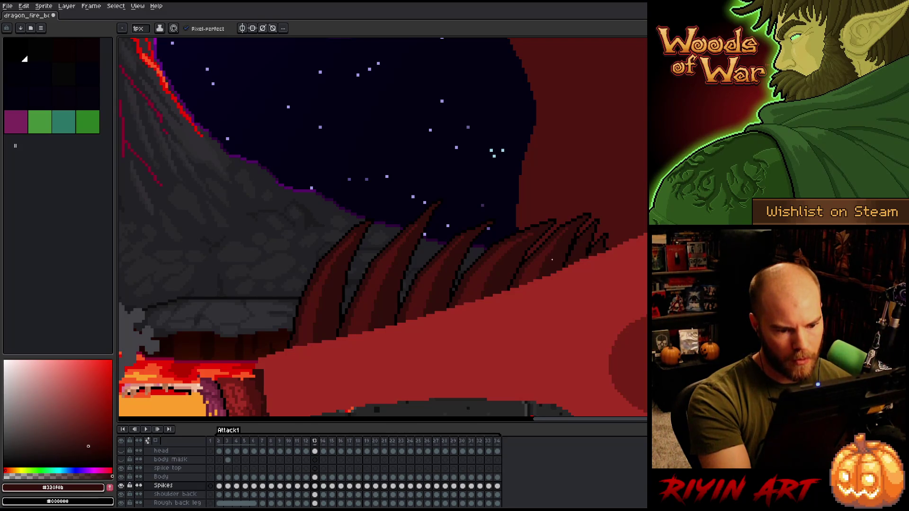
left_click(546, 256, "alt")
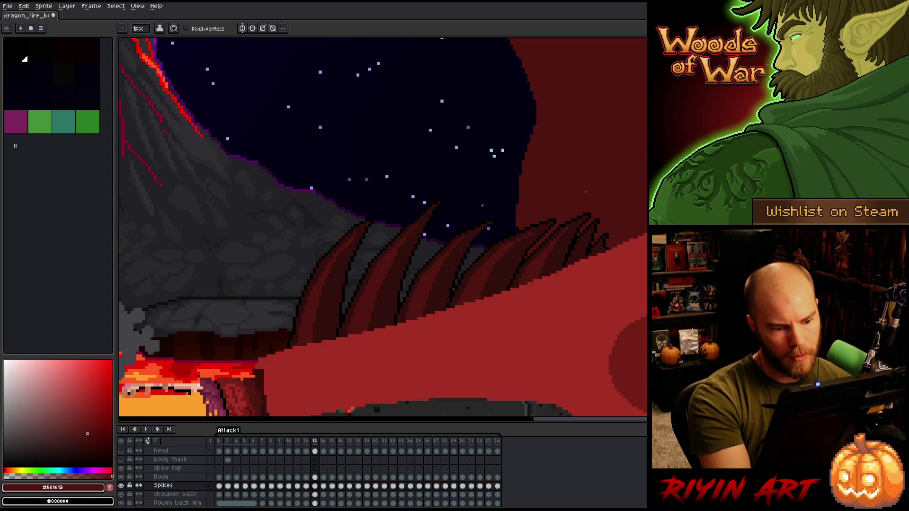
Step: Flip frames 12 and 13 to check the spike motion, then retouch a lower spike
key("Right")
key("Left")
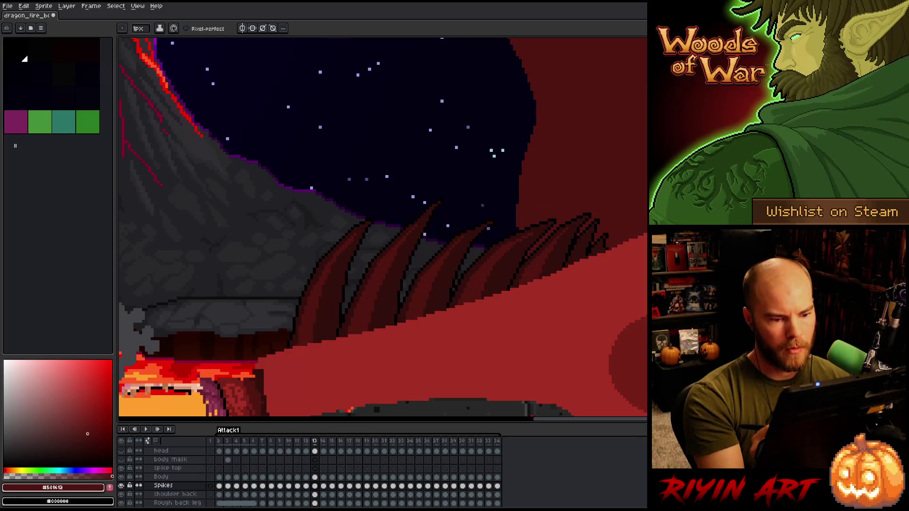
key("Right")
key("Left")
key("Left")
key("Right")
key("Right")
key("Left")
key("Right")
key("Left")
key("Right")
key("Left")
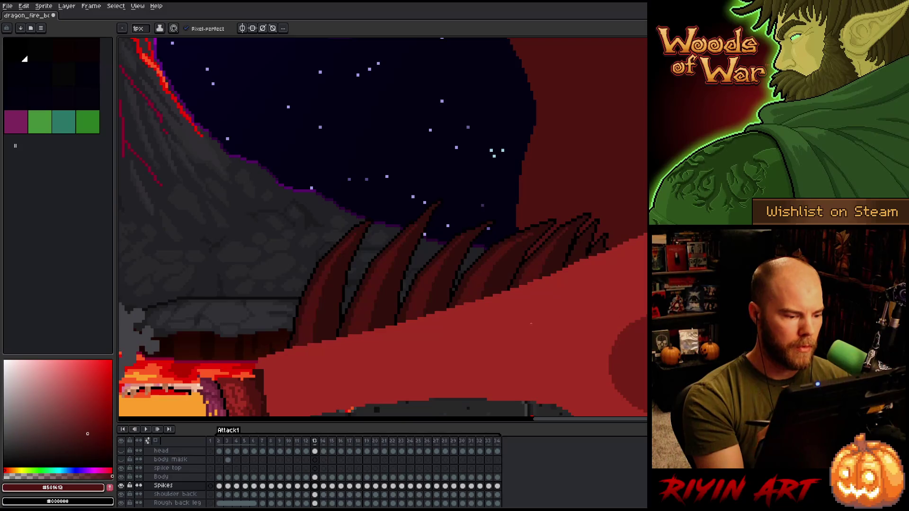
key("Right")
key("Left")
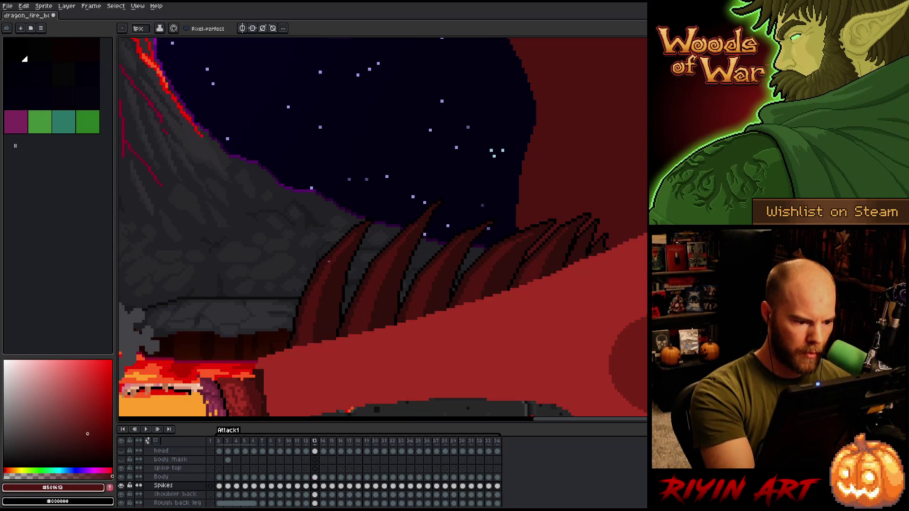
left_click(327, 272, "alt")
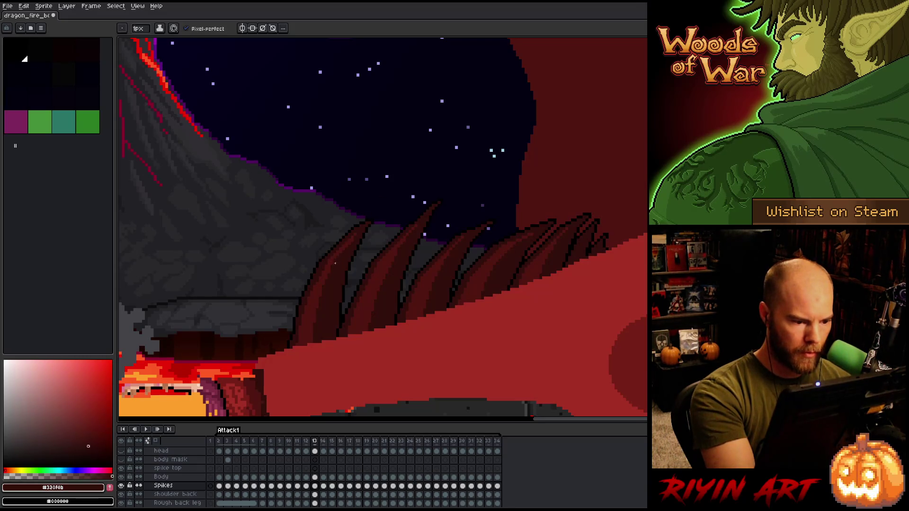
left_click(326, 273, "alt")
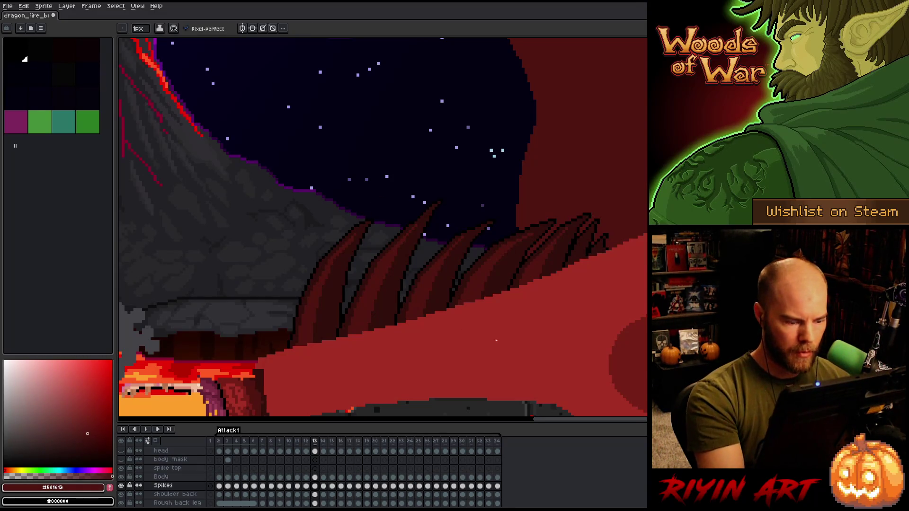
key("period")
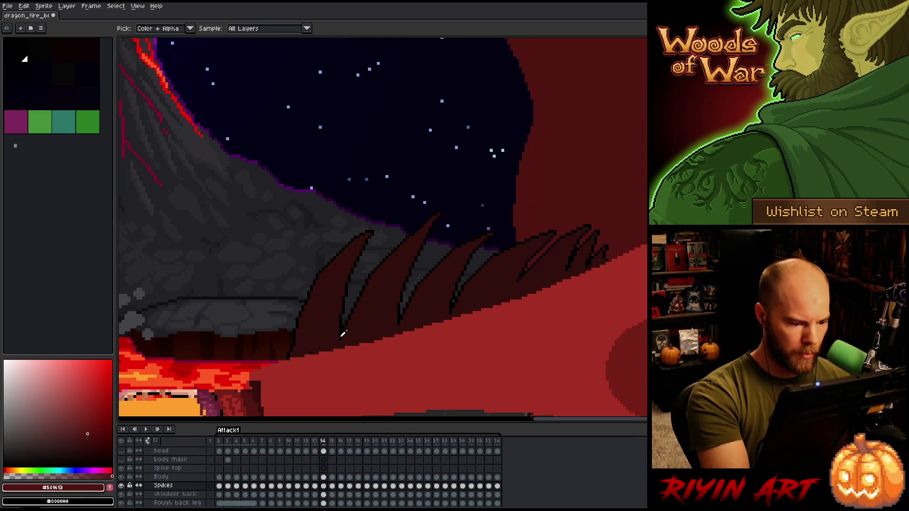
left_click(339, 349, "alt")
left_click(319, 331, "alt")
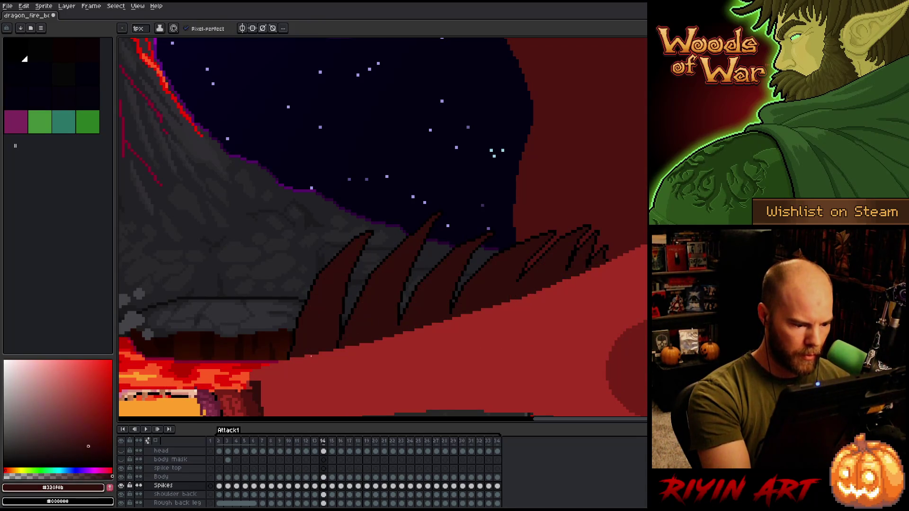
left_click(344, 332, "alt")
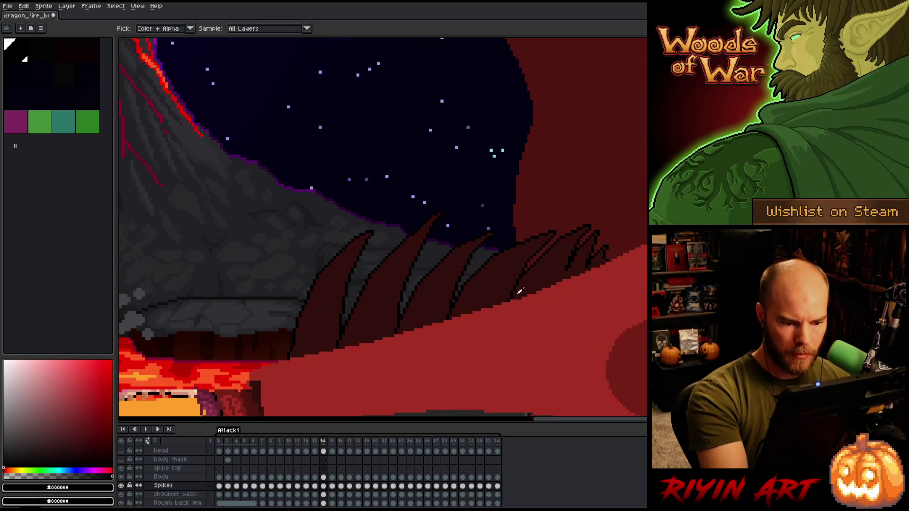
left_click(516, 289, "alt")
left_click(510, 297, "alt")
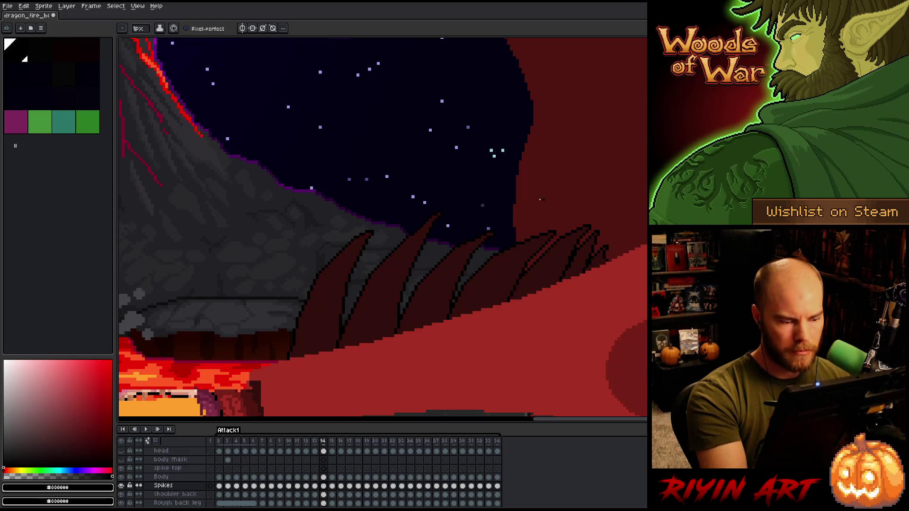
key("Left")
left_click(493, 220, "alt")
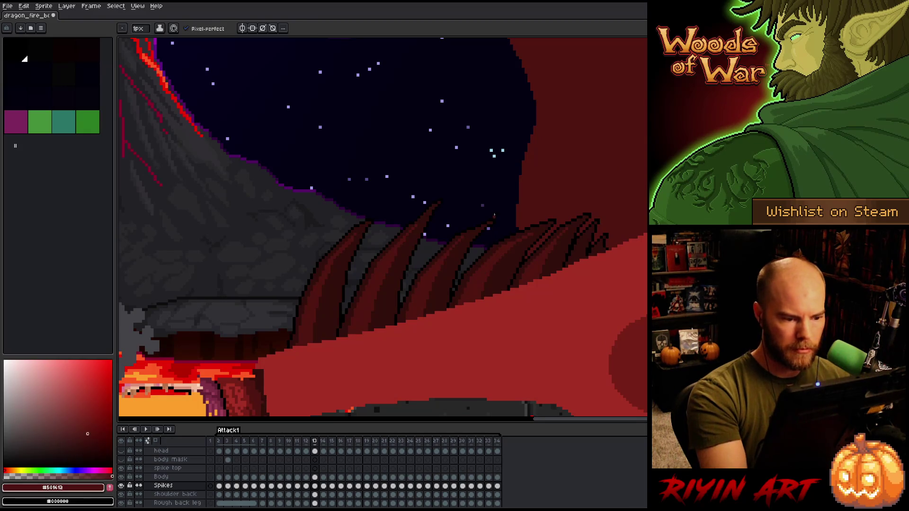
key("Right")
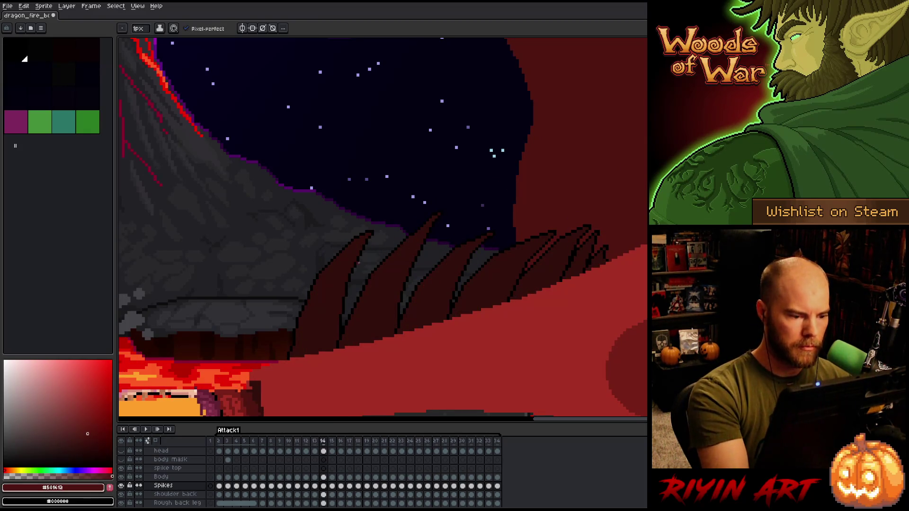
key("Left")
key("Right")
key("Left")
key("Right")
key("Left")
key("Right")
key("Left")
key("Right")
key("Left")
key("Right")
key("Left")
key("Right")
key("Left")
key("Right")
key("Left")
key("Right")
key("Left")
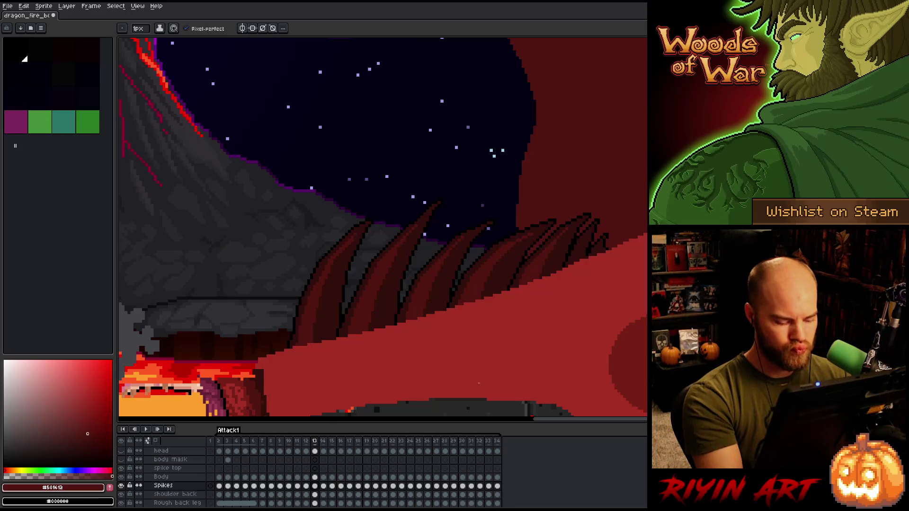
key("shift+n")
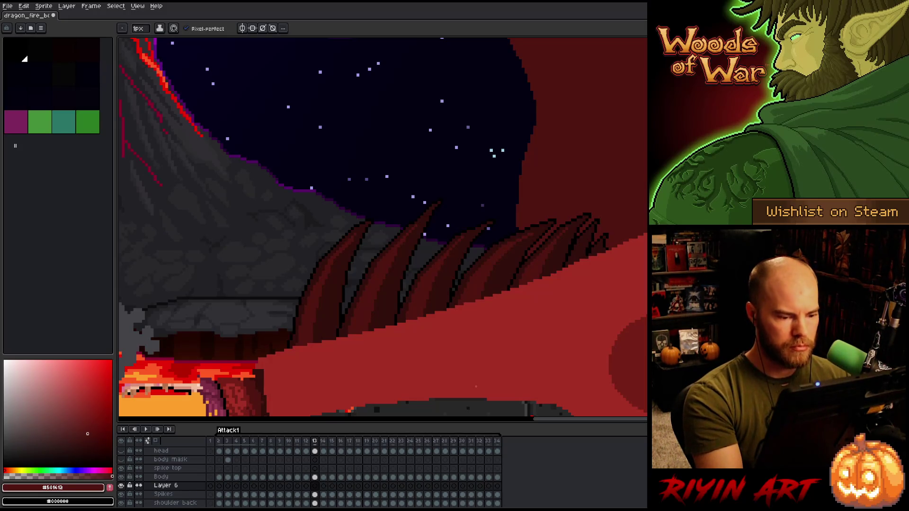
Step: On frame 14, cancel the stray paste, reselect the spikes and shift them a few pixels left
key("Right")
key("ctrl+v")
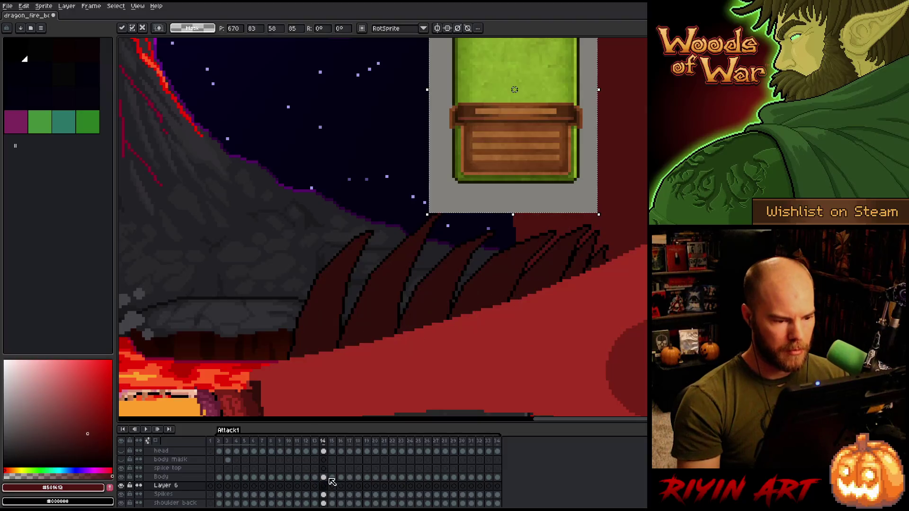
key("Escape")
key("Return")
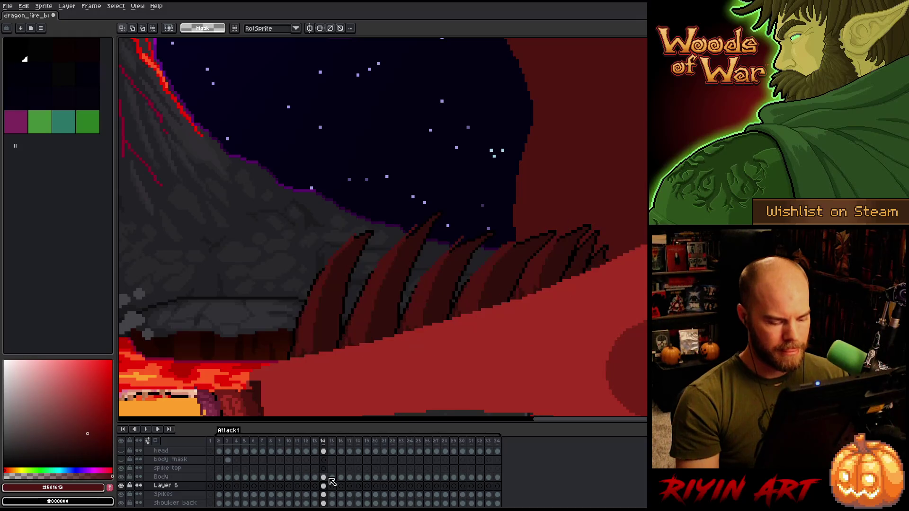
key("ctrl+shift+d")
left_click(439, 298)
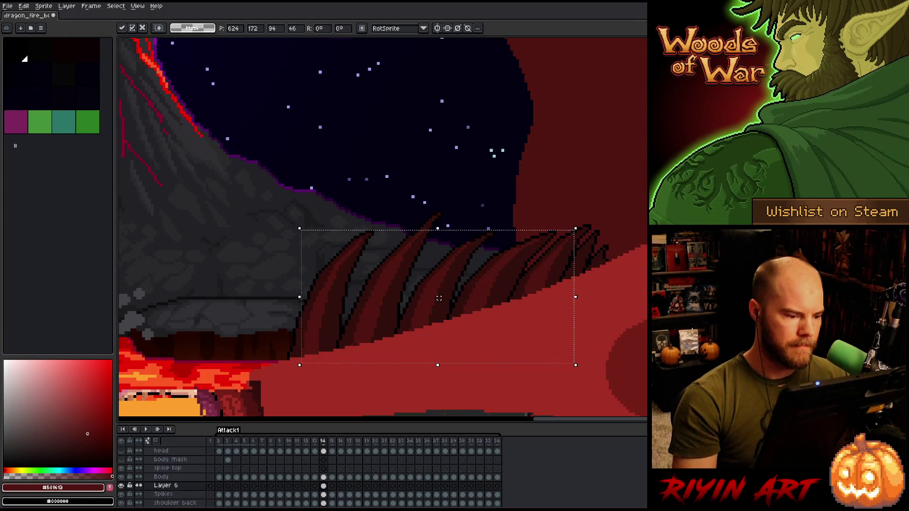
key("Return")
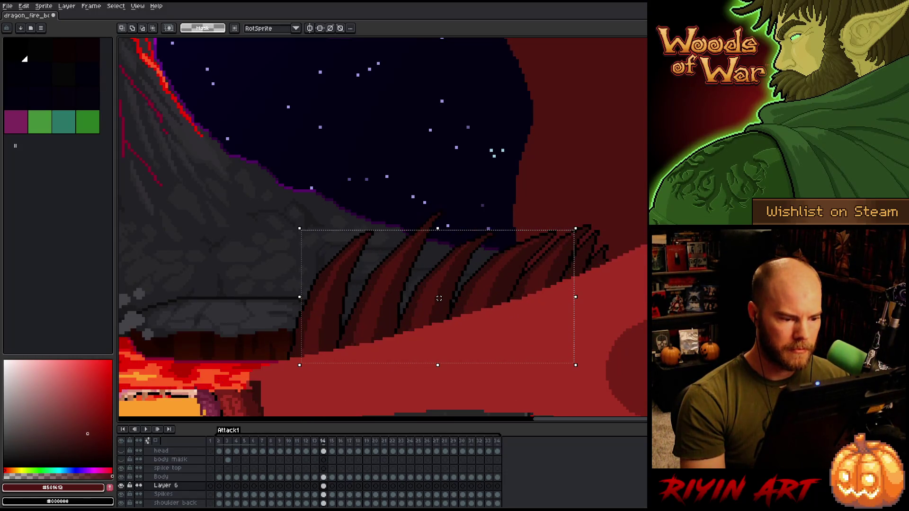
left_click_drag(439, 298, 436, 298)
Step: Lasso the right-hand spikes and nudge them one pixel down-left
key("comma")
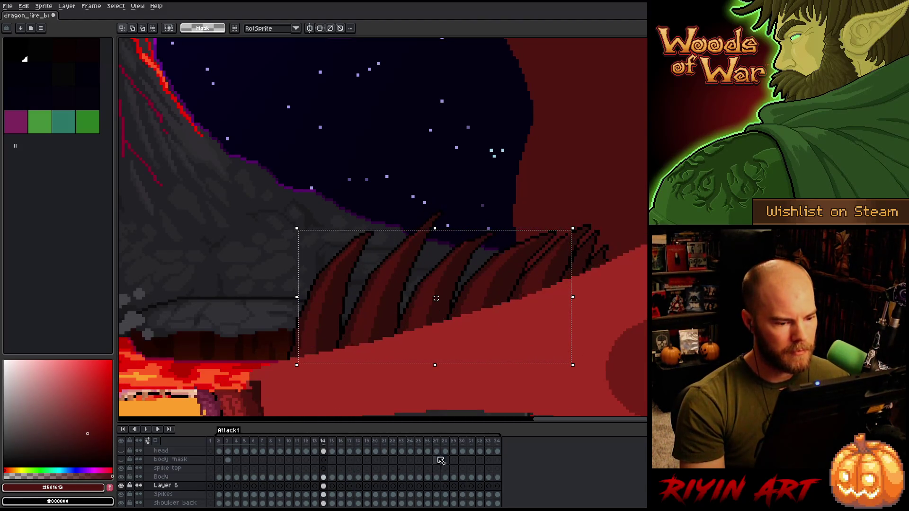
key("b")
mouse_move(647, 184)
left_mouse_down()
mouse_move(583, 162)
mouse_move(459, 222)
mouse_move(426, 277)
left_mouse_up()
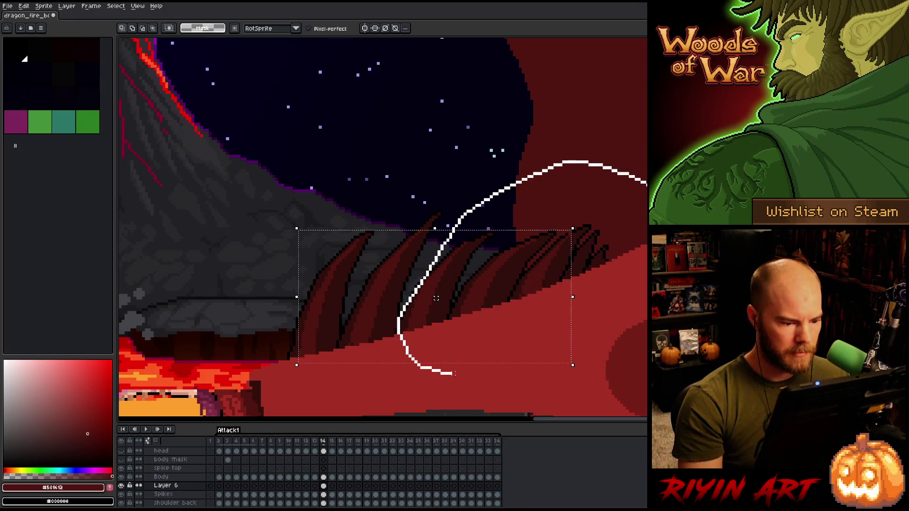
left_click(436, 298)
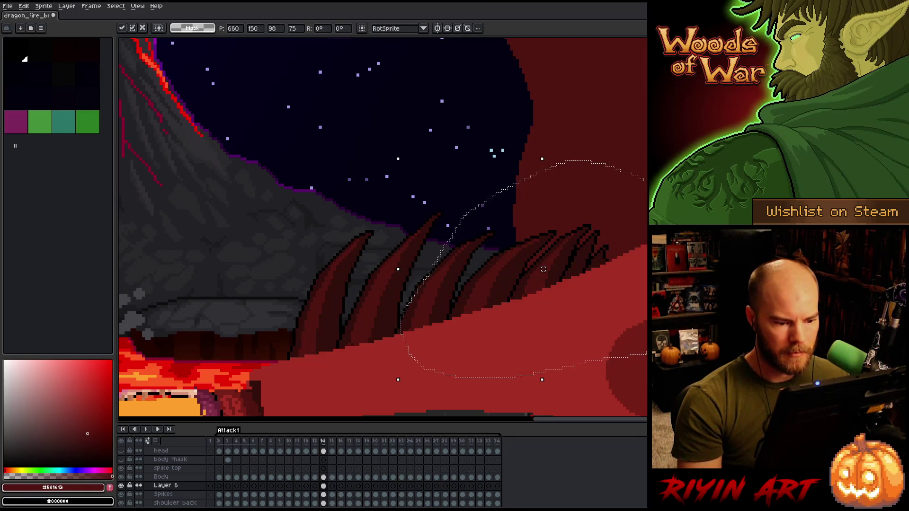
left_click_drag(543, 269, 541, 272)
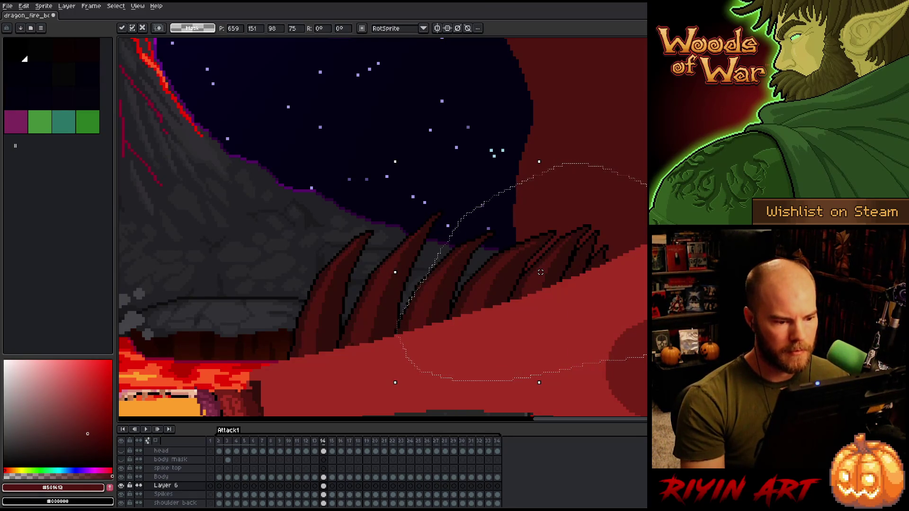
key("Return")
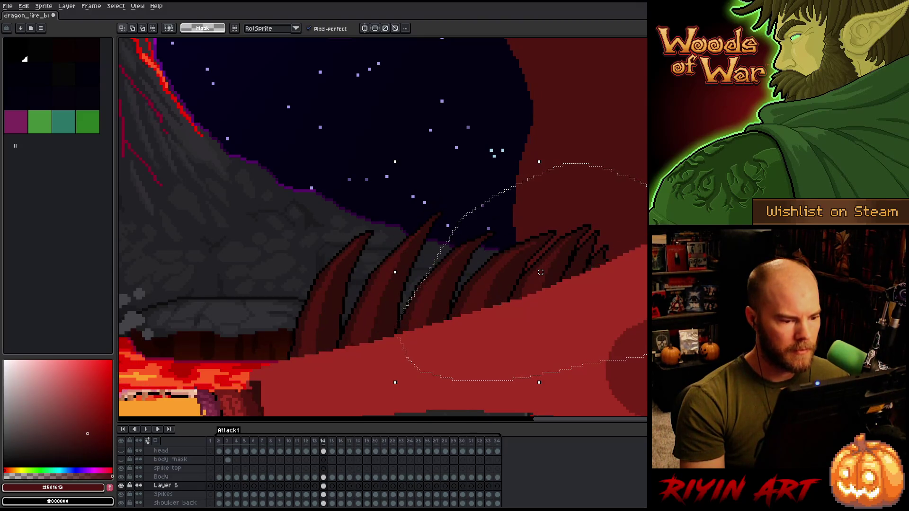
Step: Lasso and reposition the second spike from the left, then compare frames 13 and 14
mouse_move(433, 179)
left_mouse_down()
mouse_move(408, 265)
mouse_move(349, 369)
mouse_move(376, 251)
mouse_move(447, 183)
left_mouse_up()
key("Return")
key("Left")
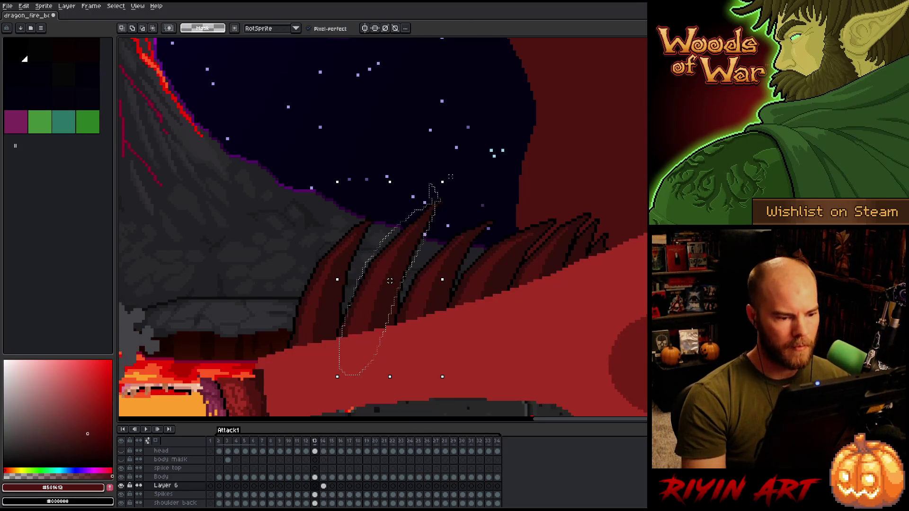
key("Right")
key("Left")
key("Right")
Step: Move the leftmost spike down and left, compare frames 13 and 14, and deselect
mouse_move(338, 196)
left_mouse_down()
mouse_move(367, 263)
mouse_move(278, 325)
mouse_move(331, 198)
left_mouse_up()
left_click_drag(329, 292, 326, 298)
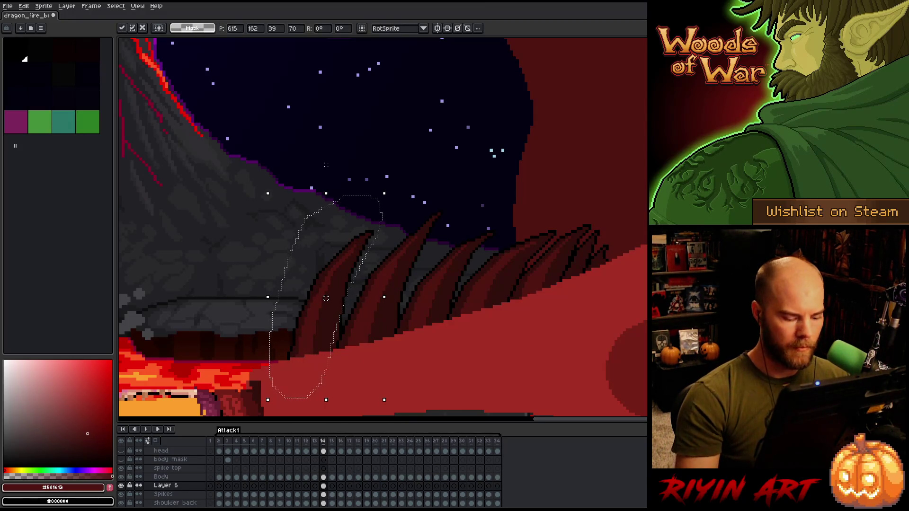
key("Left")
key("Right")
key("Left")
key("Right")
key("Left")
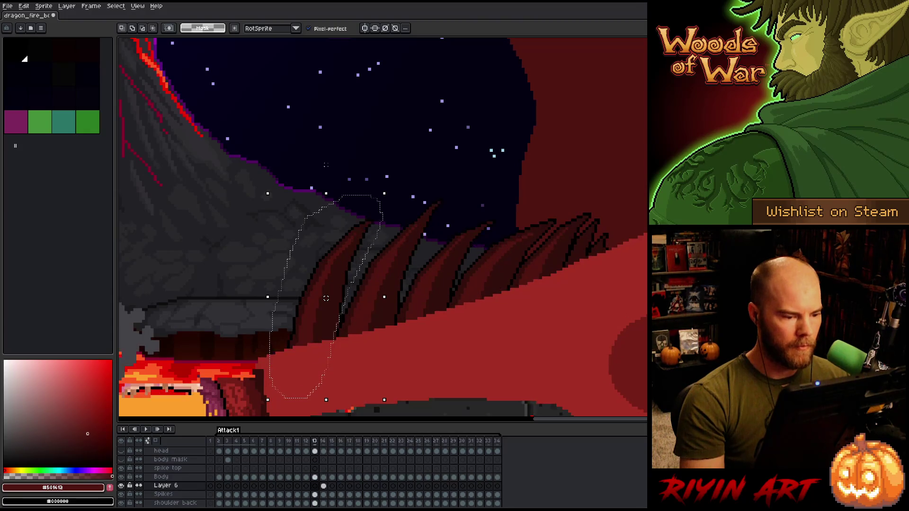
key("Right")
key("Left")
key("Right")
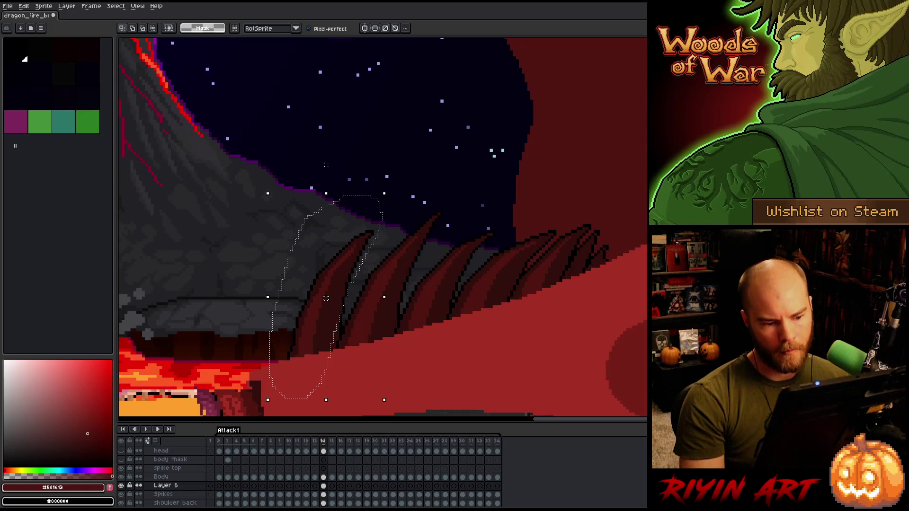
key("ctrl+d")
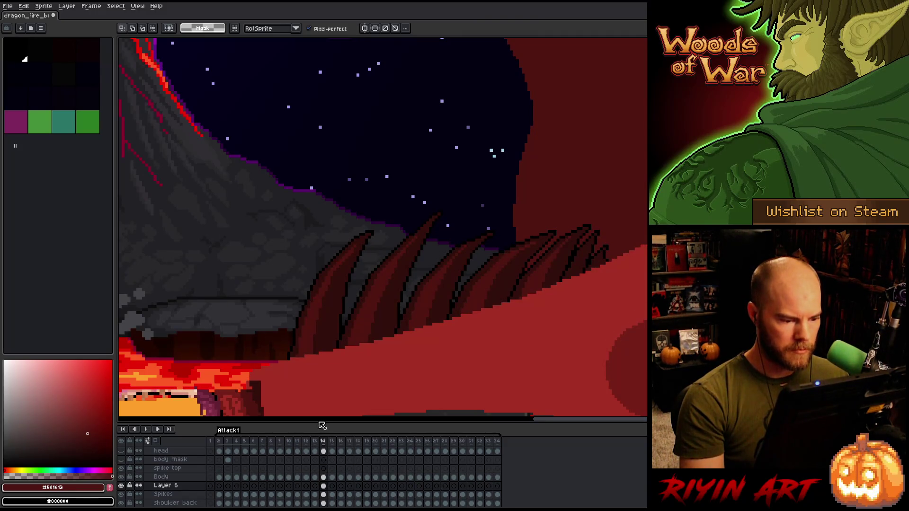
left_click(324, 495)
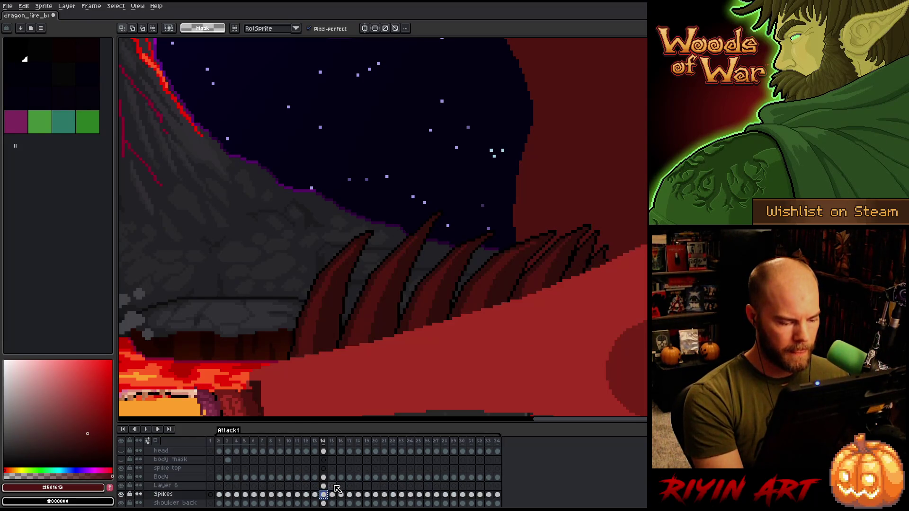
Step: Add Layer 7 and lower the spikes on frame 15 by one pixel
key("shift+n")
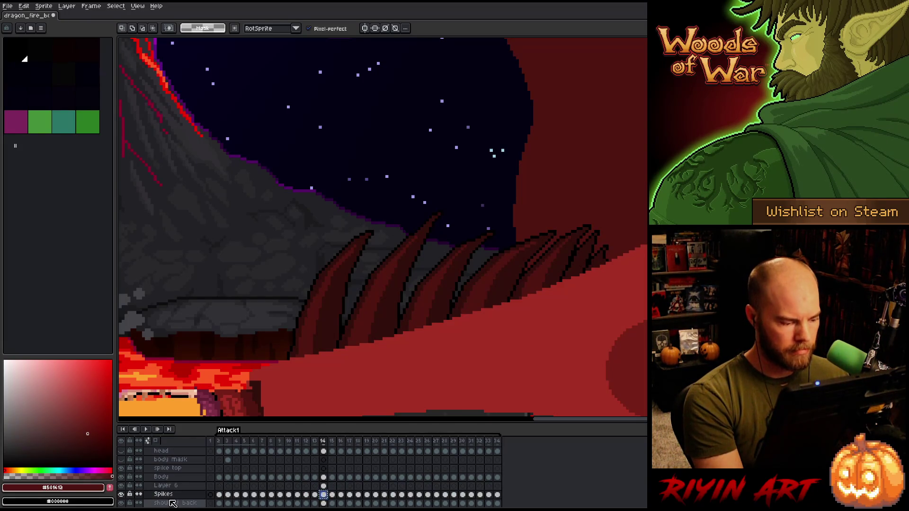
left_click(324, 503)
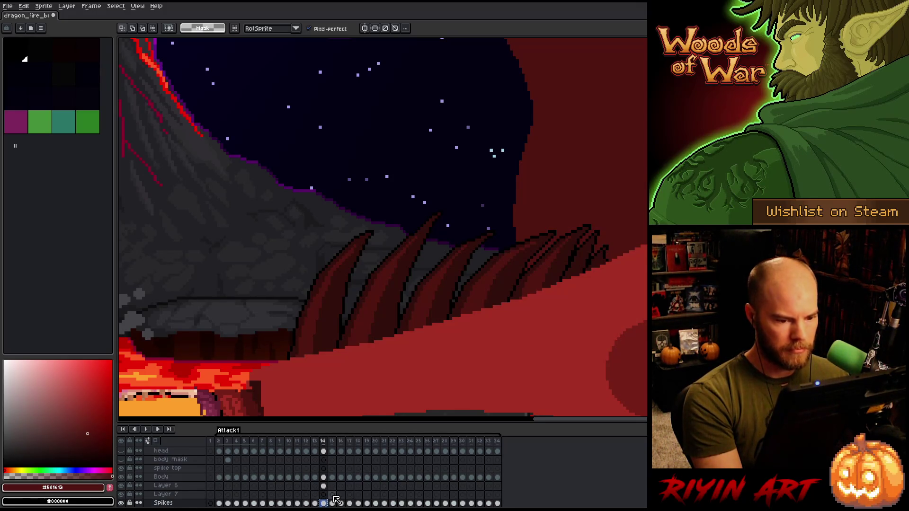
left_click(332, 495)
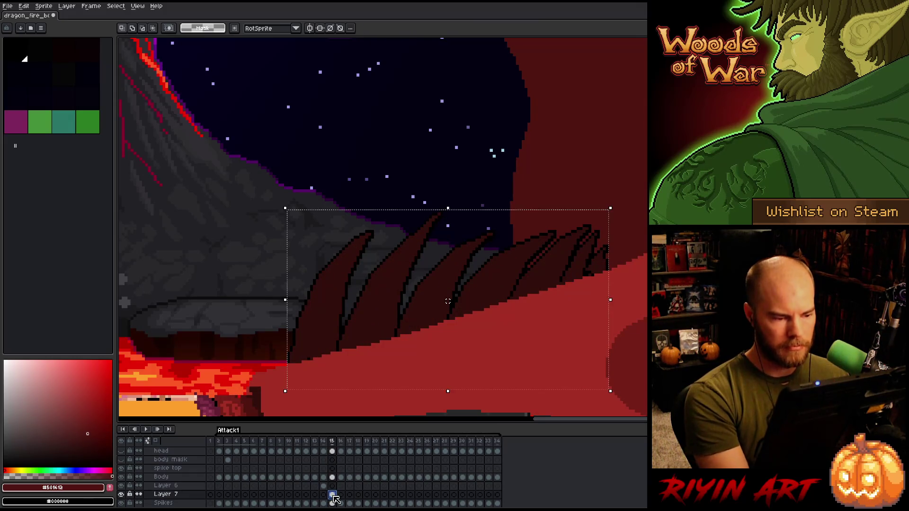
key("Down")
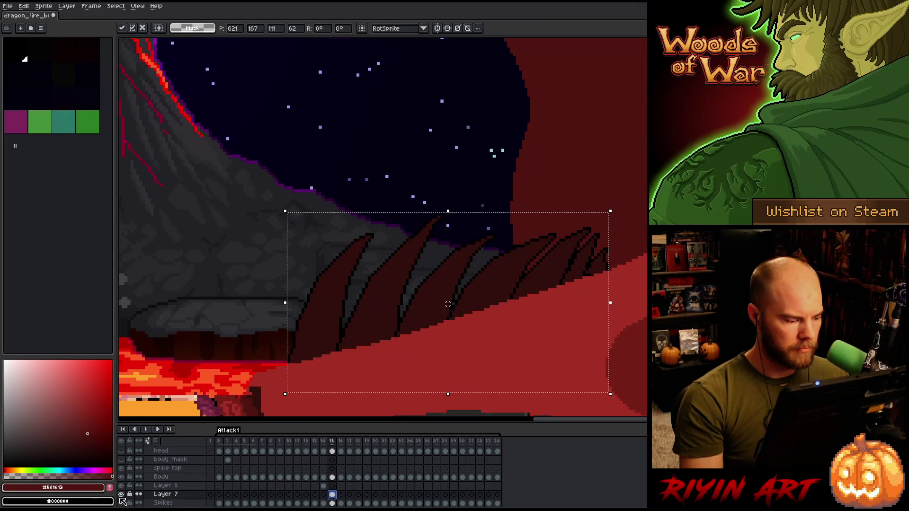
key("Return")
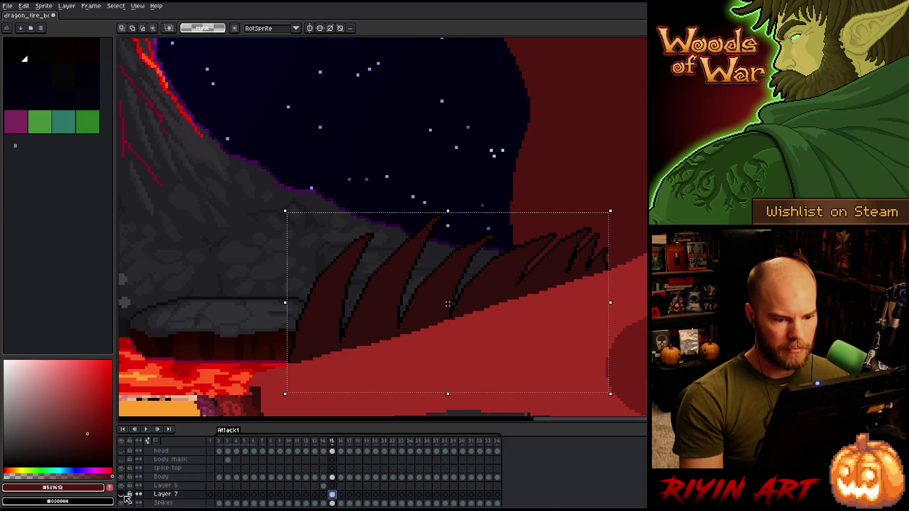
Step: Flick between frames 15 and 16 to check the lowered spikes
key("period")
key("comma")
key("period")
key("comma")
key("period")
key("comma")
key("period")
key("comma")
key("period")
key("comma")
key("period")
key("comma")
key("period")
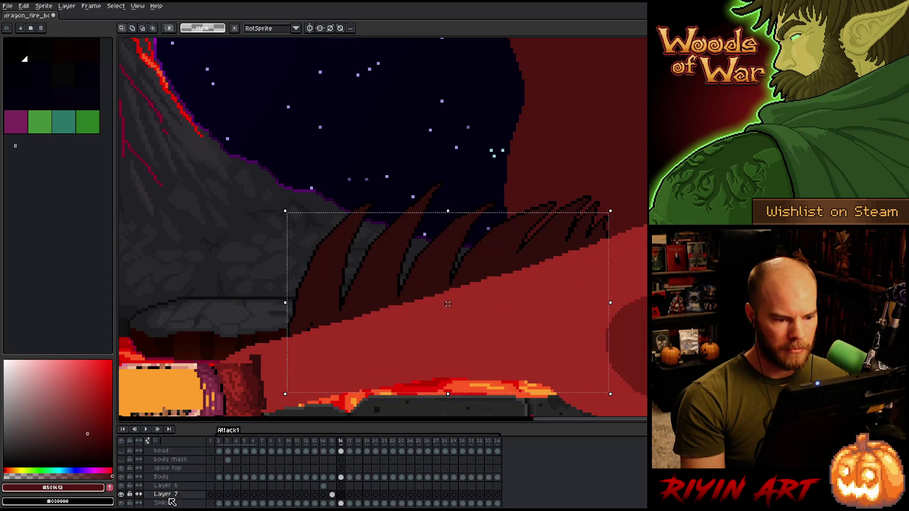
Step: Paste the spikes into frame 16 on Layer 7 and raise them higher on the back
left_click(333, 495)
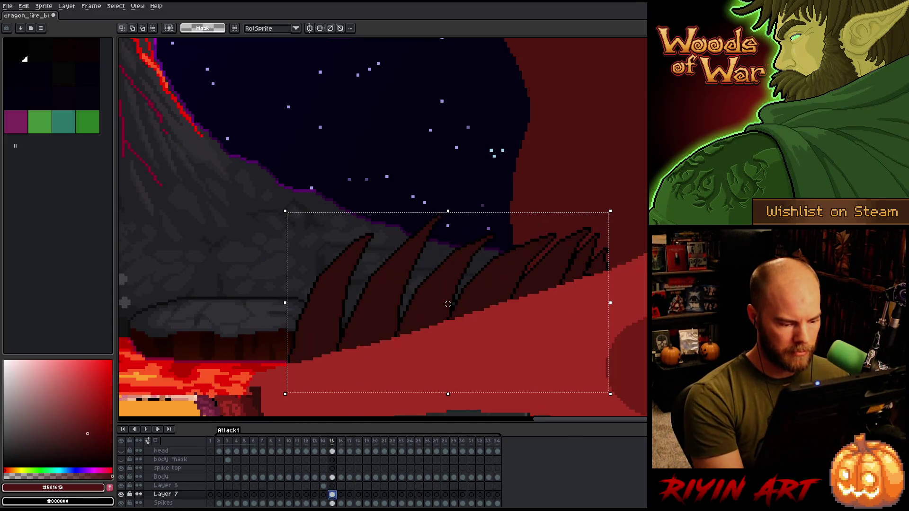
left_click(342, 495)
key("ctrl+v")
mouse_move(448, 304)
left_mouse_down()
mouse_move(448, 263)
mouse_move(448, 272)
left_mouse_up()
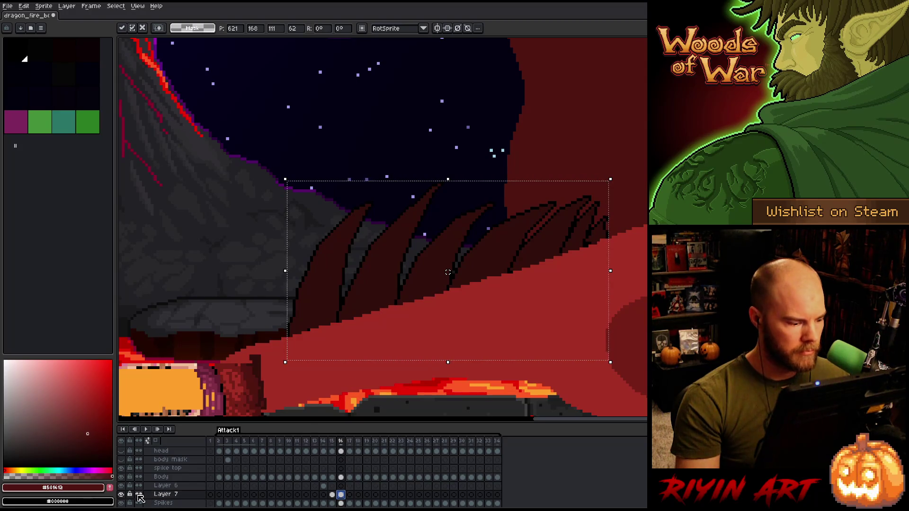
key("Return")
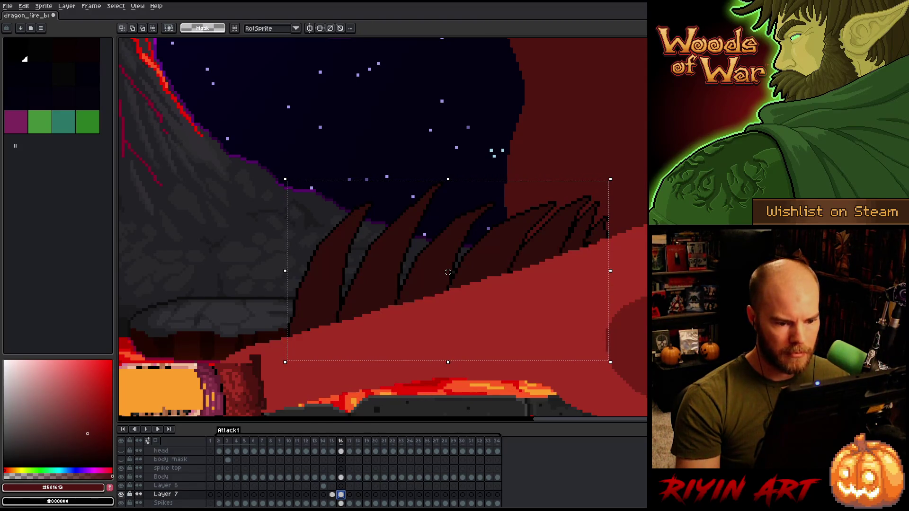
left_click(350, 495)
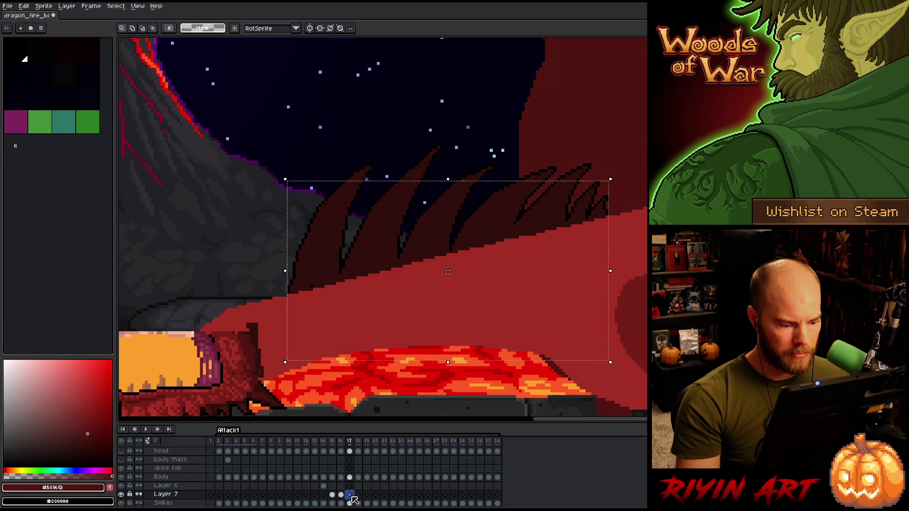
Step: Select the Layer 6 spikes and compare them across frames 14, 15 and 16
scroll(350, 494, "down", 2)
left_click(340, 478)
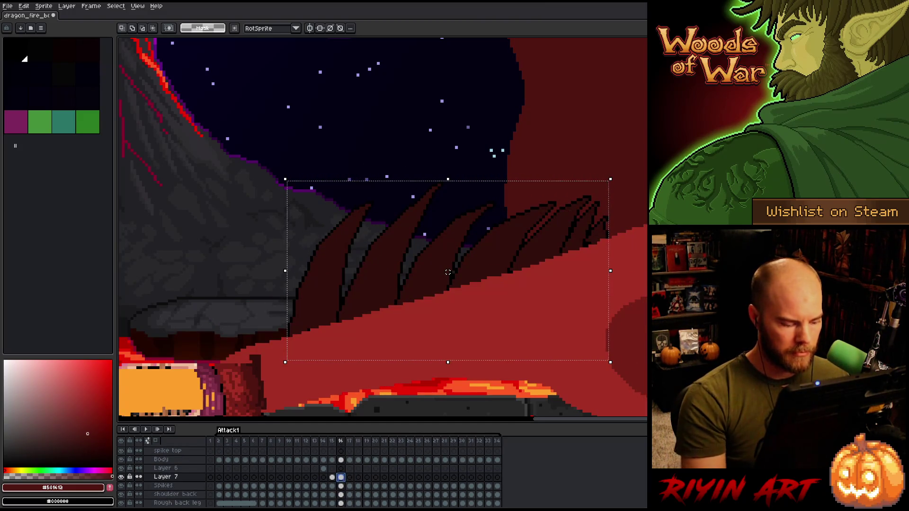
left_click(323, 469)
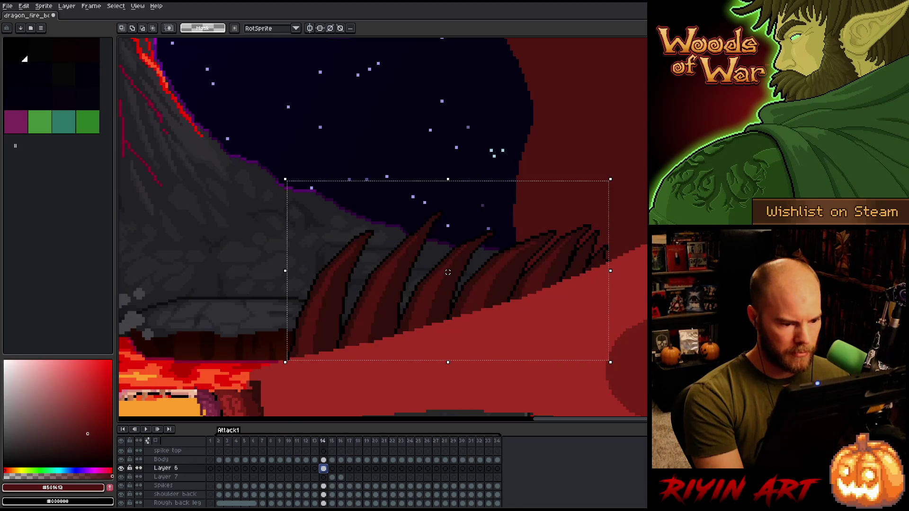
left_click(332, 469)
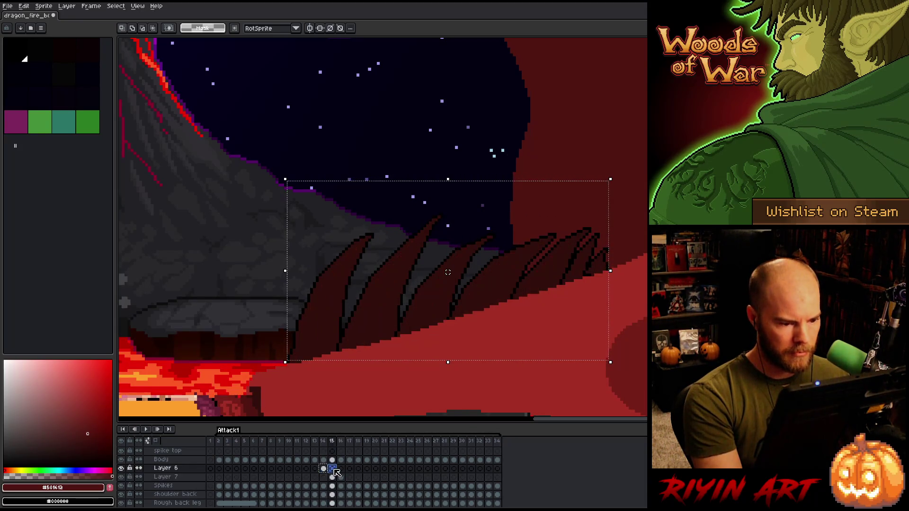
key("ctrl+t")
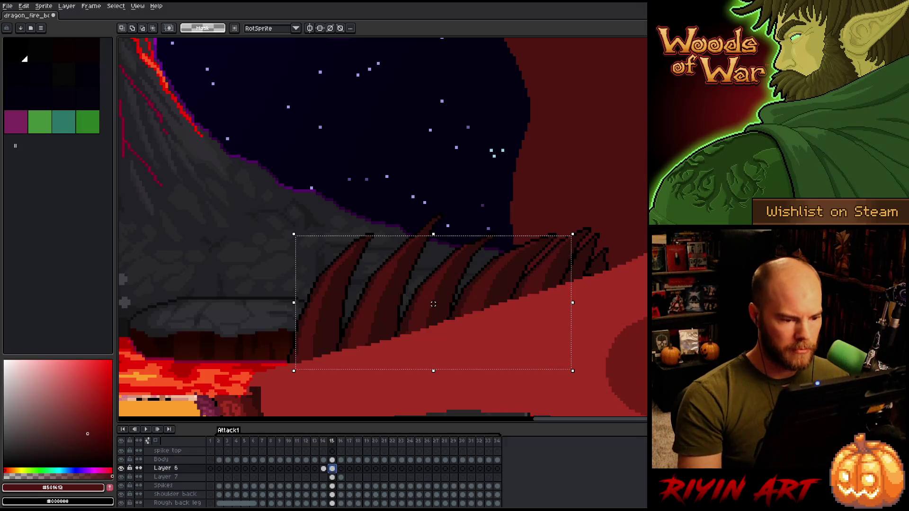
key("Left")
key("Right")
key("Left")
key("Right")
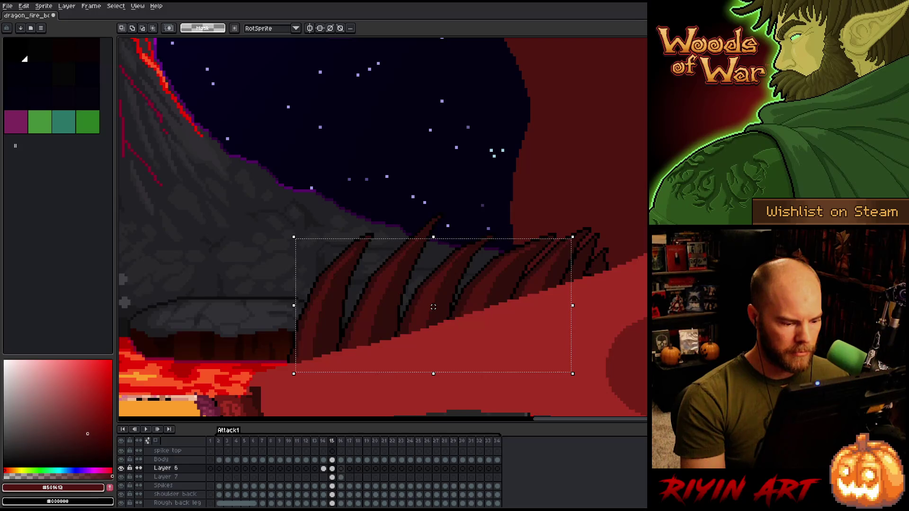
key("Right")
Step: Lift the frame 16 spikes about 6 pixels and check them against frame 15
mouse_move(433, 307)
left_mouse_down()
mouse_move(433, 210)
mouse_move(433, 272)
left_mouse_up()
left_click(341, 469)
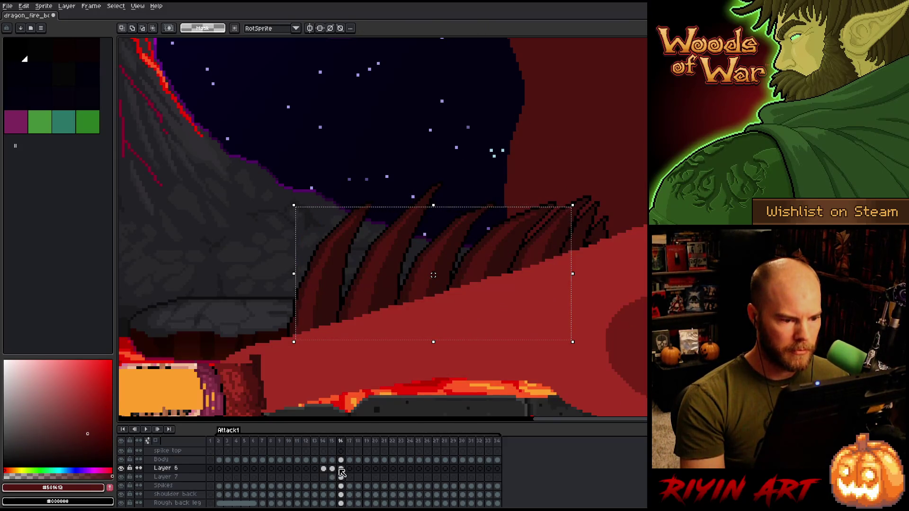
key("ctrl+d")
key("Left")
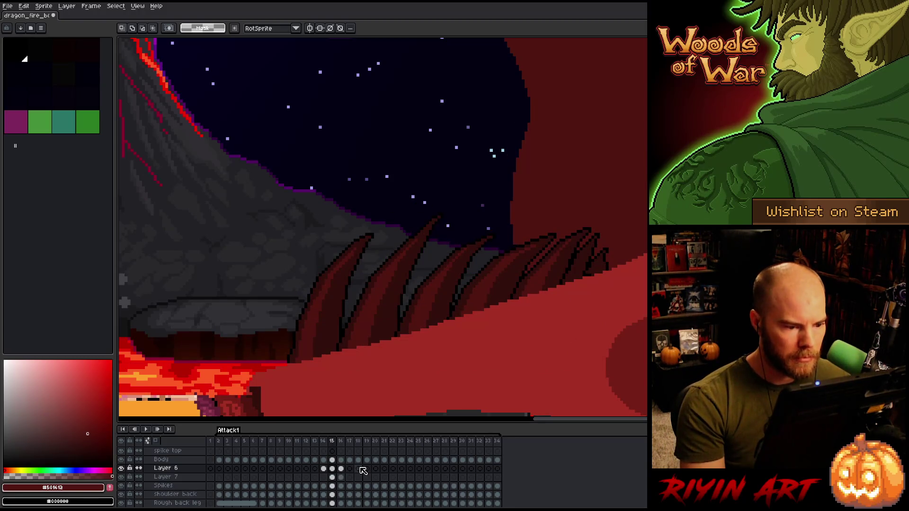
key("Right")
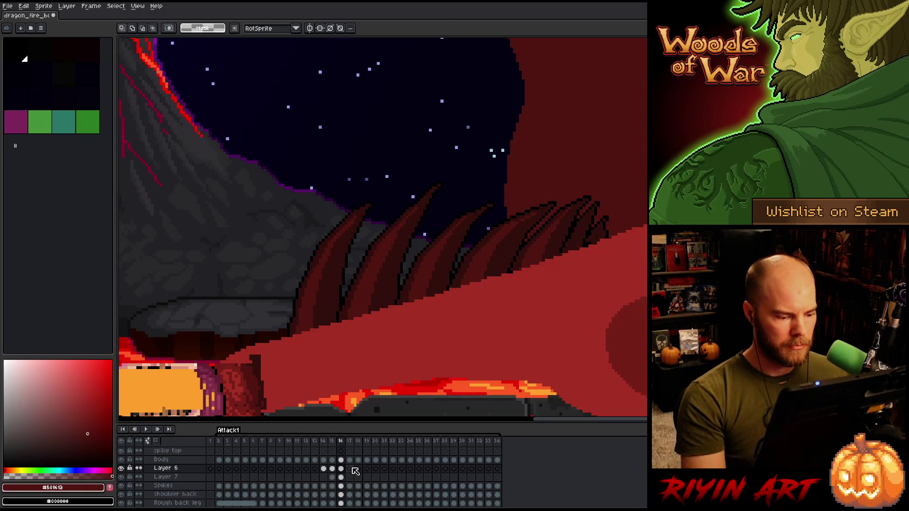
Step: Try merging Layer 6 into Layer 7 and pasting raised spikes into frame 17, then undo it
left_click(165, 478)
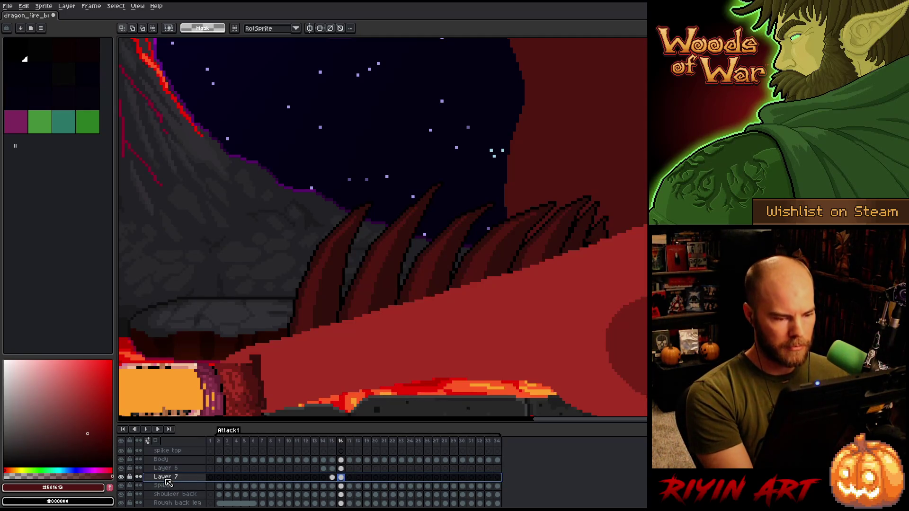
left_click(168, 469)
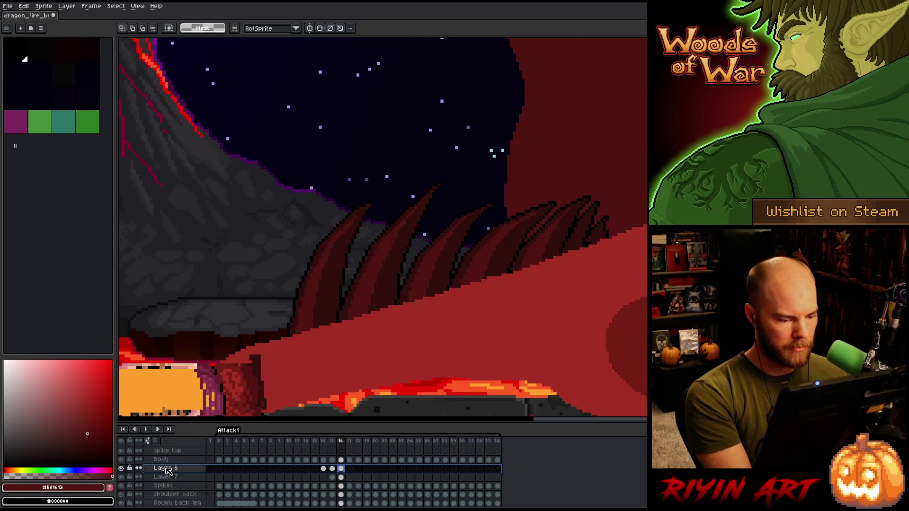
key("ctrl+e")
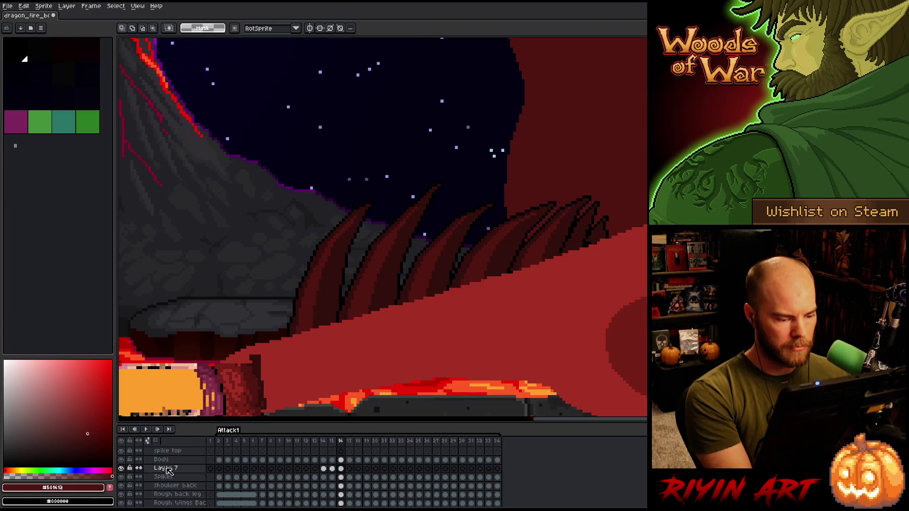
left_click(342, 469)
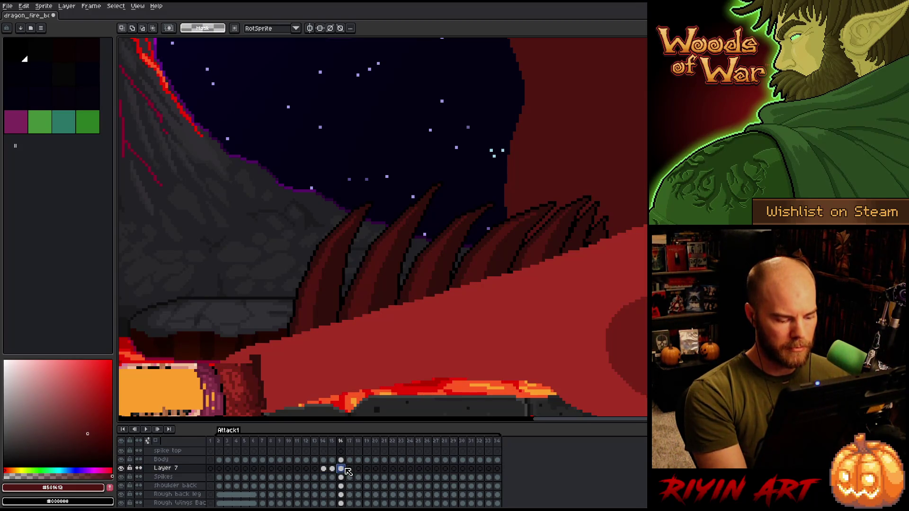
left_click(350, 469)
key("ctrl+v")
left_click_drag(448, 273, 448, 235)
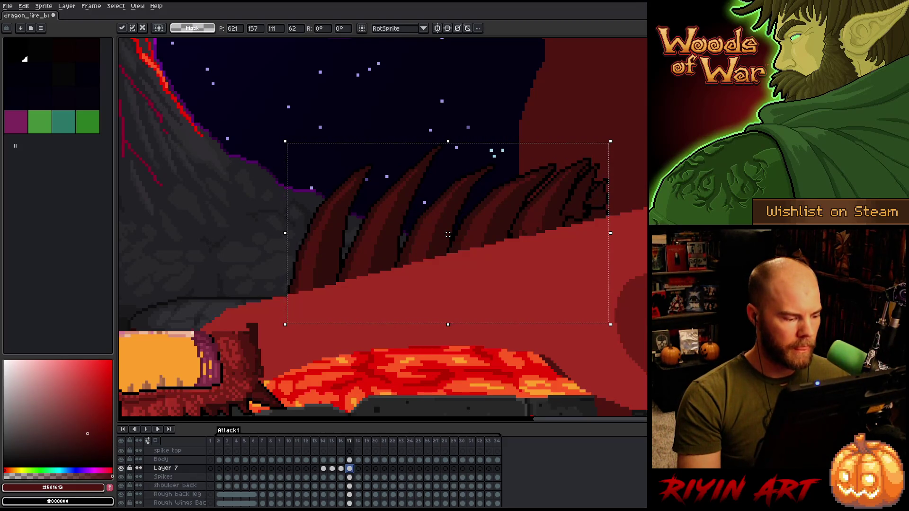
key("Return")
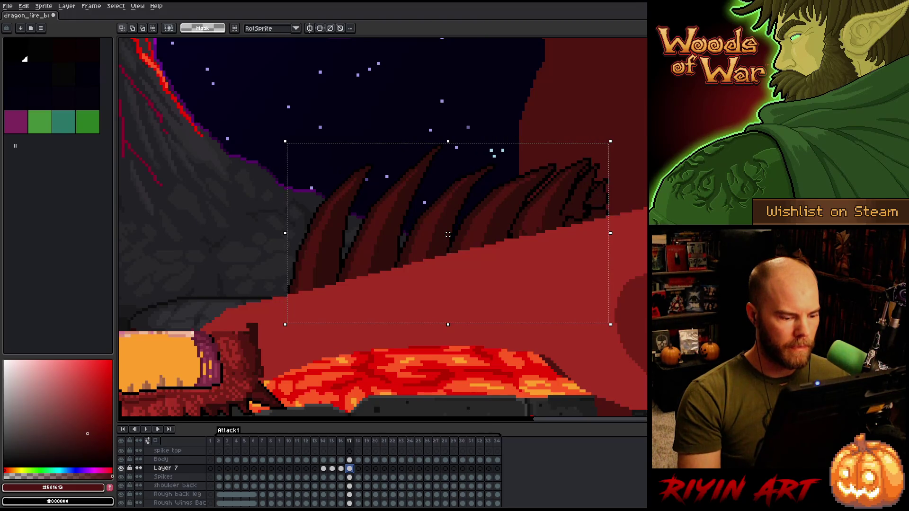
key("ctrl+z")
key("ctrl+z")
key("ctrl+z")
key("ctrl+z")
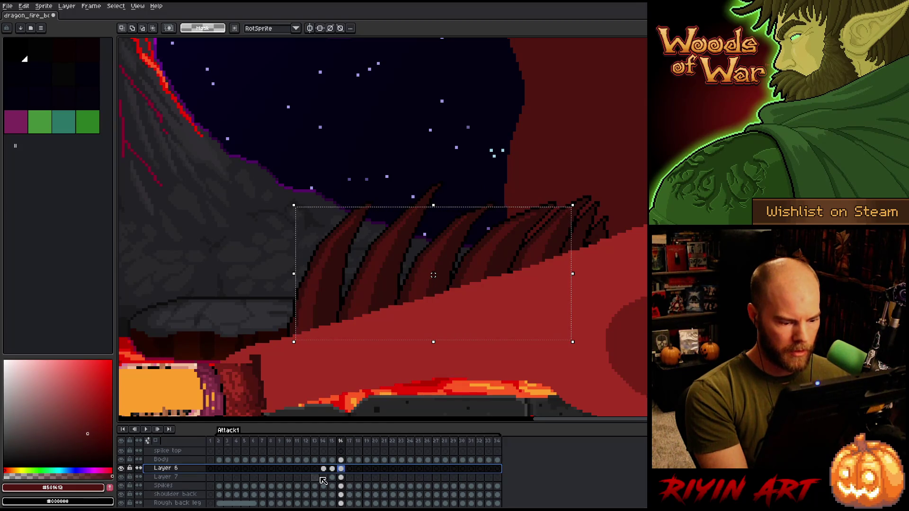
Step: Raise the Layer 6 spikes in frame 17 higher on the dragon's back and deselect
left_click(343, 469)
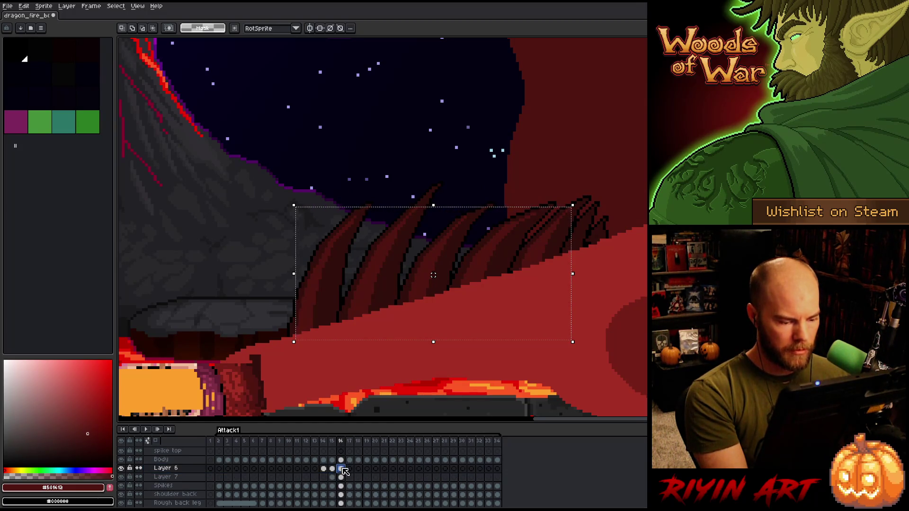
left_click(350, 468)
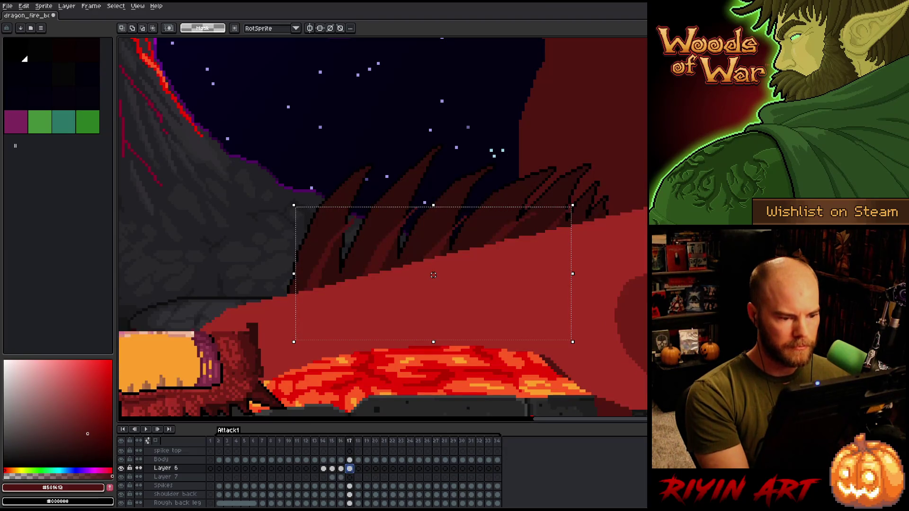
left_click_drag(433, 275, 436, 229)
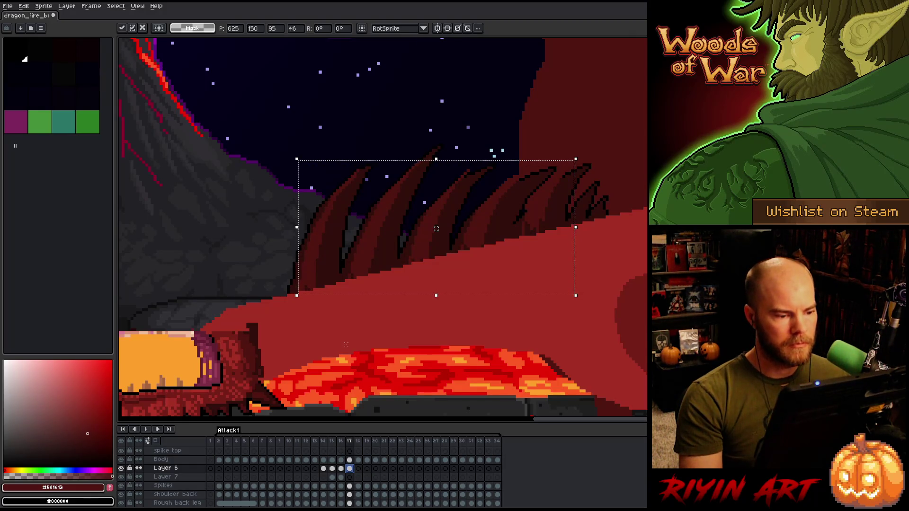
left_click_drag(436, 229, 436, 234)
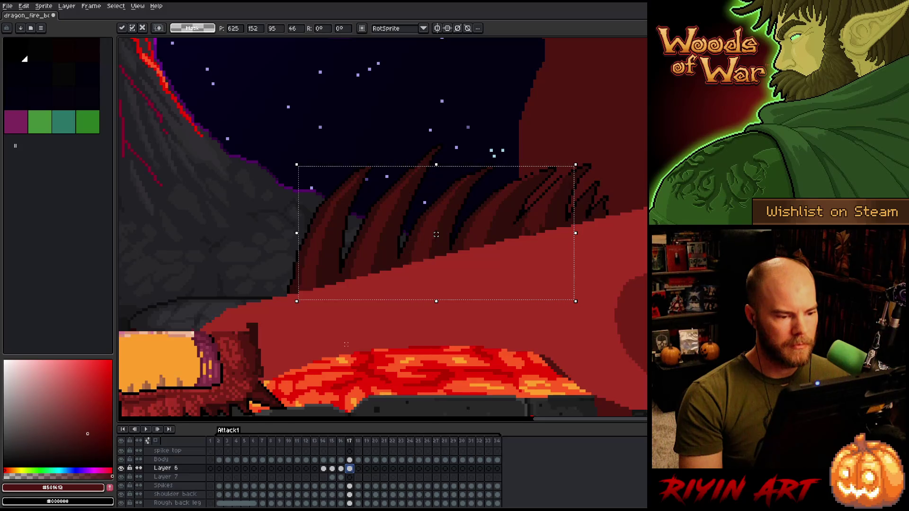
key("Return")
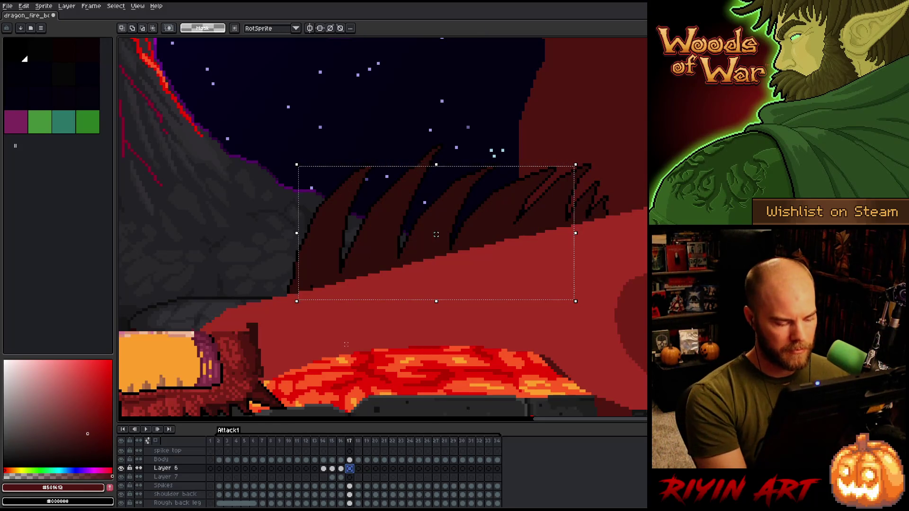
key("ctrl+d")
left_click(172, 477)
Step: Merge Layers 6 and 7 down into the Spikes layer and save the animation
left_click(173, 469)
key("ctrl+e")
key("ctrl+e")
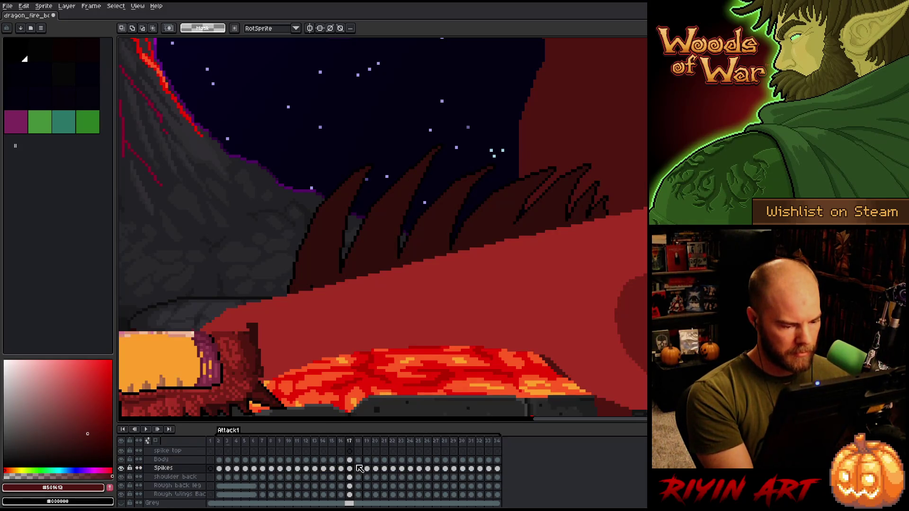
key("ctrl+s")
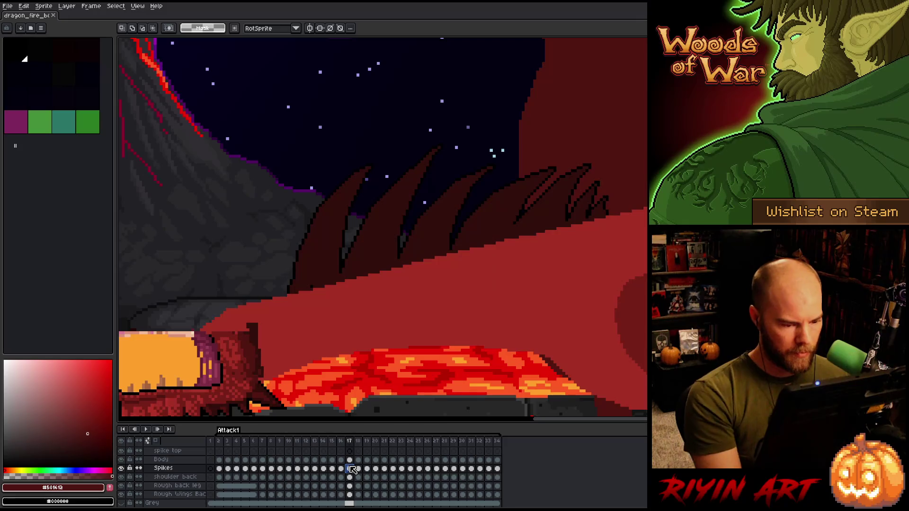
Step: Flip between frames 16 and 17 to check the raised spikes
key("comma")
key("period")
key("comma")
key("period")
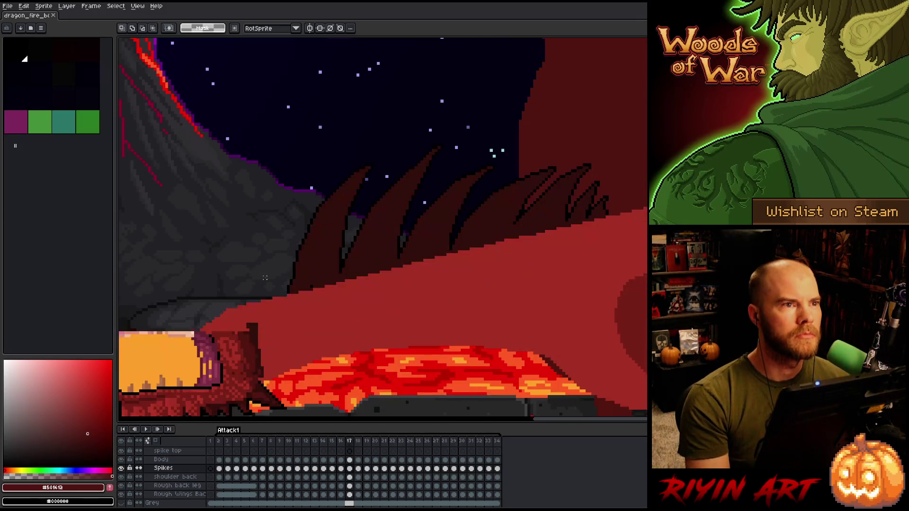
Step: Eyedrop black from the spike outline as the drawing colour
key("i")
left_click(343, 265)
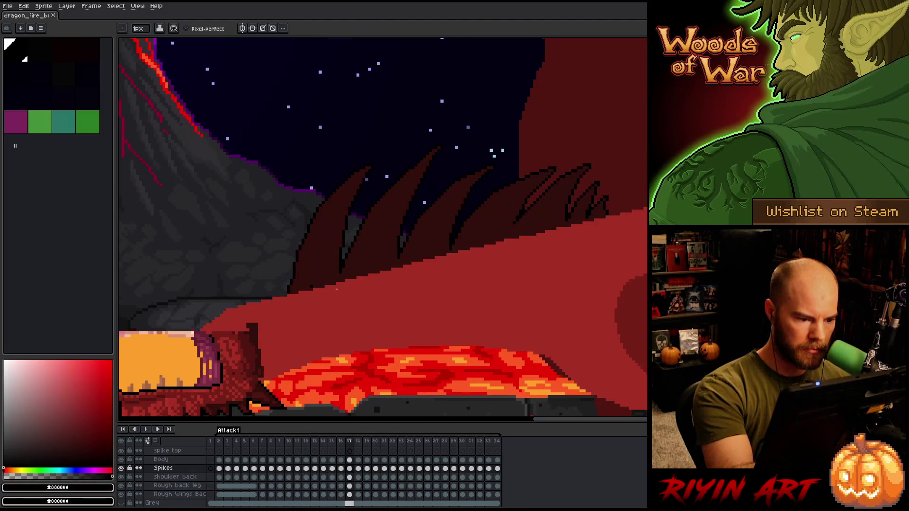
left_click(344, 267, "alt")
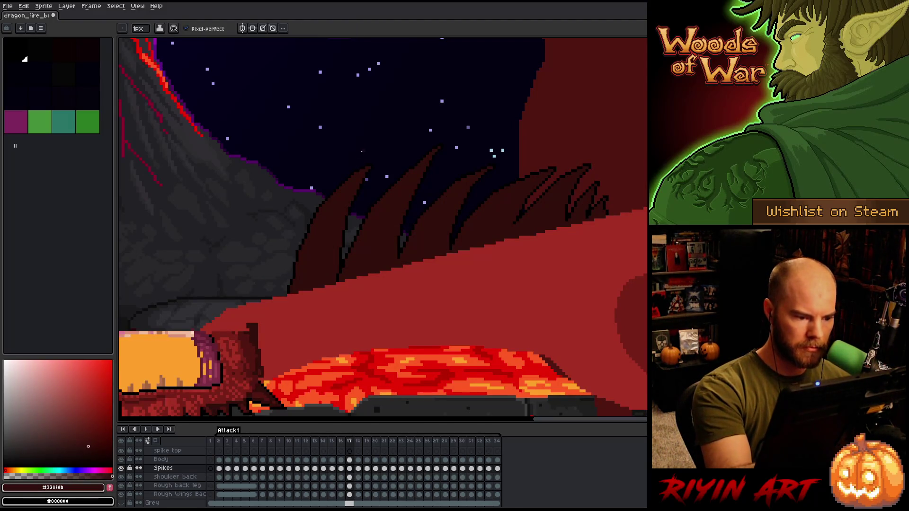
left_click(345, 265, "alt")
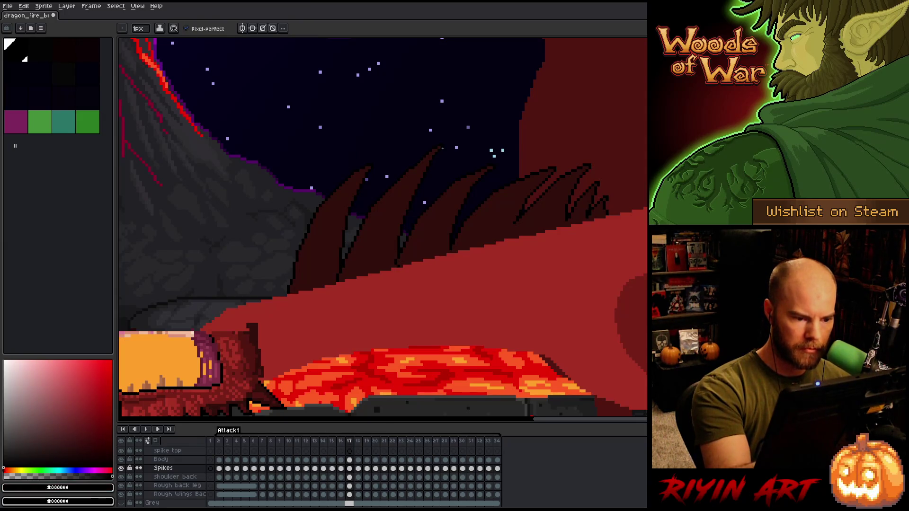
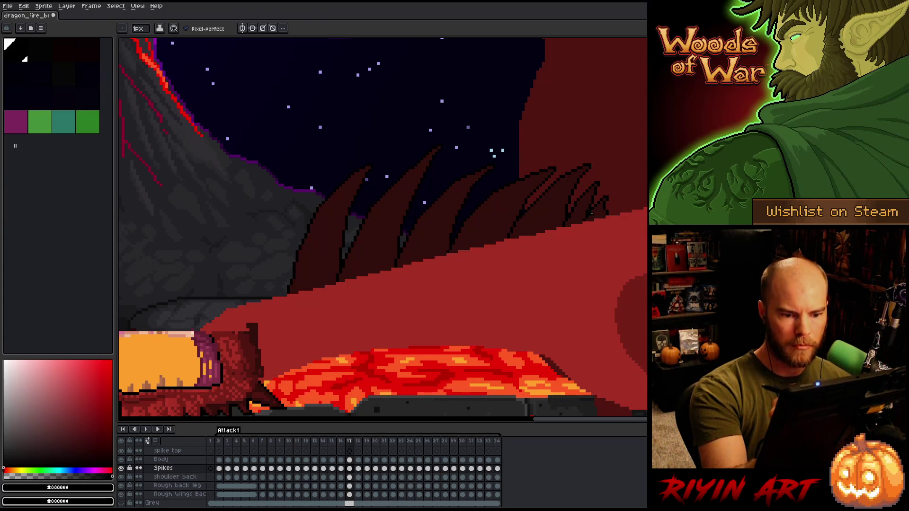
Step: Open frame 16 of the Spikes layer, advance to frame 17, and sample the dark red spike shades
left_click(340, 469)
left_click(377, 265, "alt")
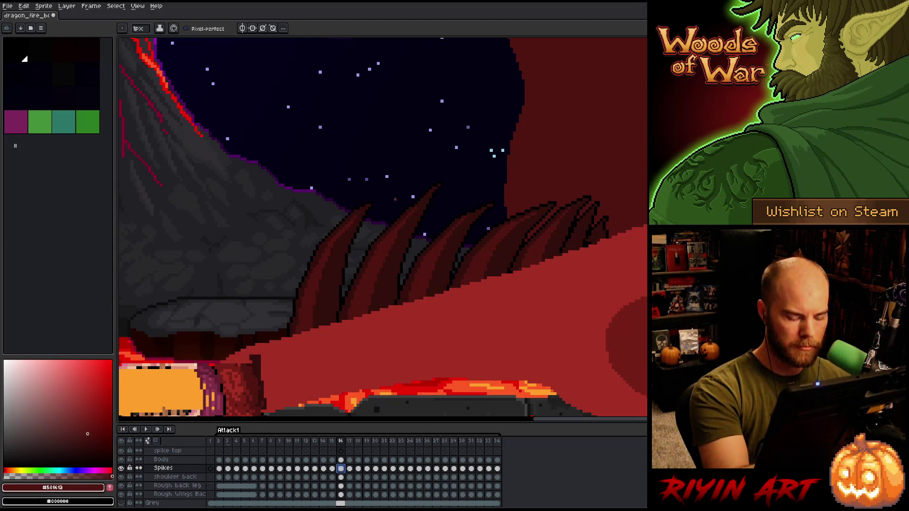
key("period")
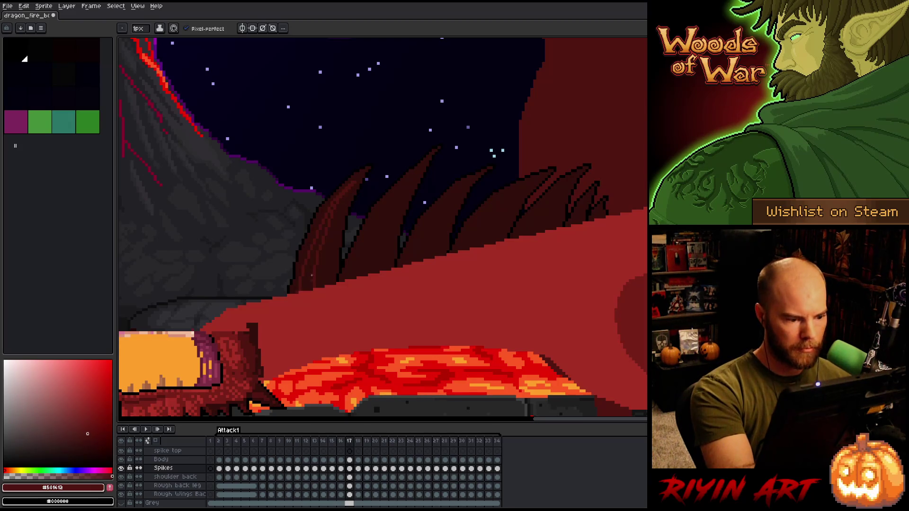
left_click(341, 195, "alt")
left_click(412, 180, "alt")
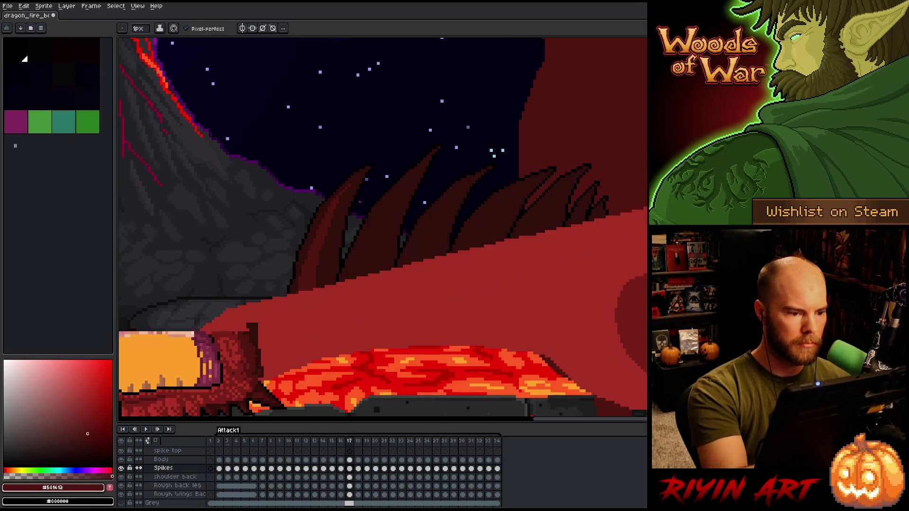
left_click(335, 208, "alt")
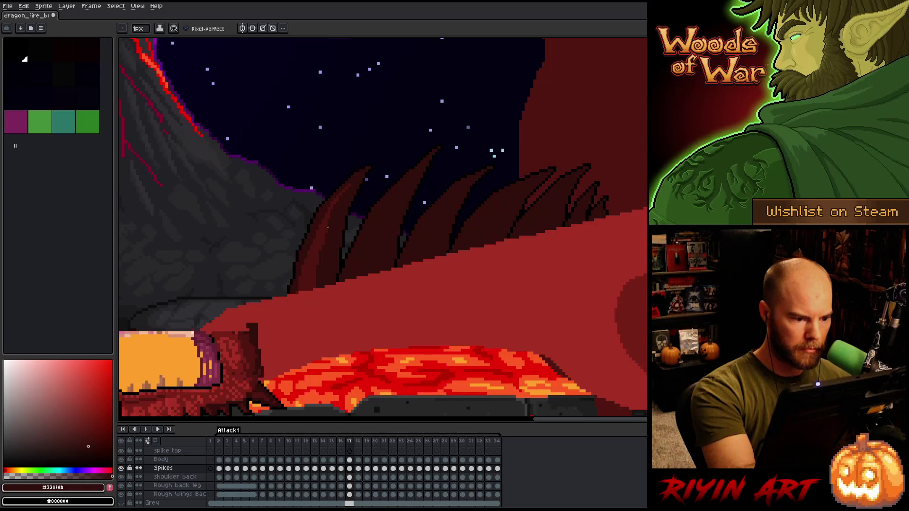
left_click(331, 204, "alt")
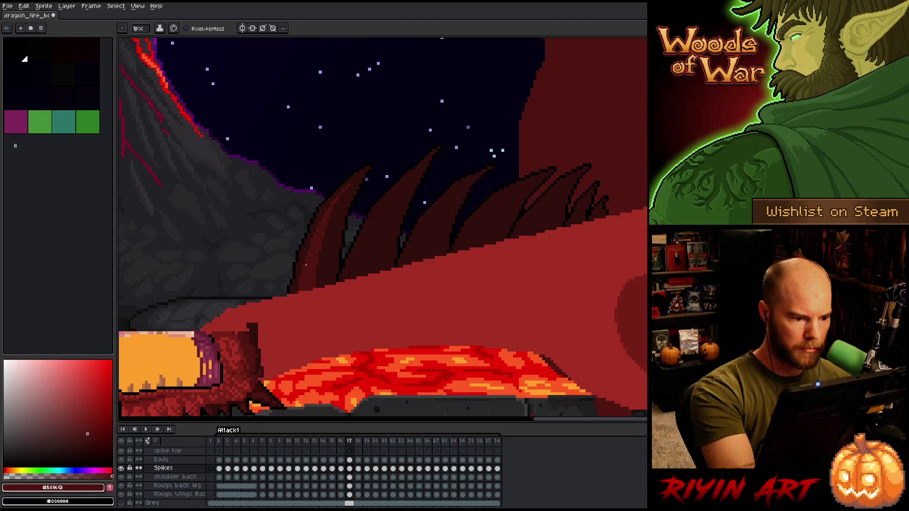
Step: Flip back and forth between frames 16 and 17 to compare the spikes
key("Left")
key("Right")
key("Left")
key("Right")
key("Left")
key("Right")
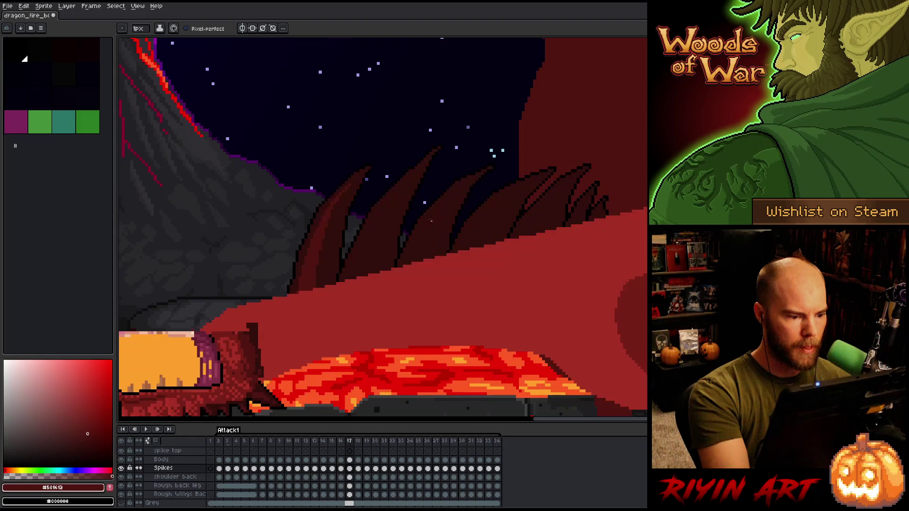
key("Left")
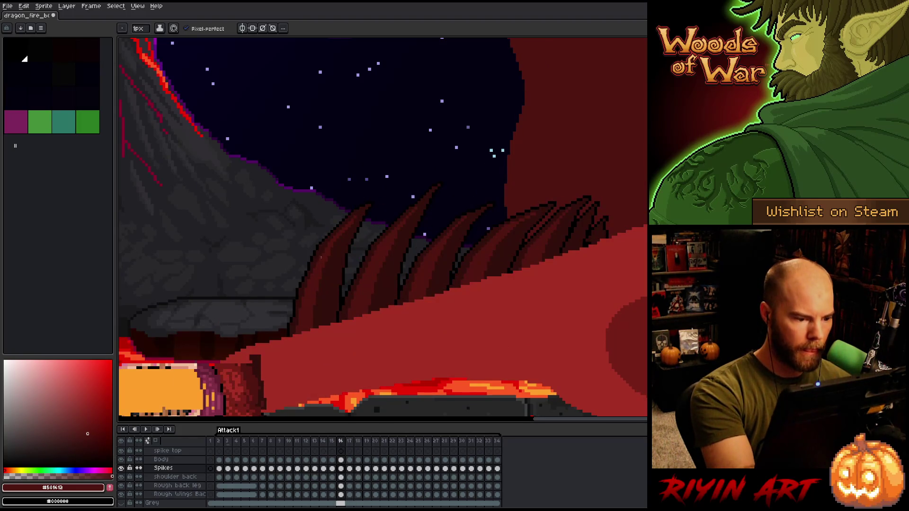
Step: Step back one frame at a time from frame 15 to frame 12
key("Left")
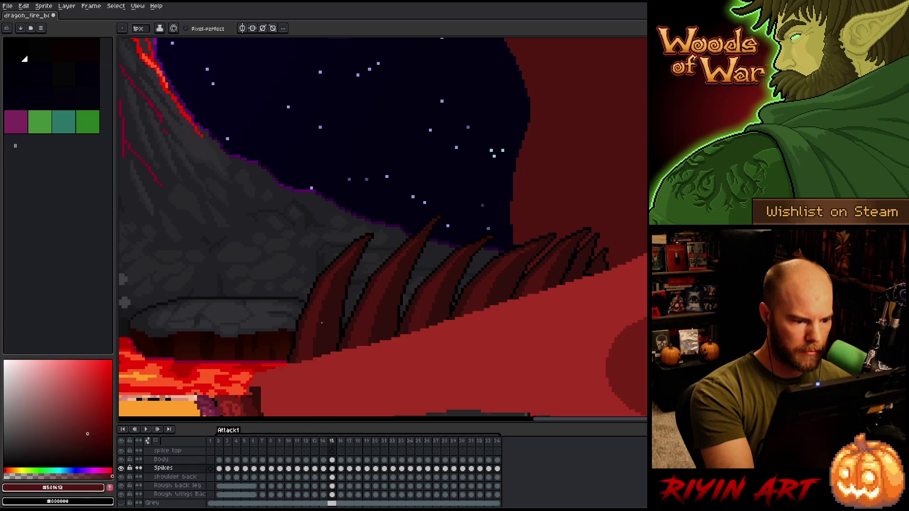
key("Left")
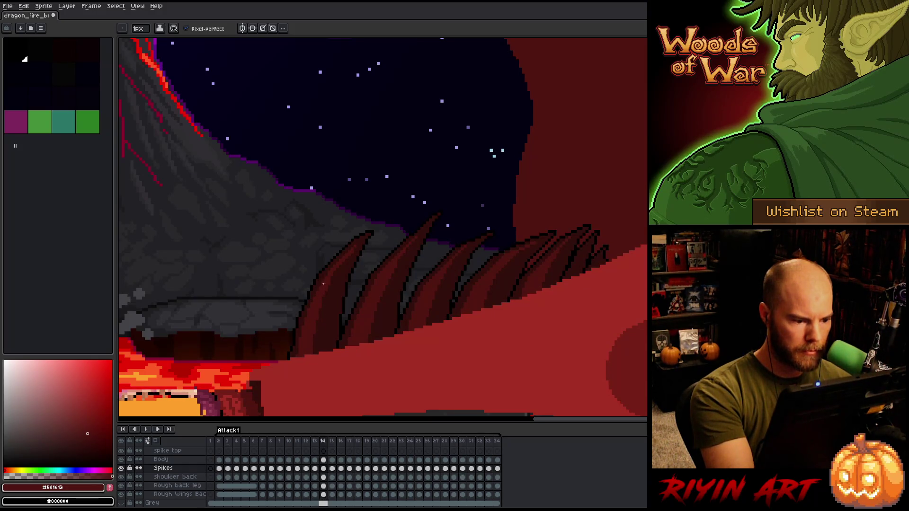
key("Left")
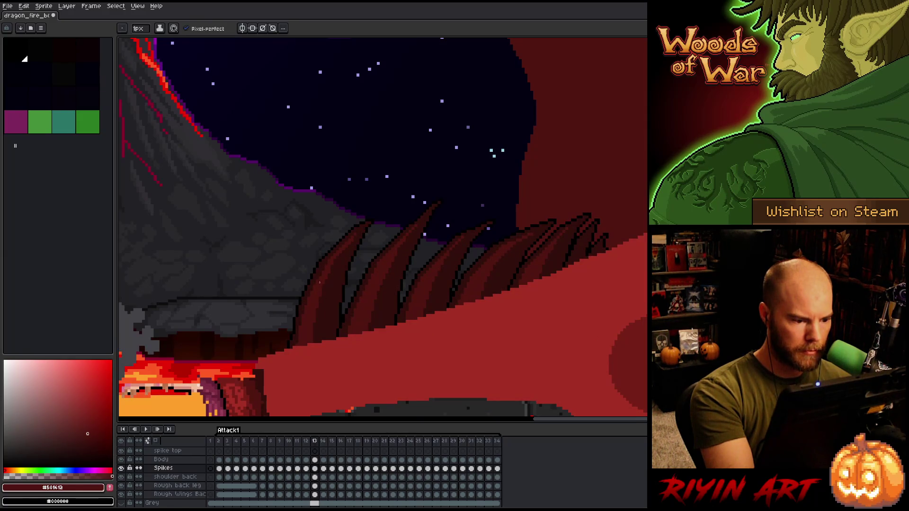
key("comma")
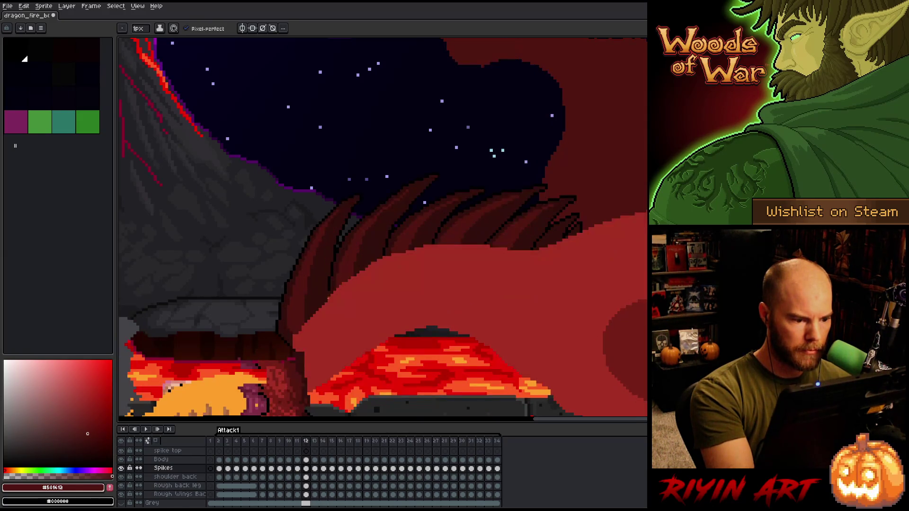
Step: Jump to frame 17 and flip back to frame 16 to compare the raised spikes
key("period")
key("period")
key("period")
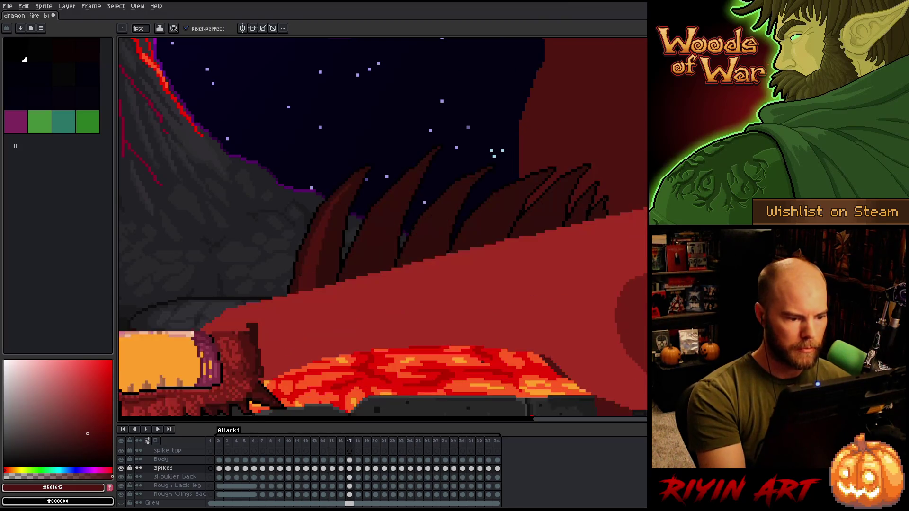
key("comma")
key("period")
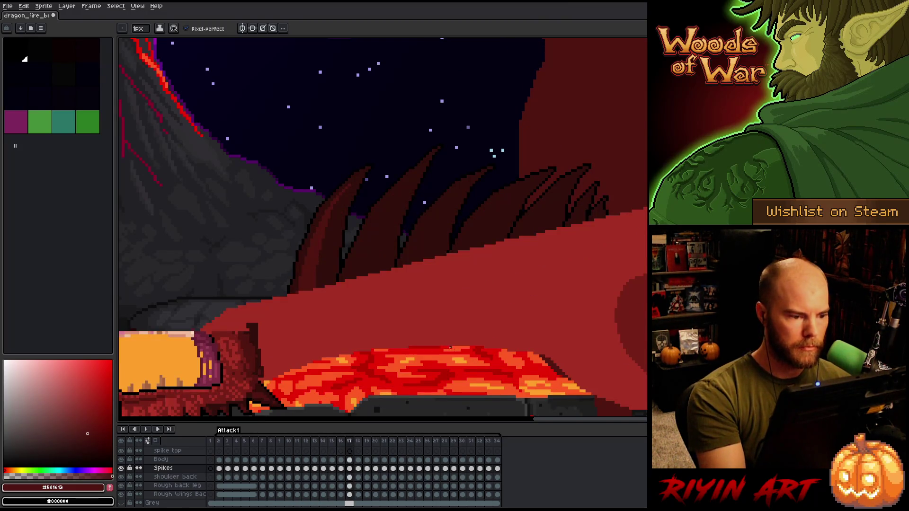
key("comma")
key("period")
key("comma")
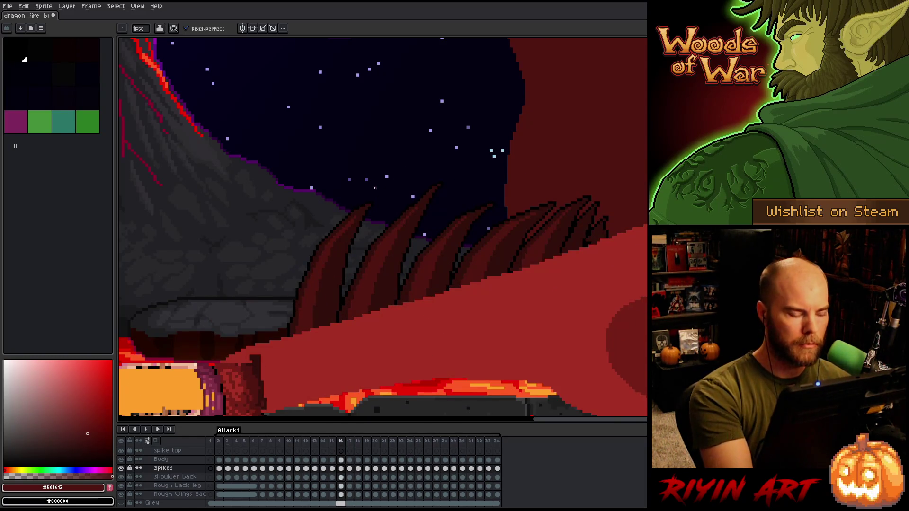
key("period")
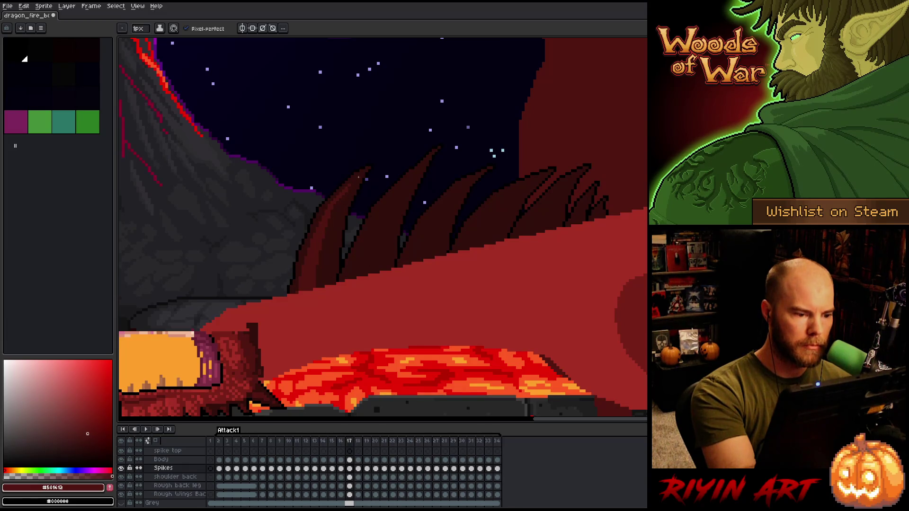
key("comma")
key("period")
key("comma")
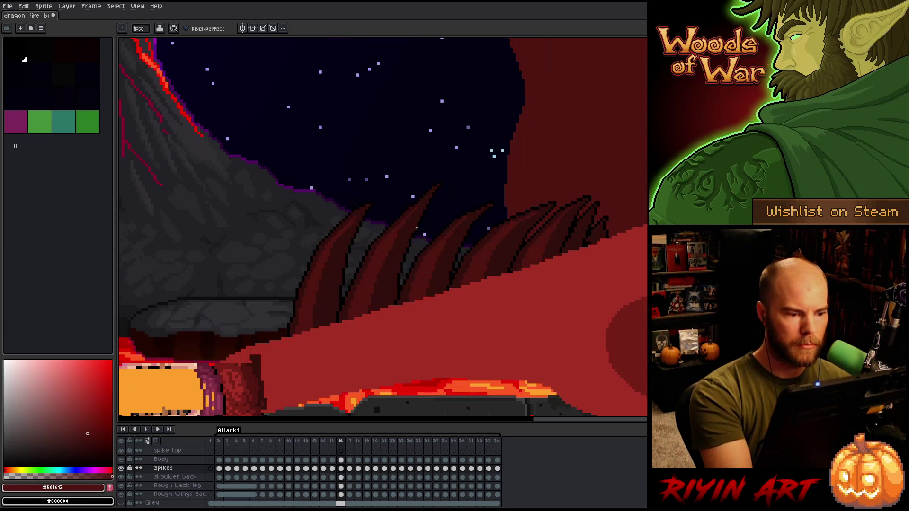
key("period")
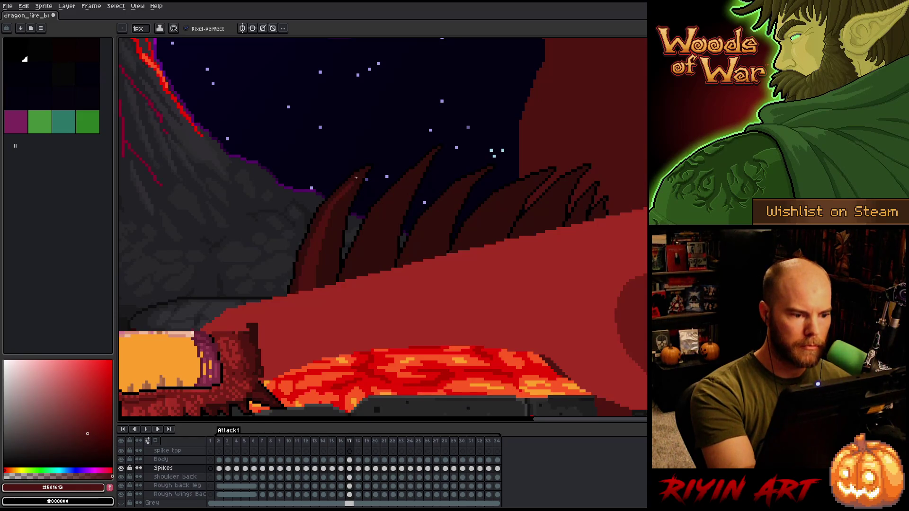
Step: Keep toggling between frames 16 and 17 to check spike positions, ending on frame 17
key("comma")
key("period")
key("comma")
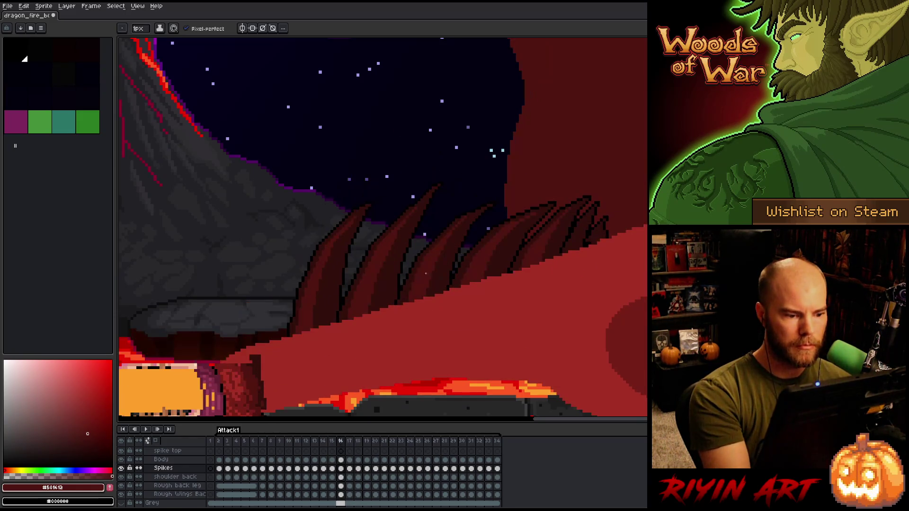
key("period")
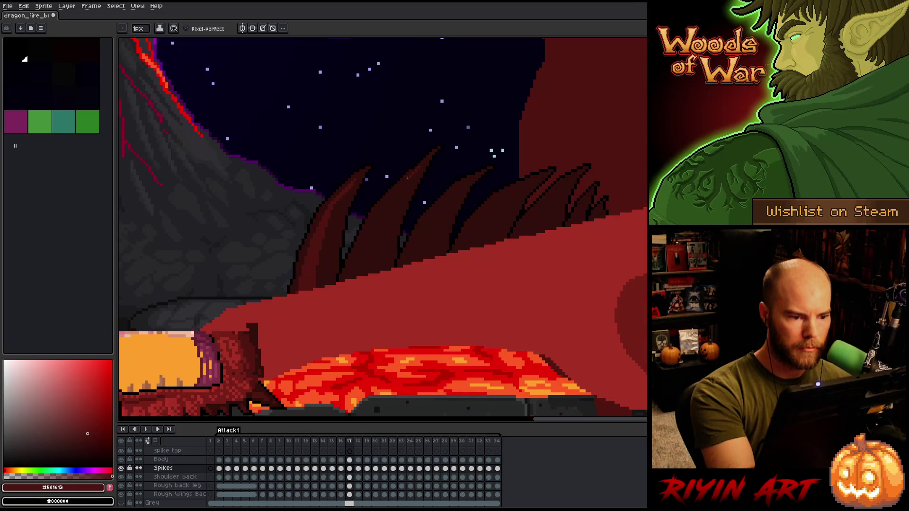
key("comma")
key("period")
key("comma")
key("period")
key("comma")
key("period")
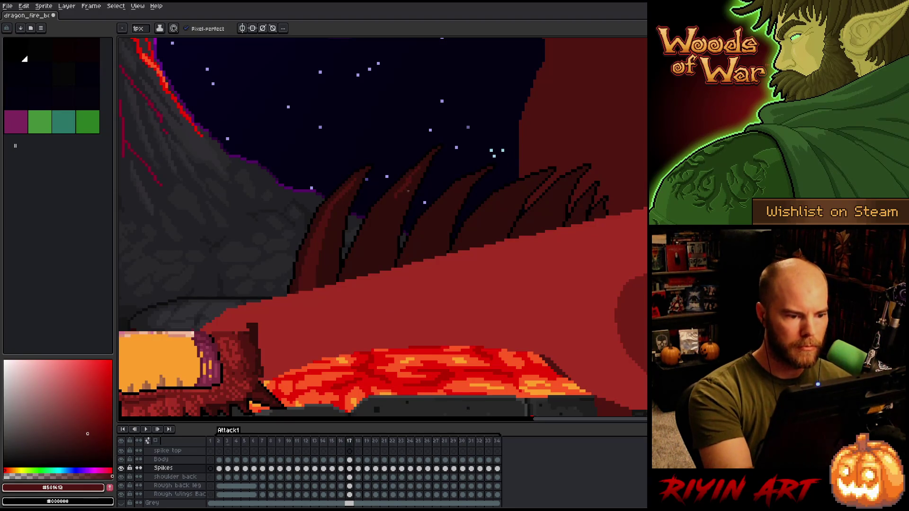
Step: Sample the darker and dark red spike shades on frame 17, checking against frame 16
left_click(413, 178, "alt")
left_click(412, 208, "alt")
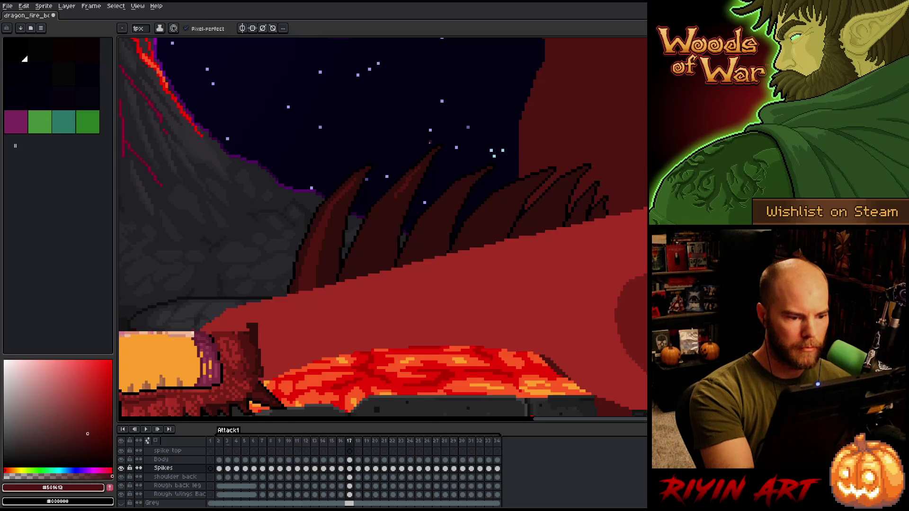
key("comma")
key("period")
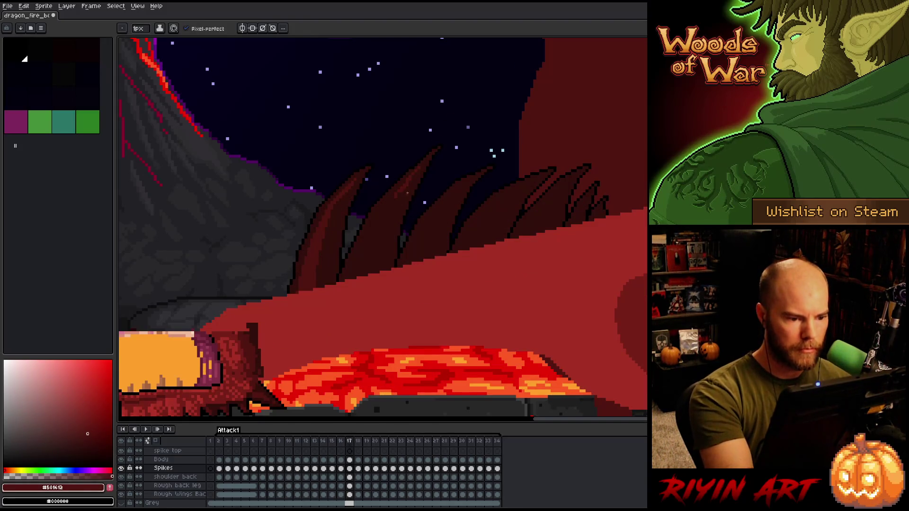
left_click(408, 186, "alt")
left_click(409, 181, "alt")
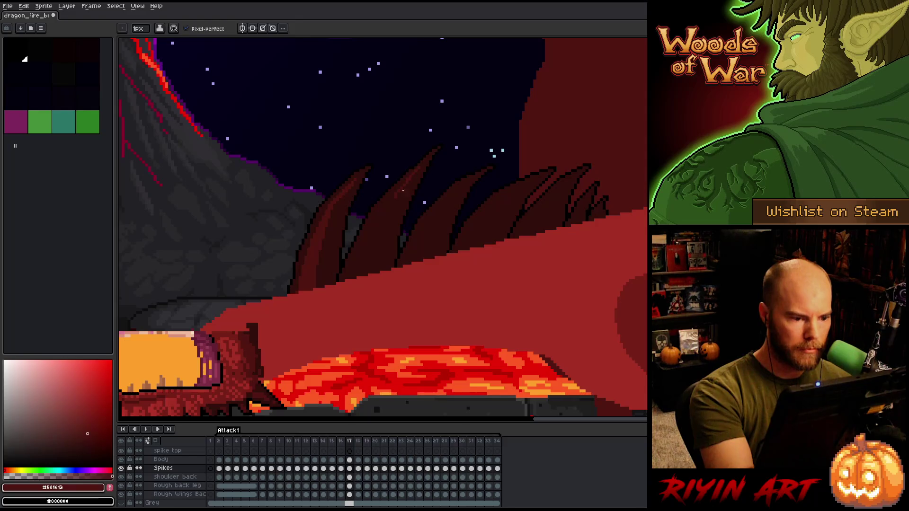
key("comma")
key("period")
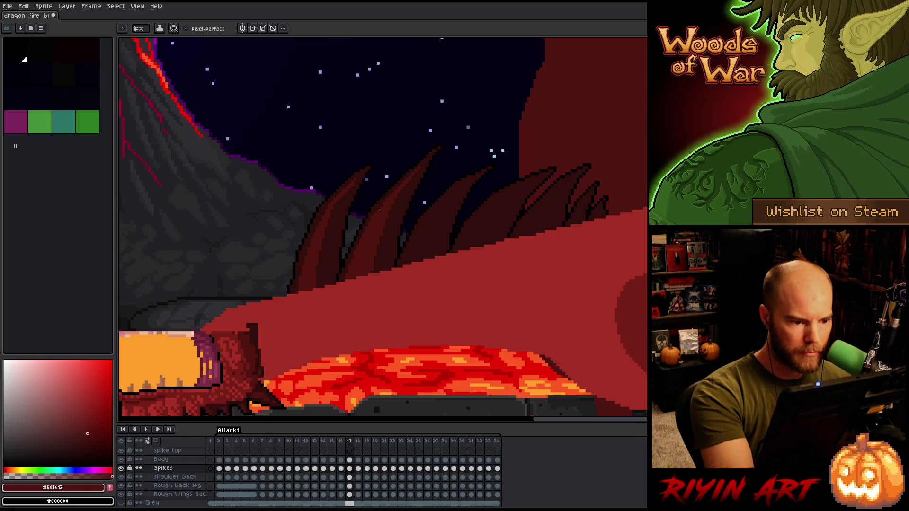
Step: Preview the neighbouring frames again and sample the darker shade from a spike
key("Right")
key("Left")
key("Right")
key("Left")
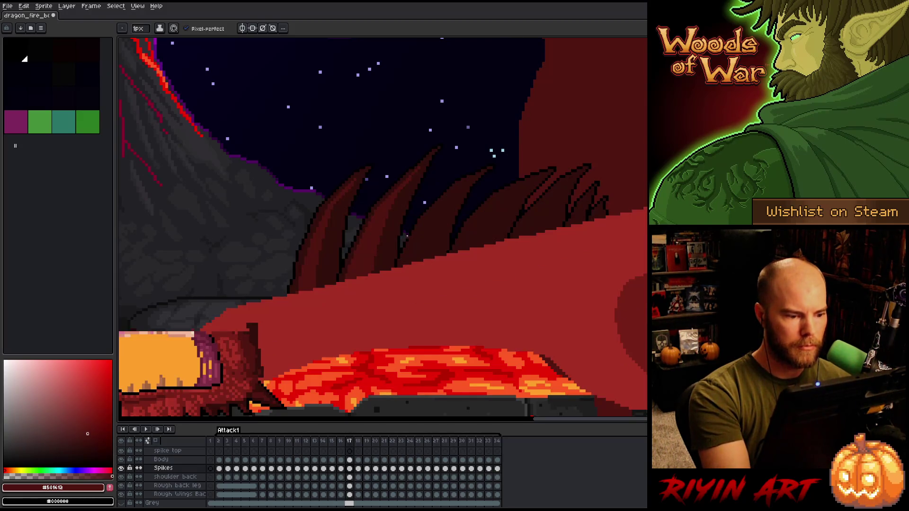
left_click(352, 257, "alt")
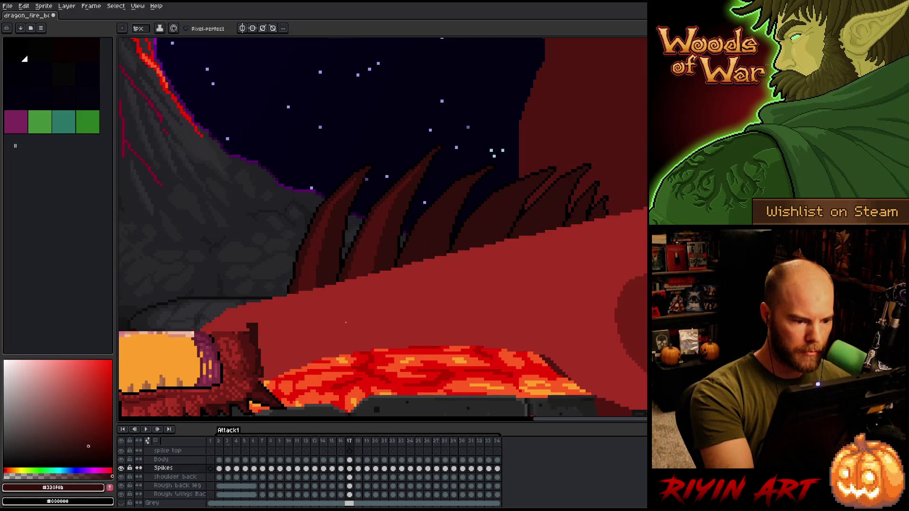
Step: Compare the back spikes on frames 16 and 17 by flipping between them, readying the eyedropper
key("Left")
key("Right")
key("Left")
key("Right")
key("Left")
key("Right")
key("Left")
key("Right")
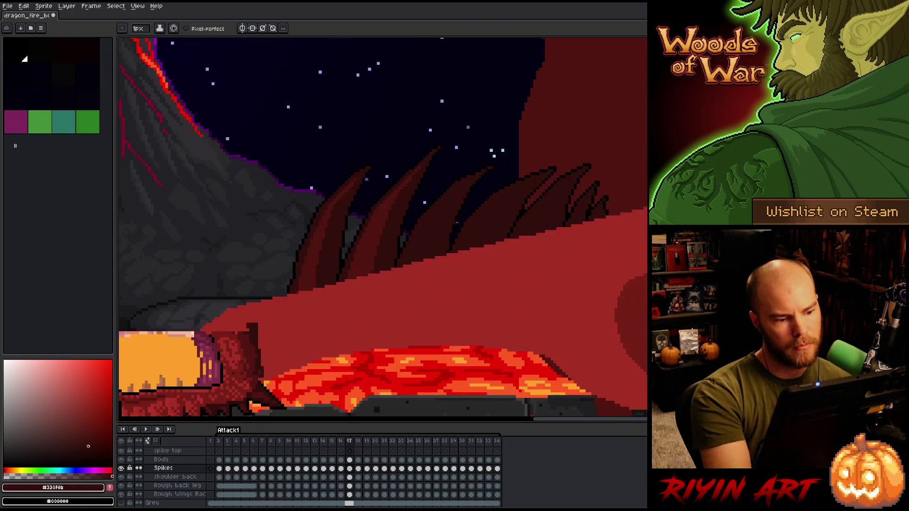
key("alt")
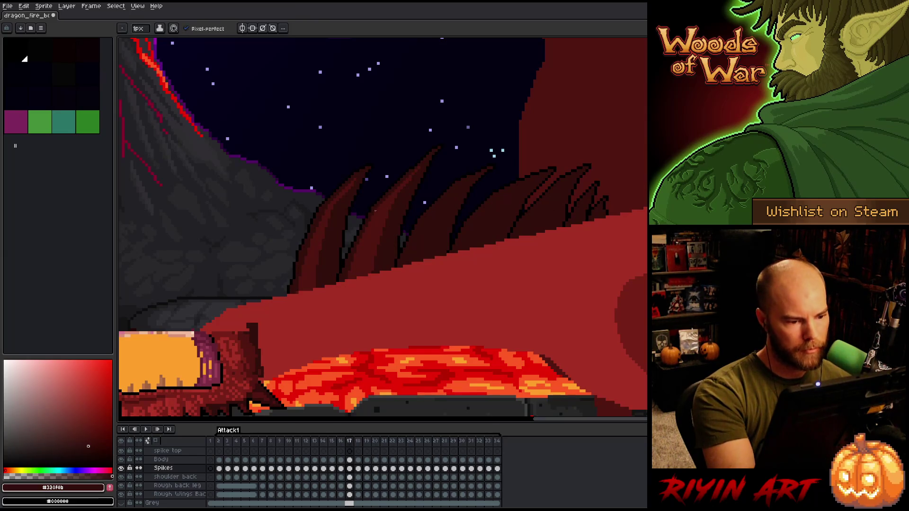
key("alt")
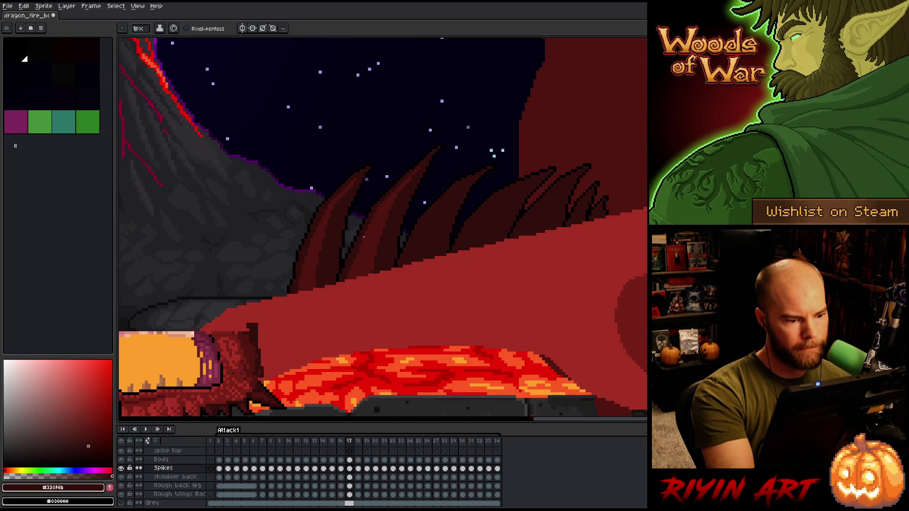
Step: Settle on frame 17 and sample the lighter spike red from the canvas
key("Left")
key("Right")
key("Left")
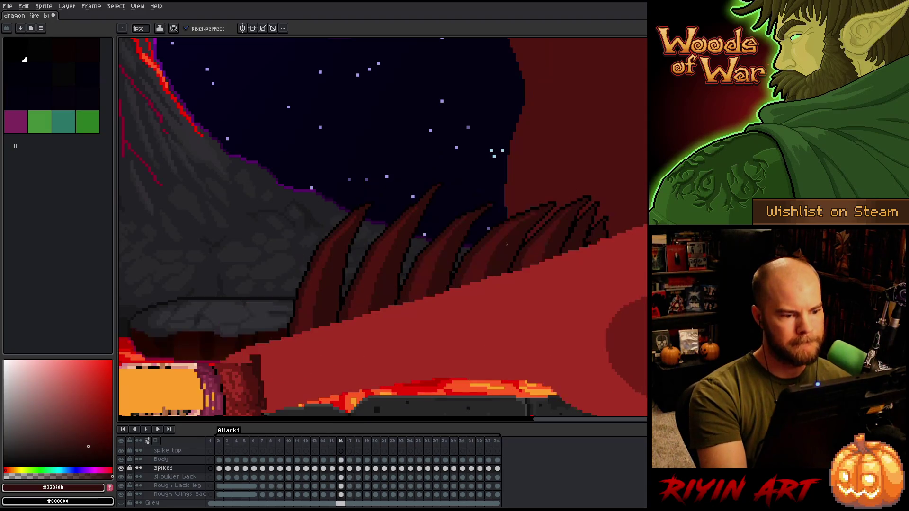
key("Right")
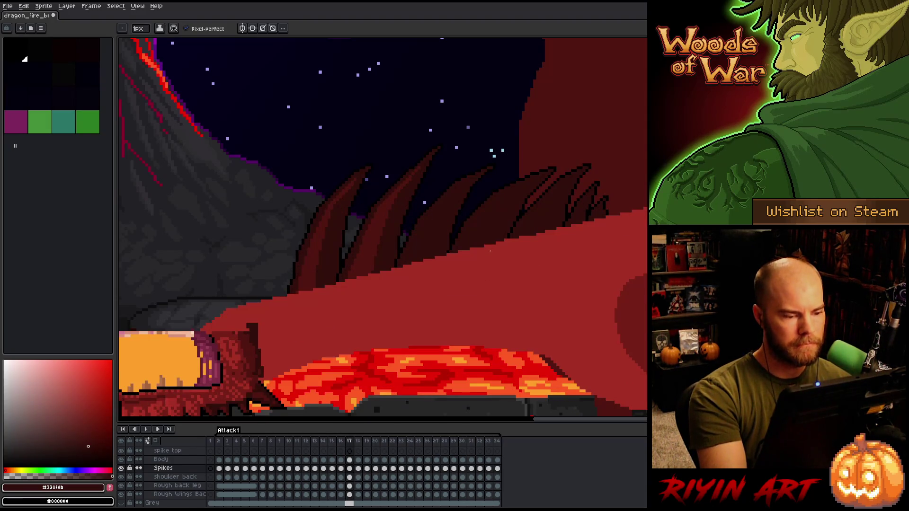
key("Left")
key("Right")
key("Left")
key("Right")
key("alt")
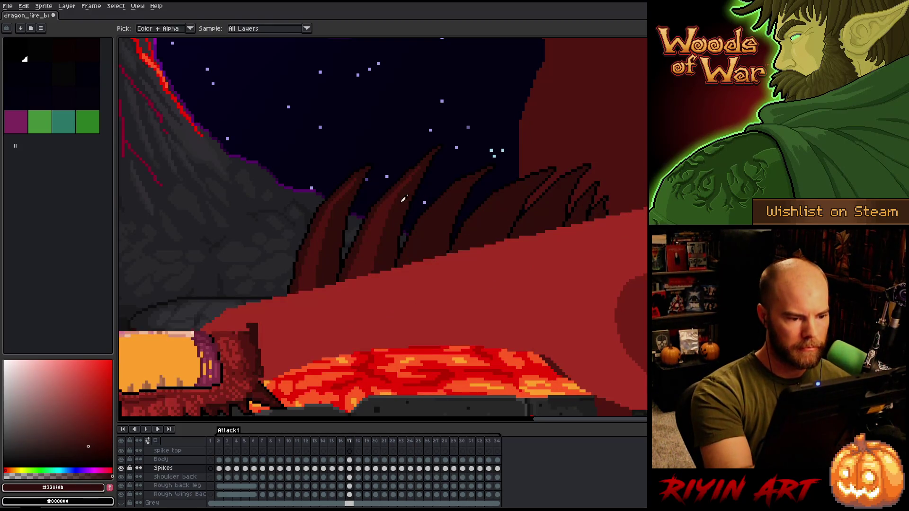
left_click(379, 246, "alt")
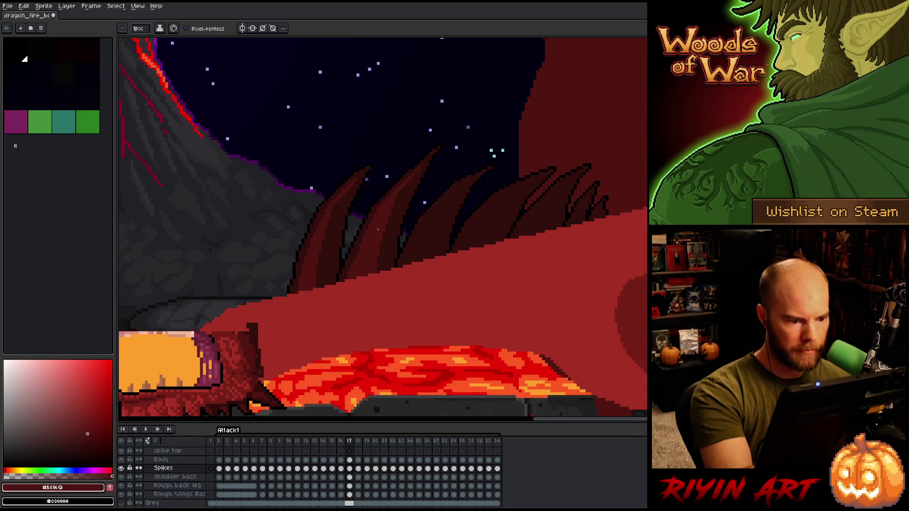
Step: Recheck frames 16 and 17, then sample the darker and lighter spike shades on frame 17
key("Left")
key("Right")
key("Left")
key("Right")
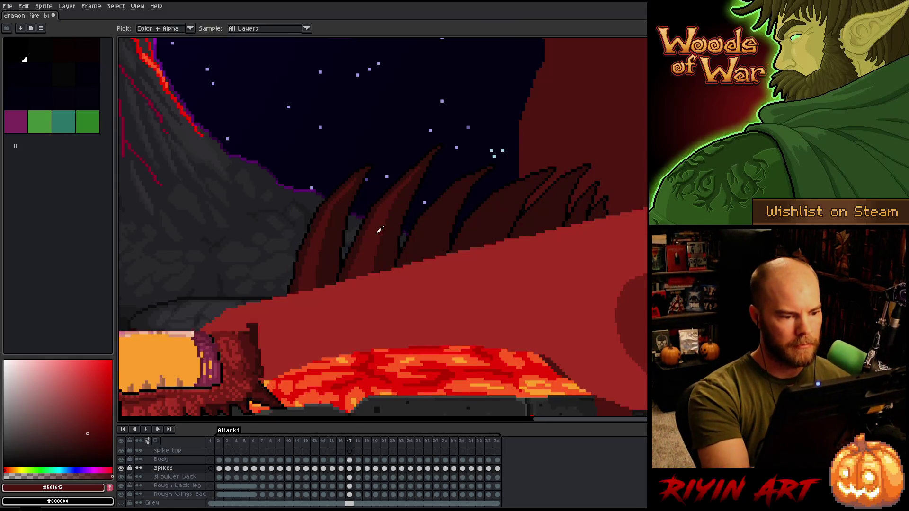
key("Left")
key("Right")
key("Left")
key("Right")
left_click(374, 269, "alt")
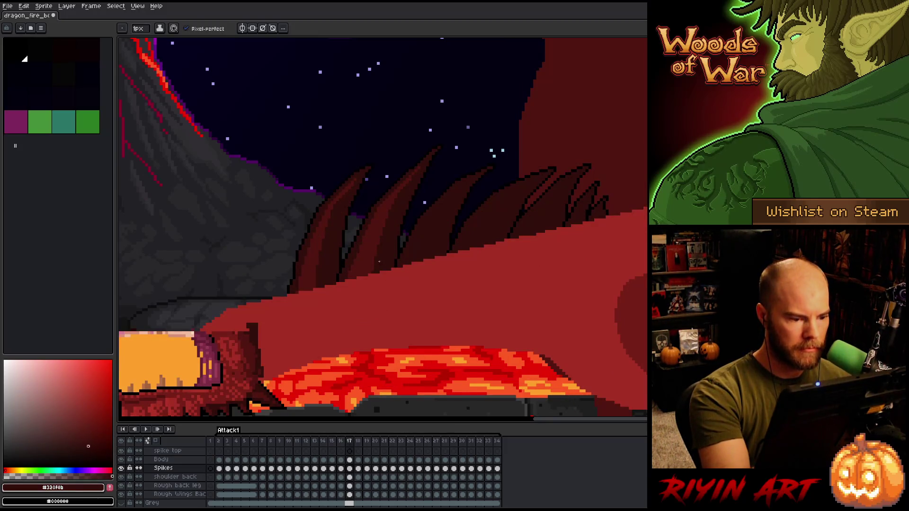
left_click(529, 226, "alt")
Step: Flip between frames 16 and 17 again and pick the darker spike shade
key("Left")
key("Right")
key("Left")
key("Right")
key("Left")
key("Right")
key("Left")
key("Right")
key("alt")
left_click(410, 187, "alt")
Step: Keep alternating between frames 16 and 17 to judge the spike positions
key("Left")
key("Right")
key("Left")
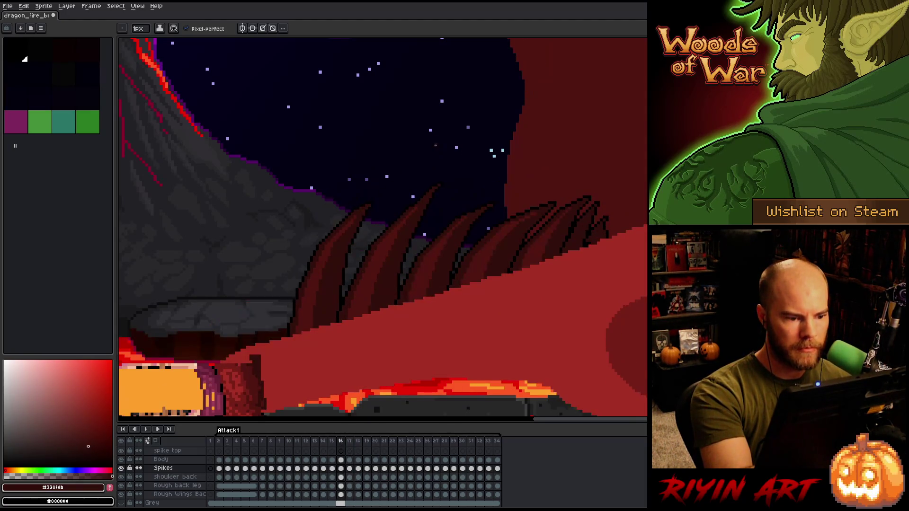
key("Right")
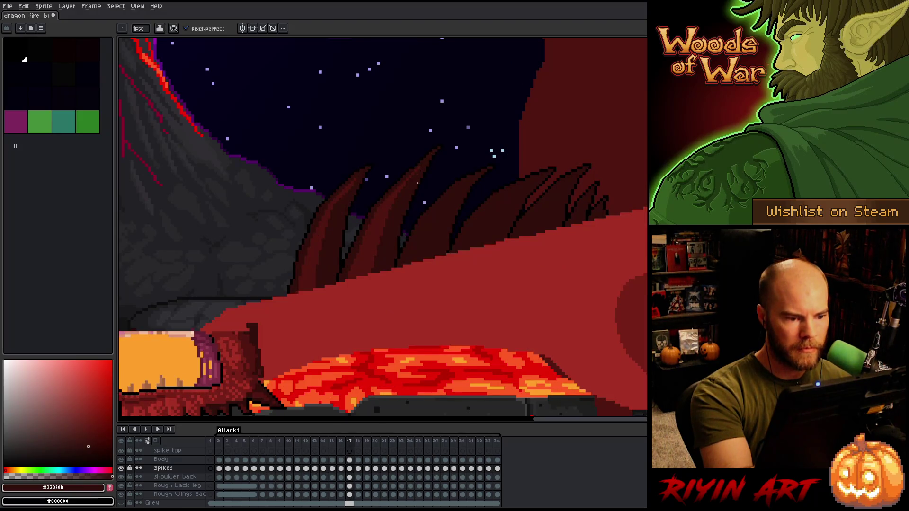
key("Left")
key("Right")
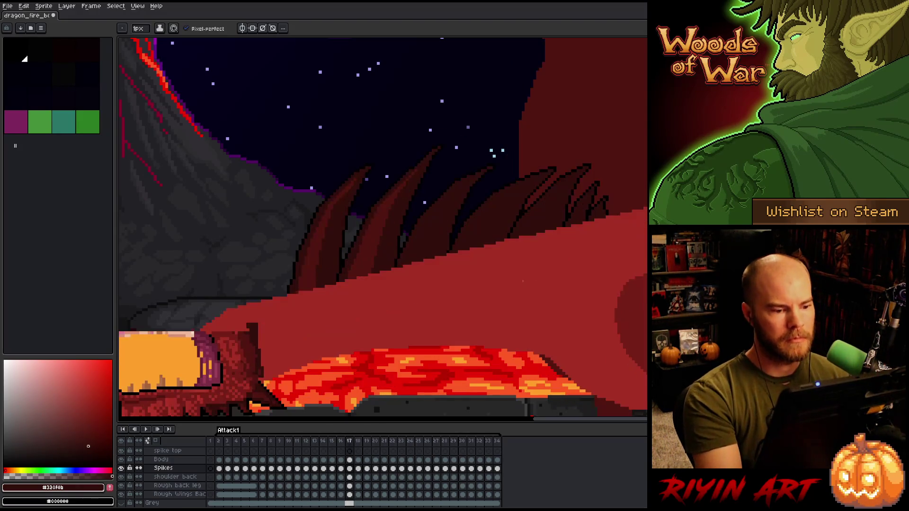
key("Left")
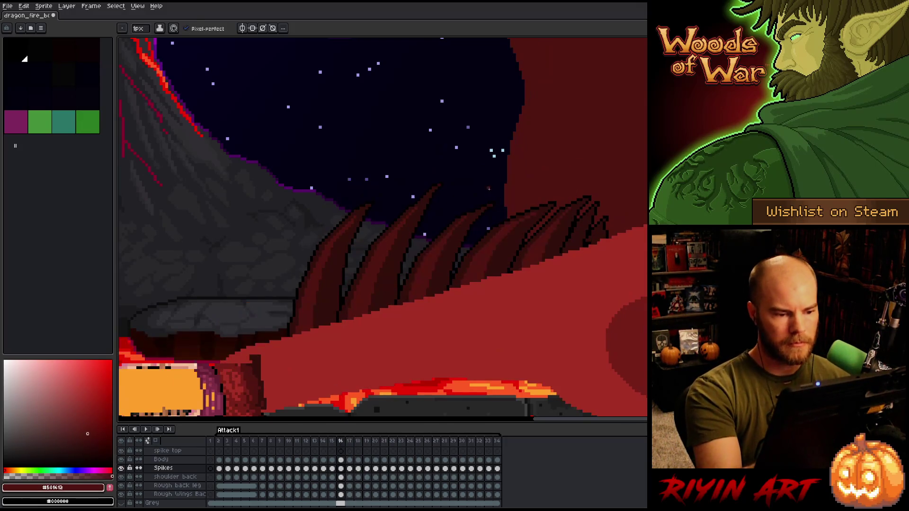
key("Right")
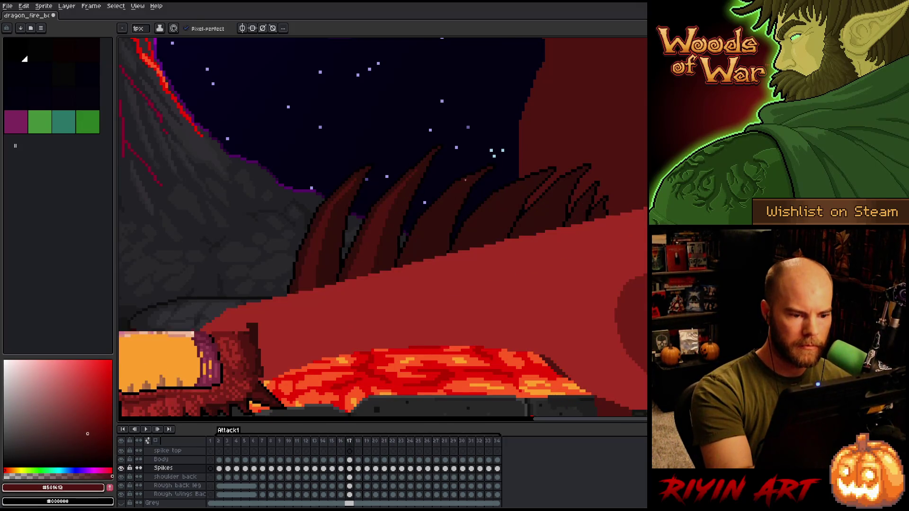
key("Left")
key("Right")
key("Left")
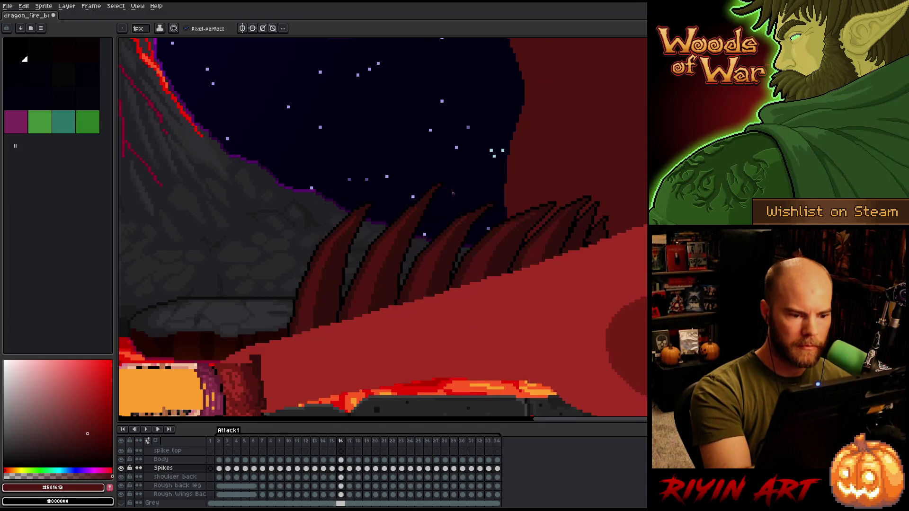
key("Right")
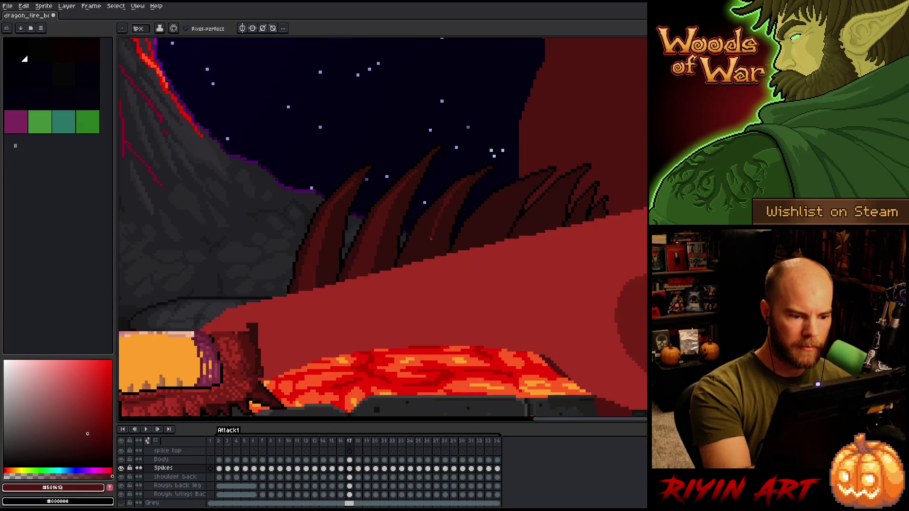
Step: Peek at the next frame, return to frame 17, and sample dark and light spike reds
key("Right")
key("Left")
key("Left")
key("Right")
key("Left")
key("Right")
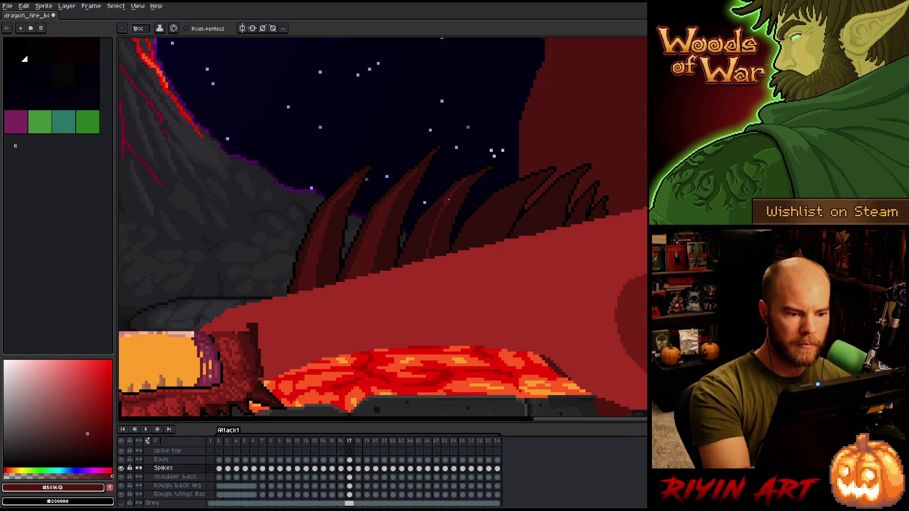
key("Right")
key("Left")
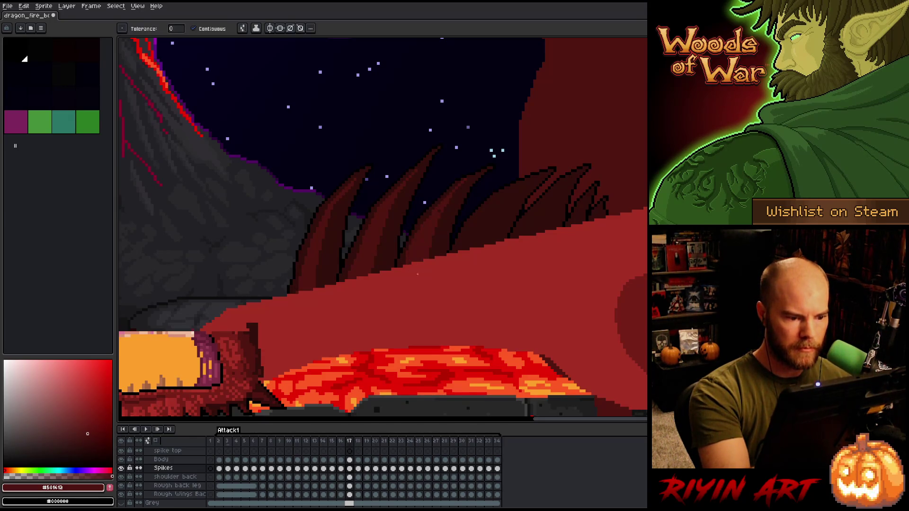
left_click(418, 228, "alt")
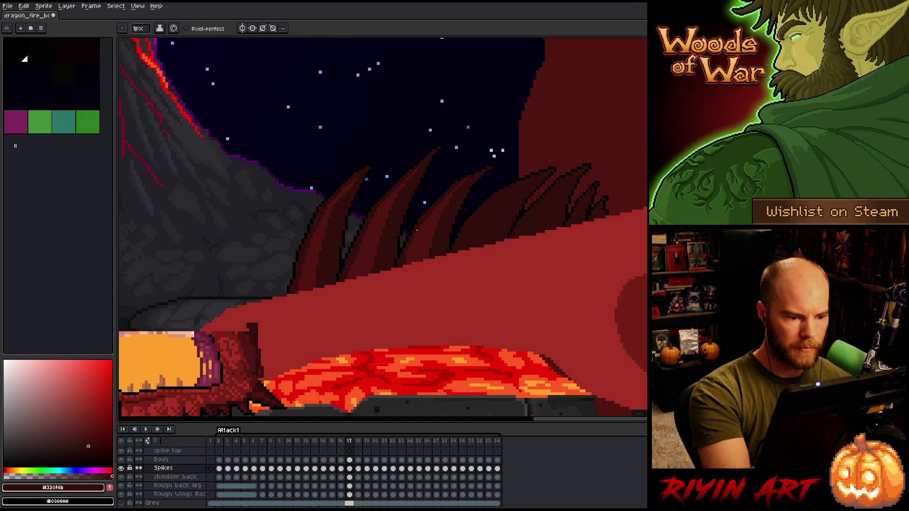
left_click(454, 179, "alt")
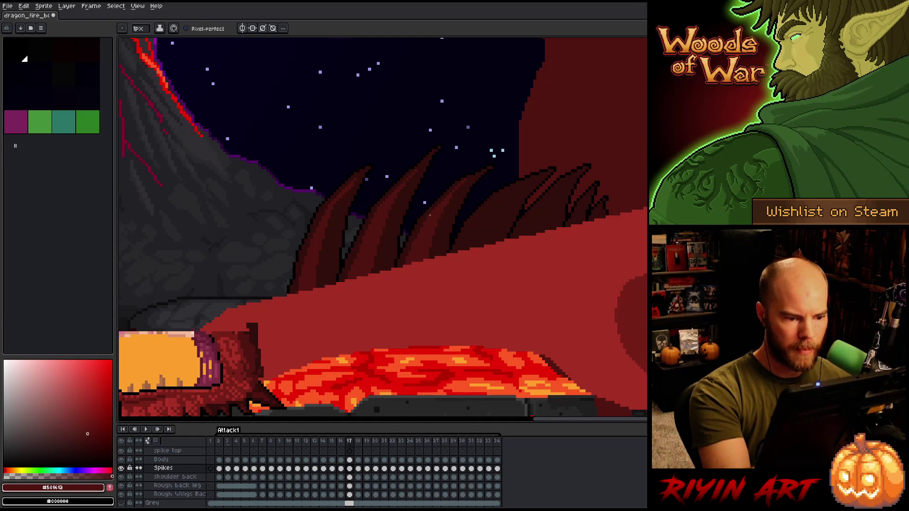
left_click(411, 234, "alt")
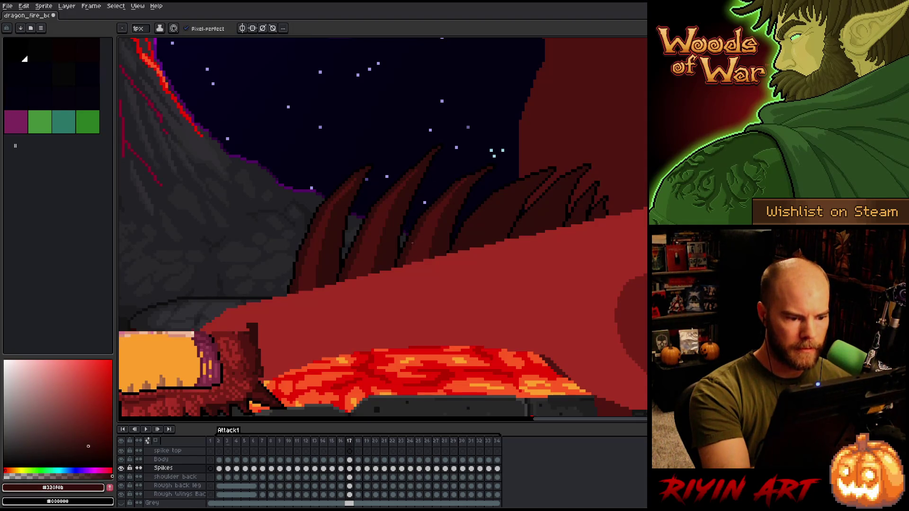
left_click(454, 199, "alt")
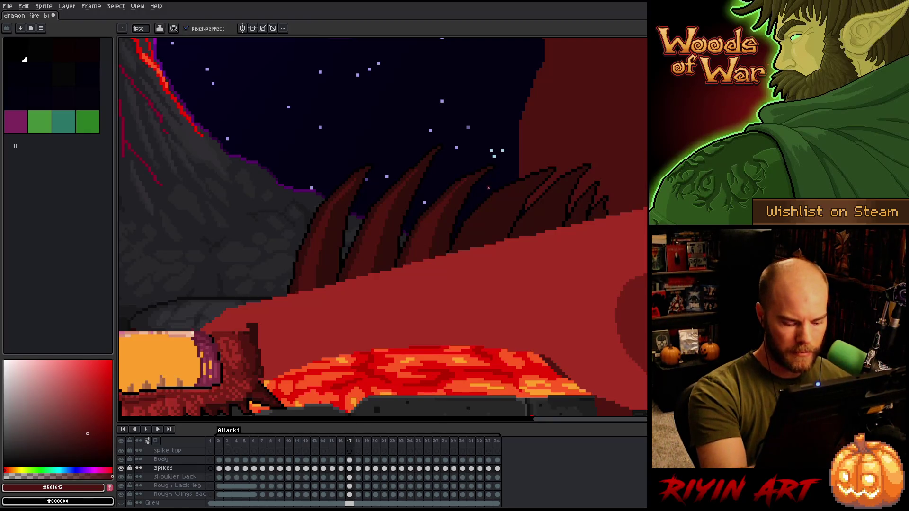
Step: Compare against frame 16, then sample the darker and lighter spike colours on frame 17
key("Left")
key("Right")
key("Left")
key("Right")
key("Left")
key("Right")
key("Left")
key("Right")
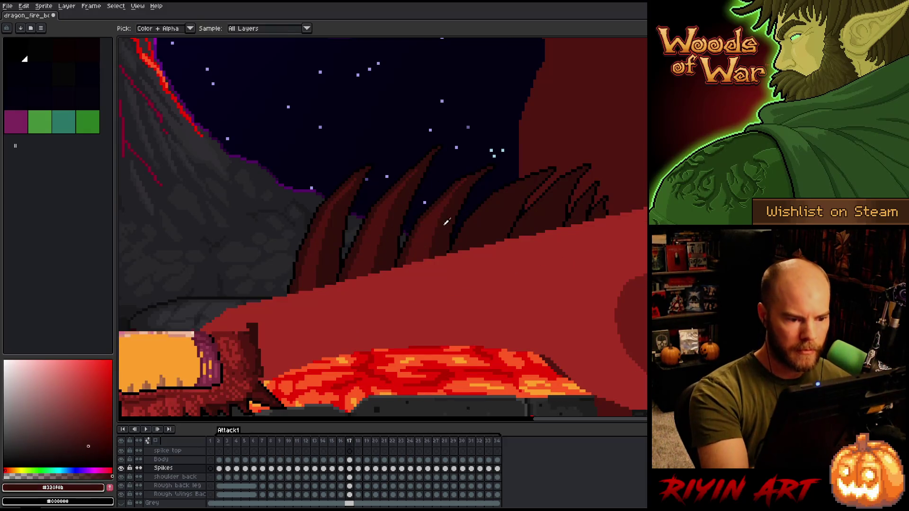
left_click(422, 222, "alt")
left_click(482, 192, "alt")
Step: Toggle frames 16 and 17 and pick up the darker spike shade
key("Left")
key("Right")
key("Left")
key("Right")
key("Left")
key("Right")
left_click(449, 207, "alt")
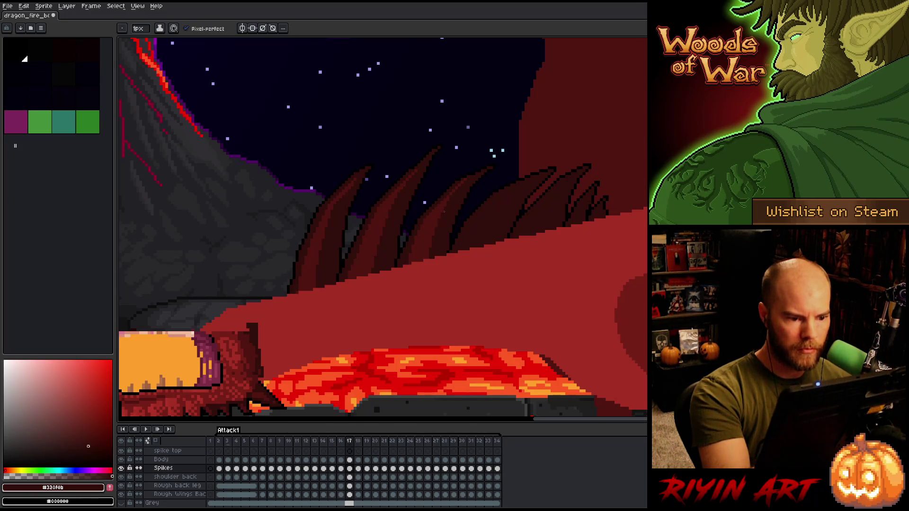
Step: Try a dark edge stroke on a spike, undo it, and resample both spike reds
left_click_drag(434, 228, 425, 257)
key("ctrl+z")
left_click(433, 232, "alt")
left_click(429, 254, "alt")
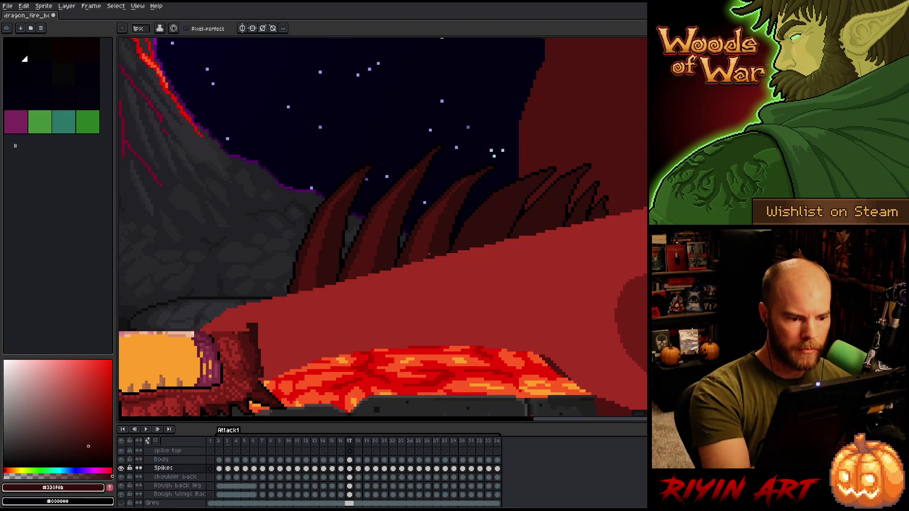
left_click(447, 212, "alt")
left_click(443, 228, "alt")
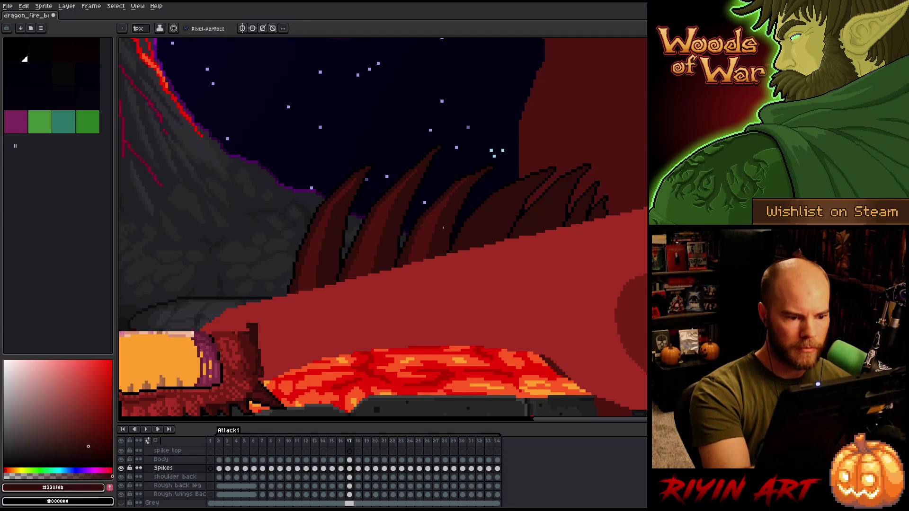
Step: Settle on frame 17, sample the lighter spike red, and check it against frame 16
key("Left")
key("Right")
key("Left")
key("Right")
left_click(531, 206, "alt")
key("Left")
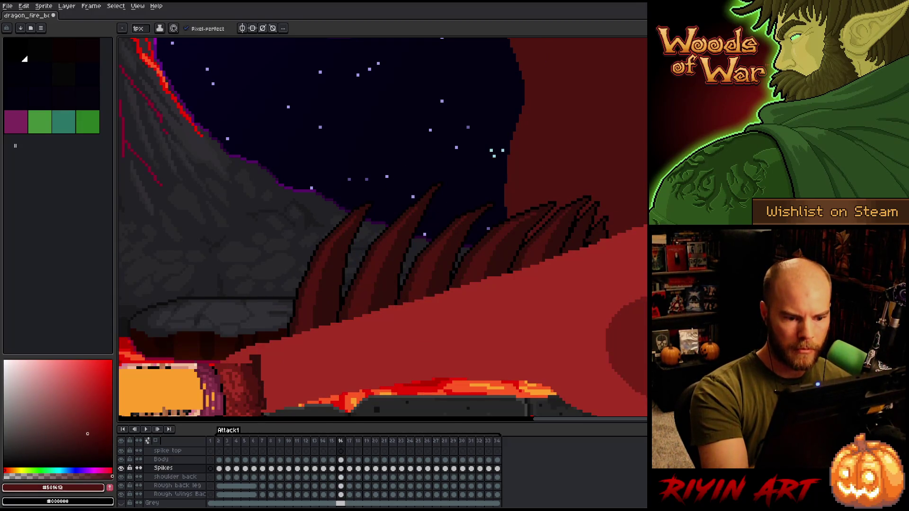
key("Right")
key("Left")
key("Right")
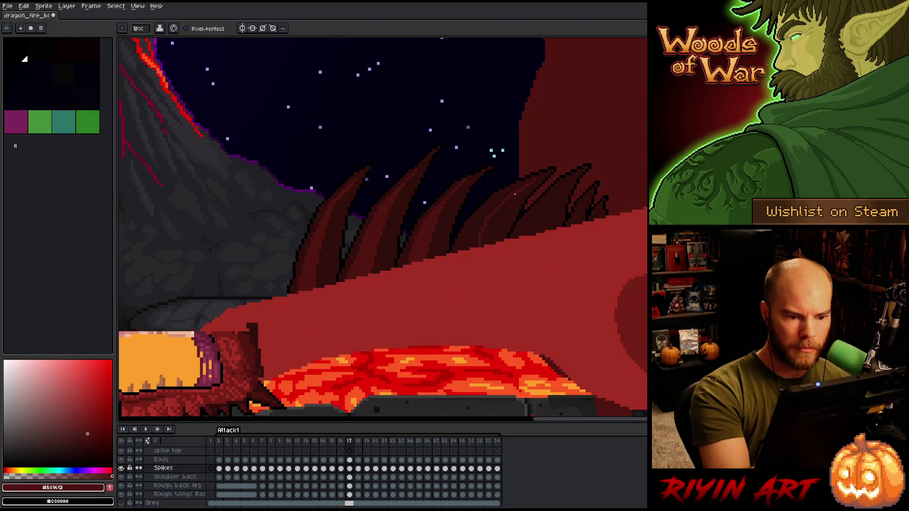
key("Left")
key("Right")
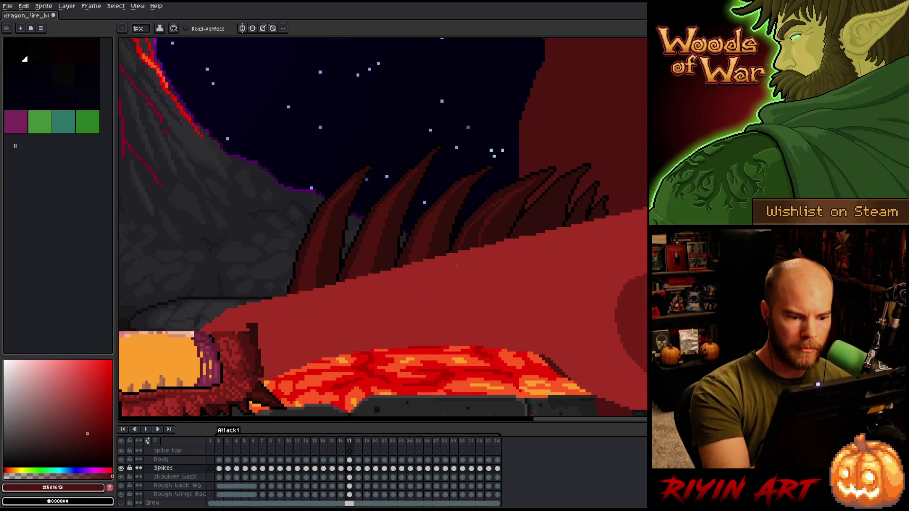
Step: Toggle frames again and sample the darker spike shade on frame 17
key("Left")
key("Right")
key("Left")
key("Right")
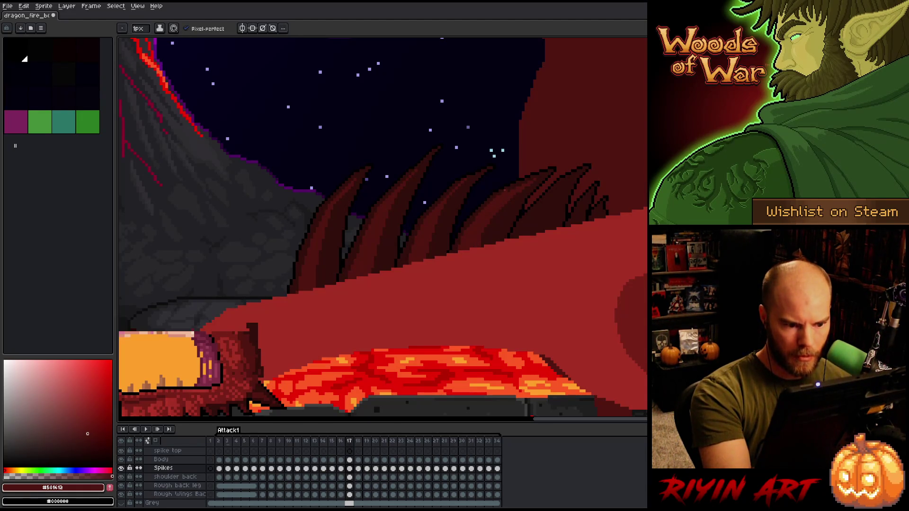
key("Left")
key("Right")
key("Left")
key("Right")
key("Left")
left_click(489, 204, "alt")
Step: Flip through neighbouring frames to compare the spike poses
key("Right")
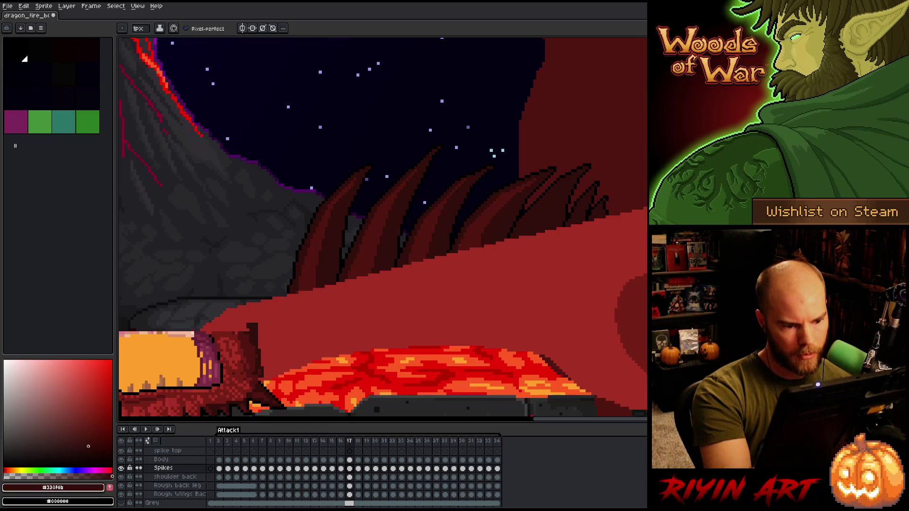
key("Left")
key("Right")
key("Left")
key("Right")
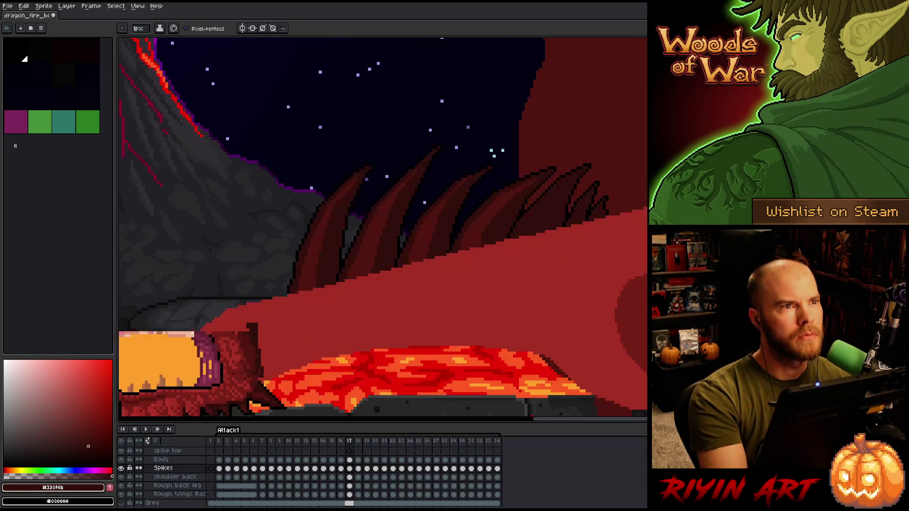
key("Left")
key("Right")
key("Left")
key("Right")
Step: Return to frame 16 and eyedropper the spike colour #501612
key("Left")
key("Right")
key("Left")
key("Right")
key("comma")
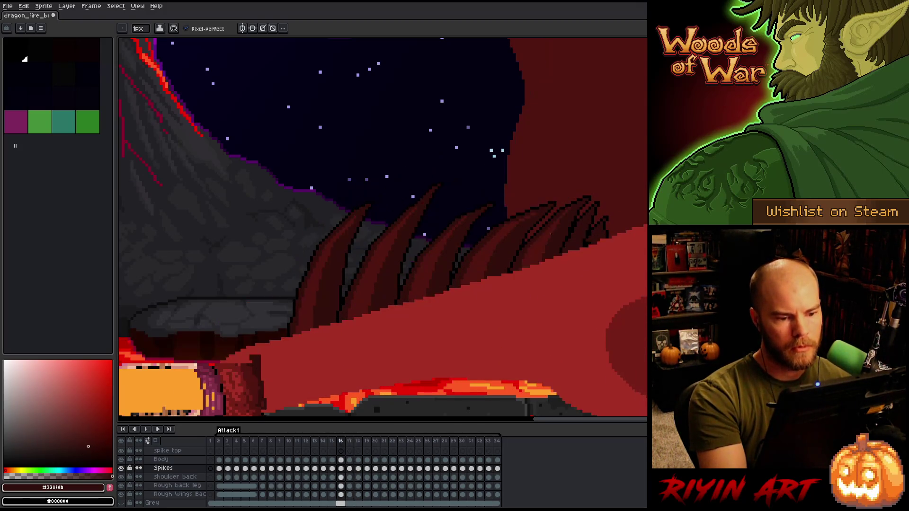
left_click(567, 197, "alt")
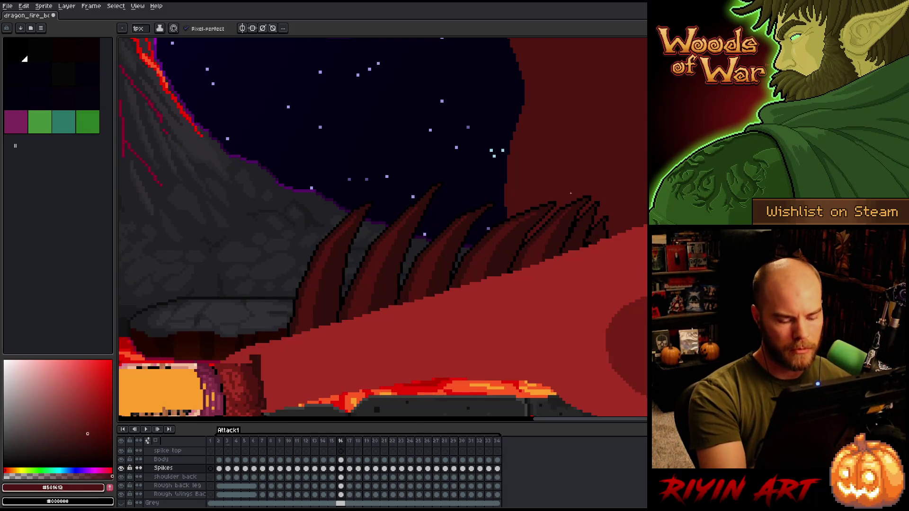
Step: Compare the next frame's pose, then lasso-select the back spikes
key("period")
key("comma")
key("period")
key("comma")
key("q")
mouse_move(555, 265)
left_mouse_down()
mouse_move(587, 189)
mouse_move(546, 256)
left_mouse_up()
Step: Select all spike-coloured pixels and drag the spikes upward on frame 17, then deselect
key("shift+c")
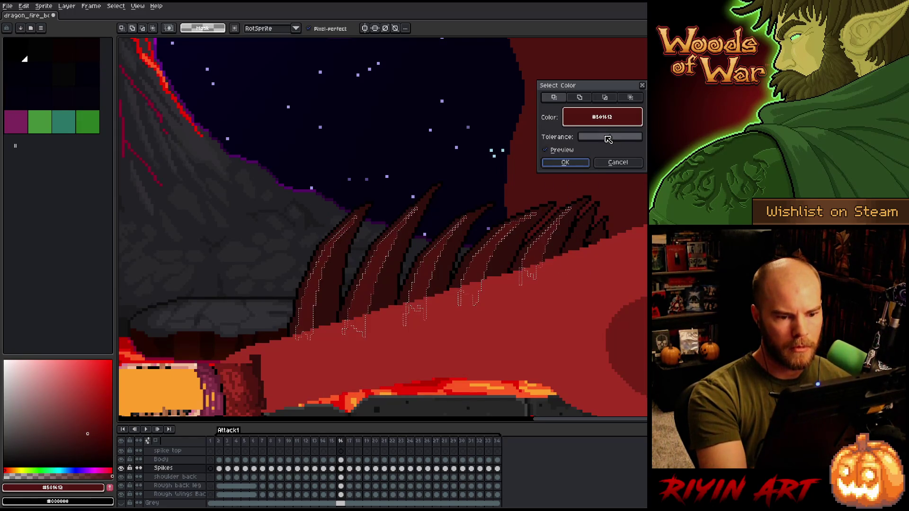
key("Return")
key("period")
left_click_drag(548, 248, 551, 215)
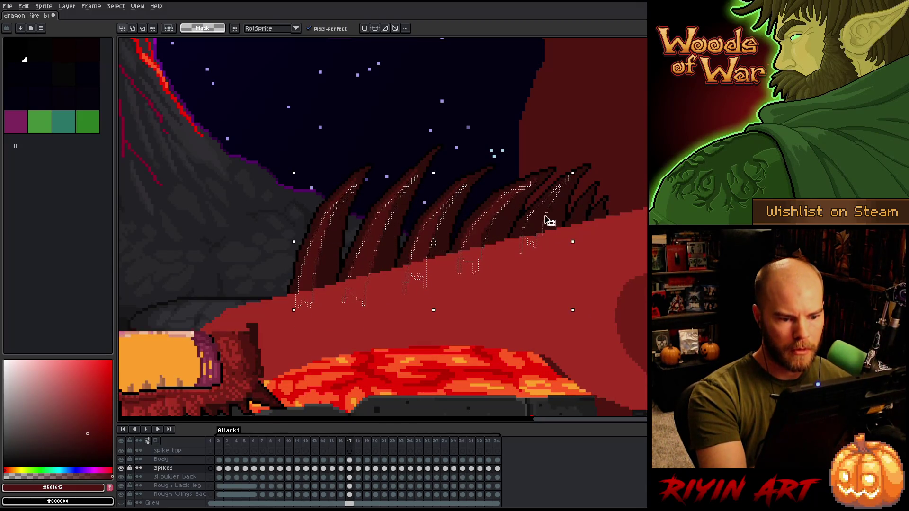
key("w")
key("b")
key("ctrl+d")
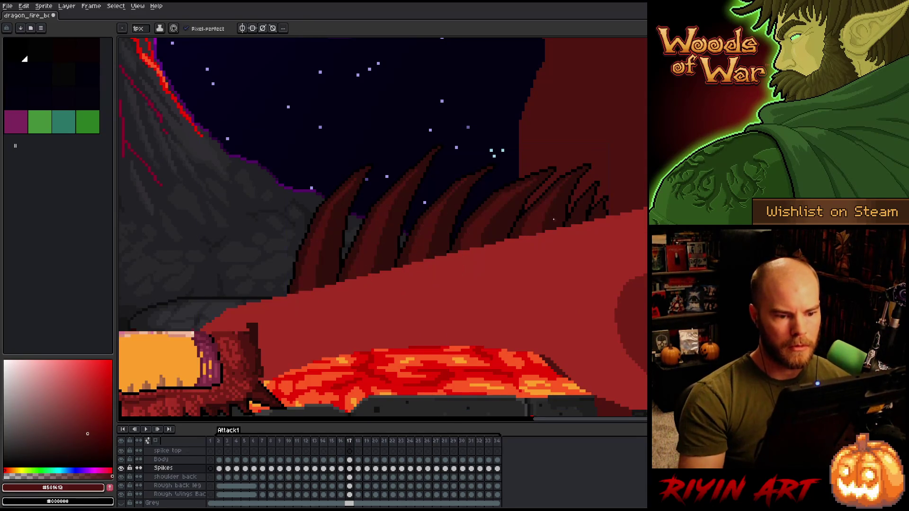
Step: Compare frames 16 and 17 while sampling the spike reds #330f0b and #501612
key("comma")
key("period")
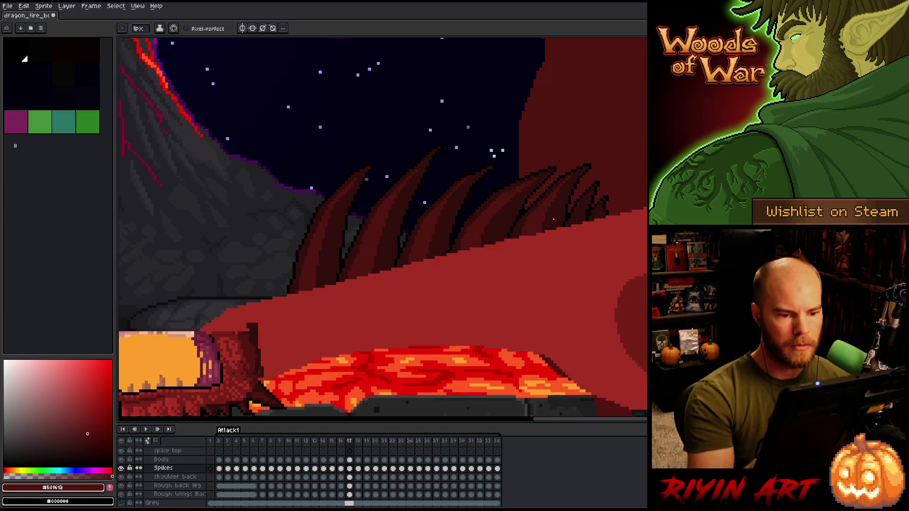
left_click(520, 191, "alt")
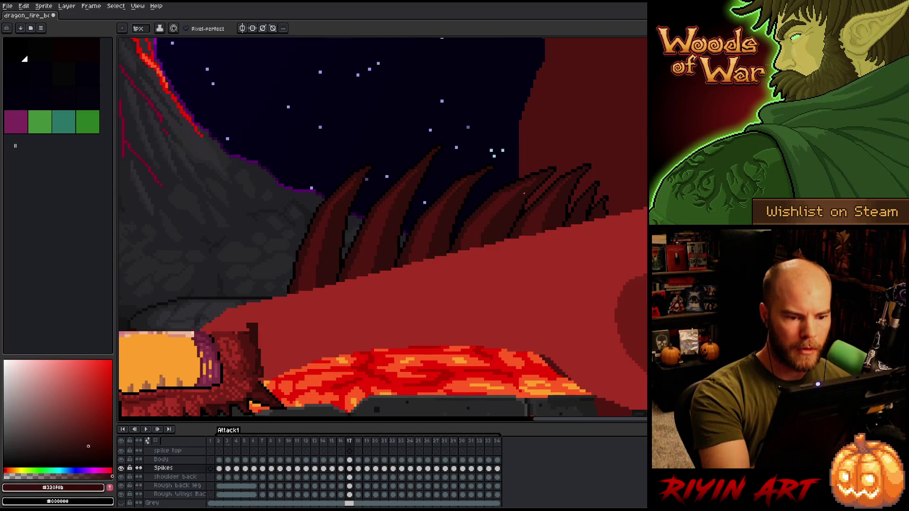
key("comma")
key("period")
key("comma")
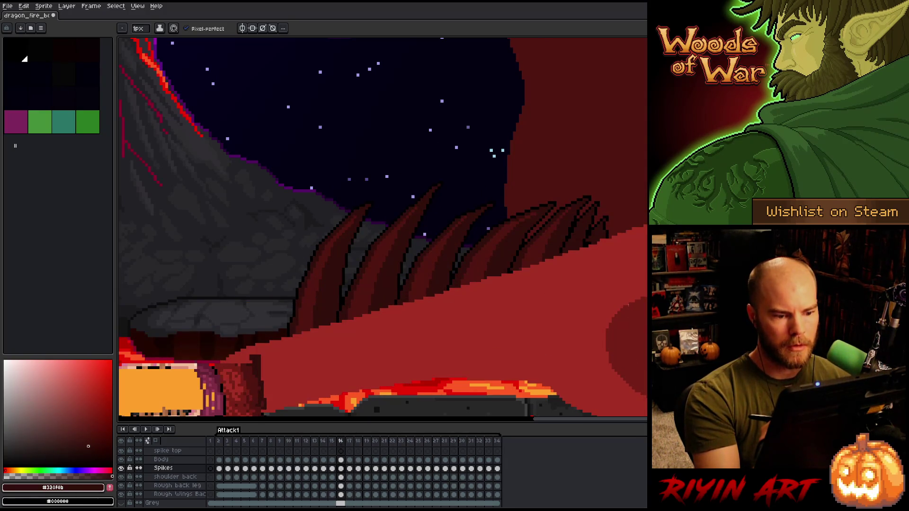
key("period")
left_click(517, 182, "alt")
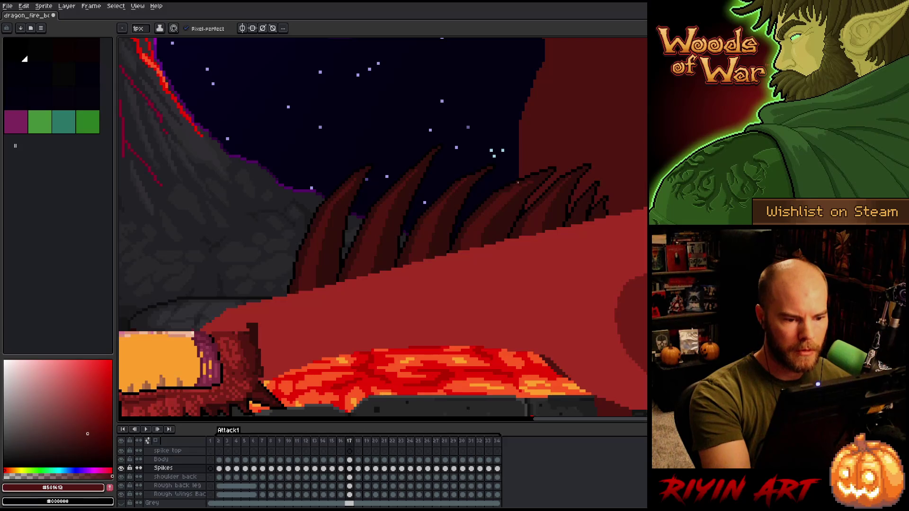
left_click(515, 193, "alt")
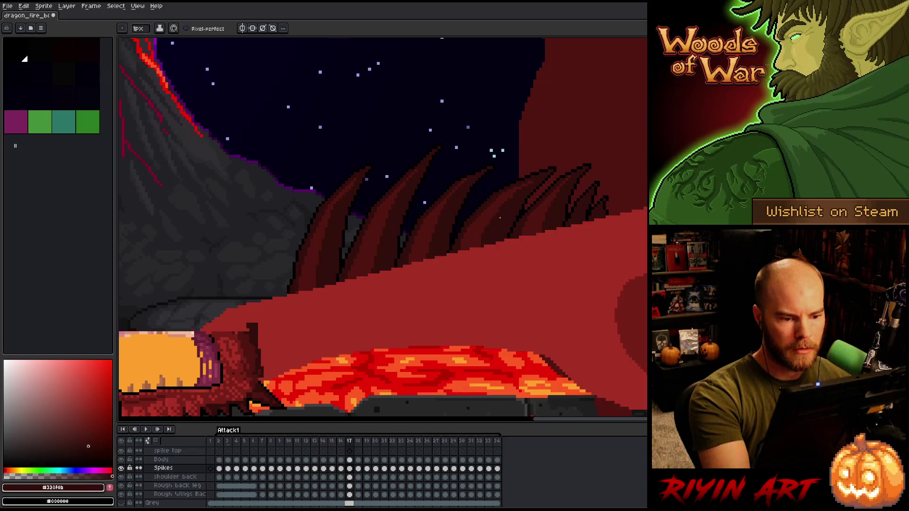
Step: Flip between frames 16 and 17 again, sampling #501612, to check the spike motion
key("comma")
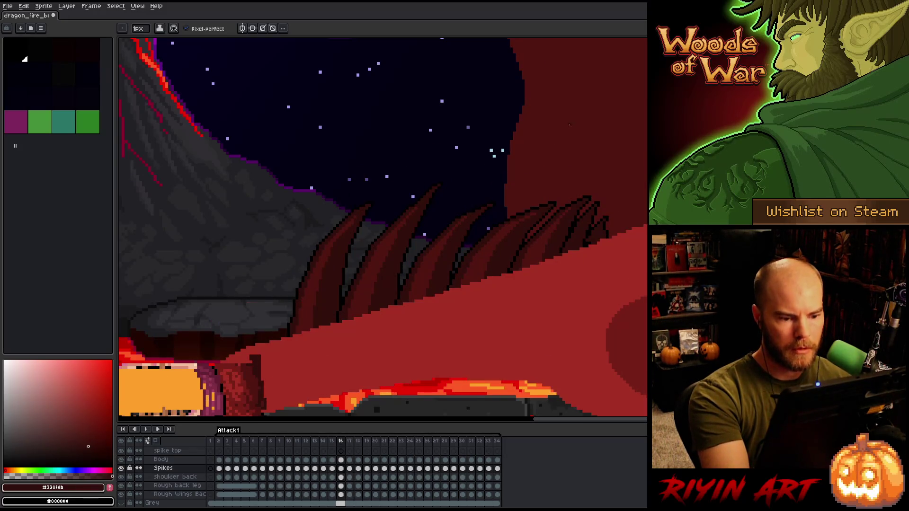
key("period")
key("comma")
key("period")
left_click(484, 229, "alt")
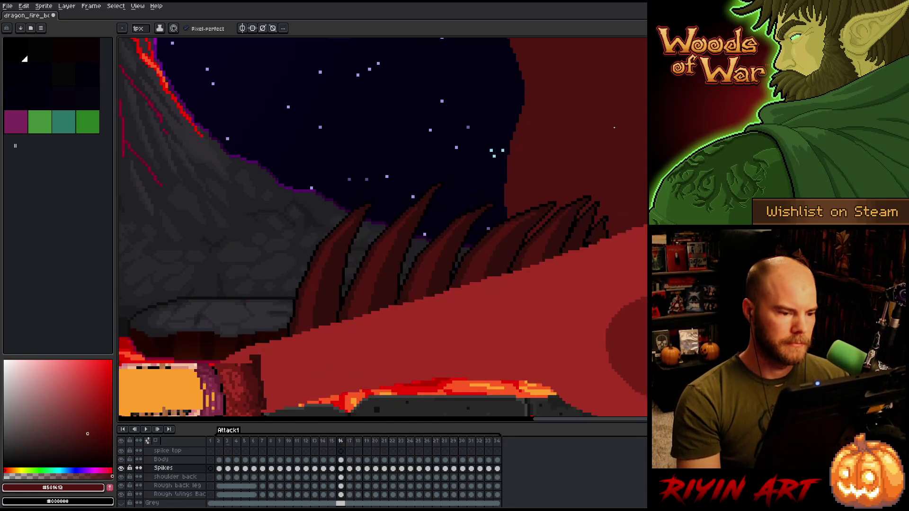
key("comma")
key("period")
key("comma")
key("period")
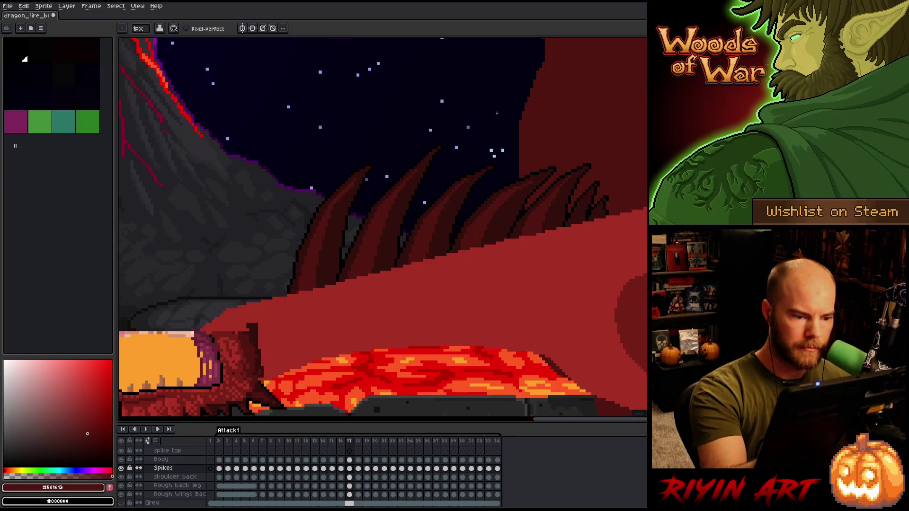
Step: Save the animation file with Ctrl+S
key("v")
key("ctrl+s")
key("b")
scroll(512, 121, "down", 3)
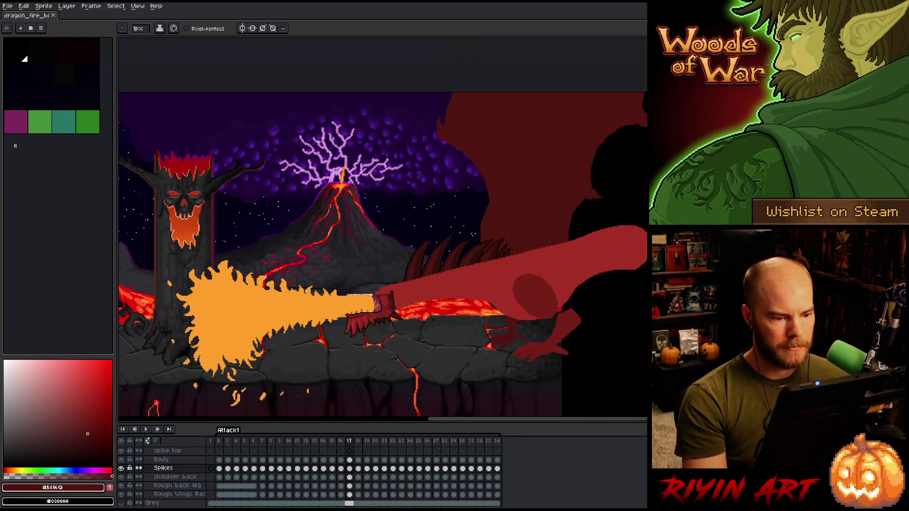
Step: Play the animation to review the spike motion
key("Return")
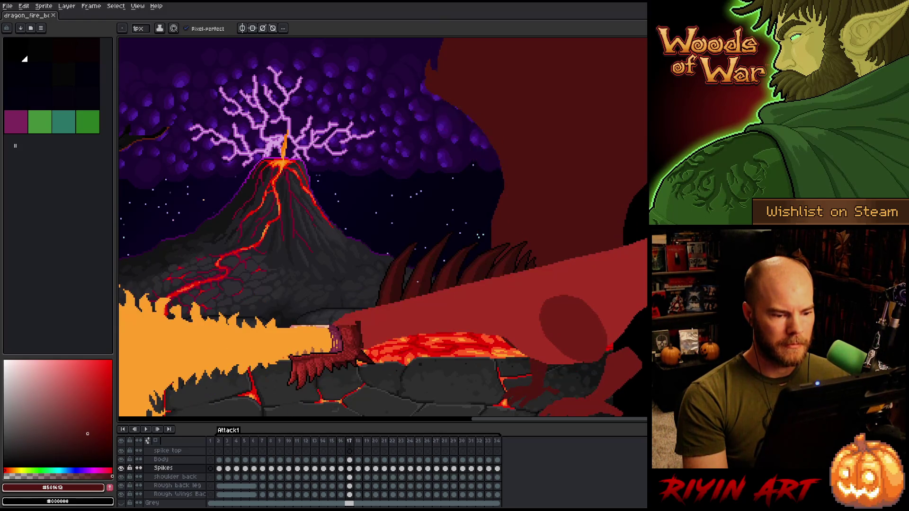
scroll(418, 282, "up", 3)
scroll(416, 282, "down", 1)
scroll(413, 283, "up", 1)
scroll(386, 300, "down", 1)
scroll(361, 264, "up", 1)
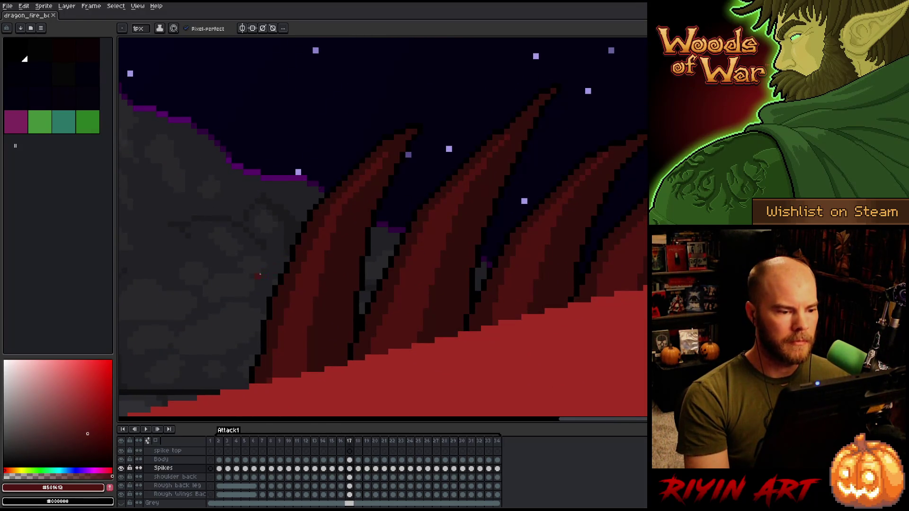
scroll(258, 275, "down", 3)
scroll(284, 247, "up", 1)
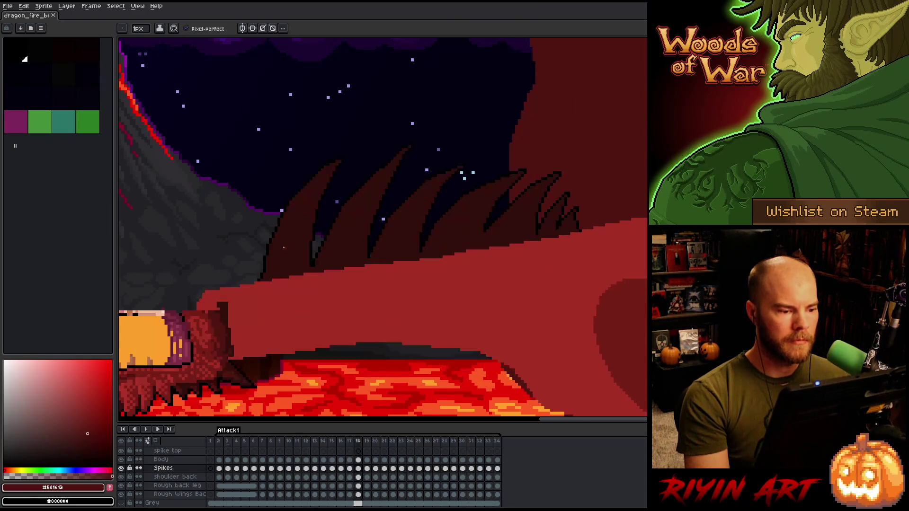
scroll(294, 249, "up", 1)
scroll(312, 253, "down", 2)
scroll(332, 258, "up", 3)
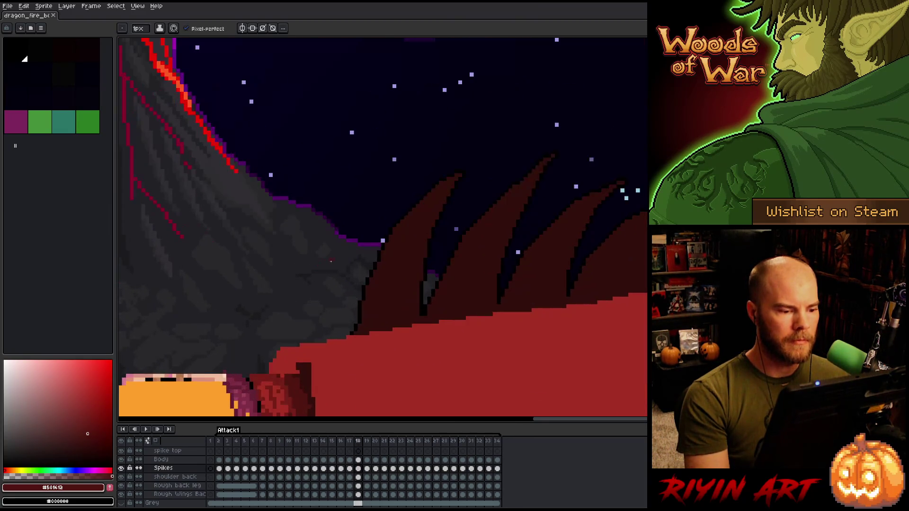
Step: On frame 18, draw a highlight line along the left spike and sample #330f0b
key("period")
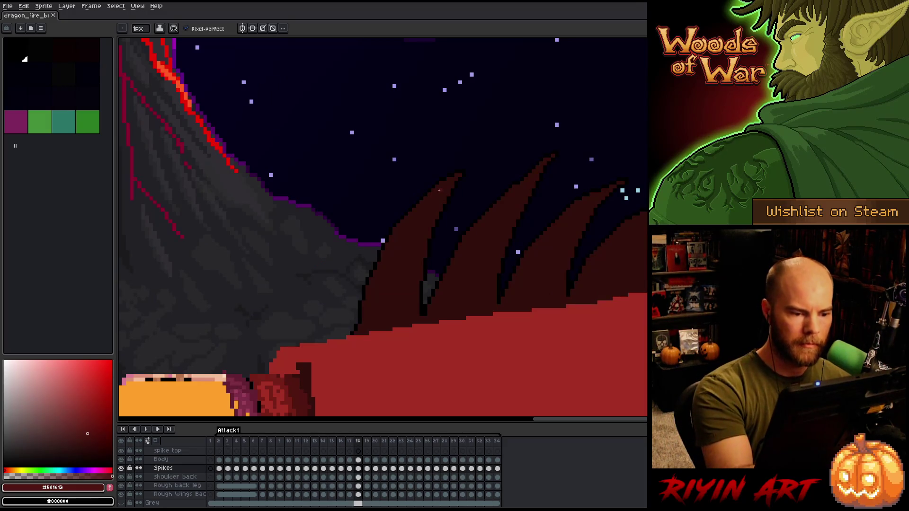
mouse_move(389, 320)
left_mouse_down()
mouse_move(438, 192)
mouse_move(375, 308)
left_mouse_up()
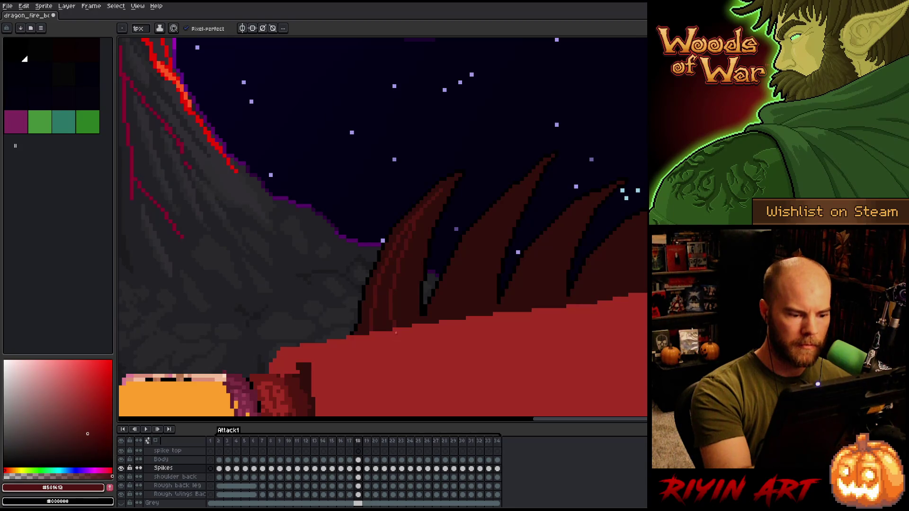
key("Left")
key("Right")
key("Left")
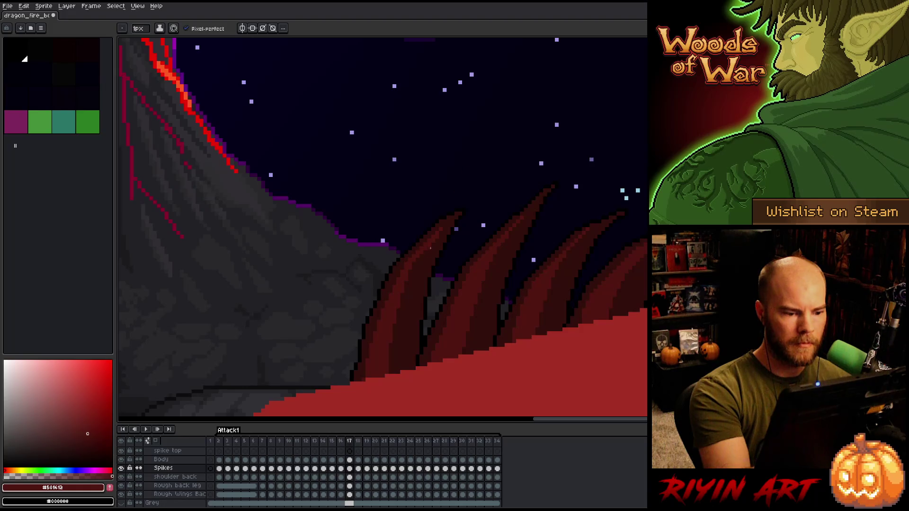
left_click(423, 256, "alt")
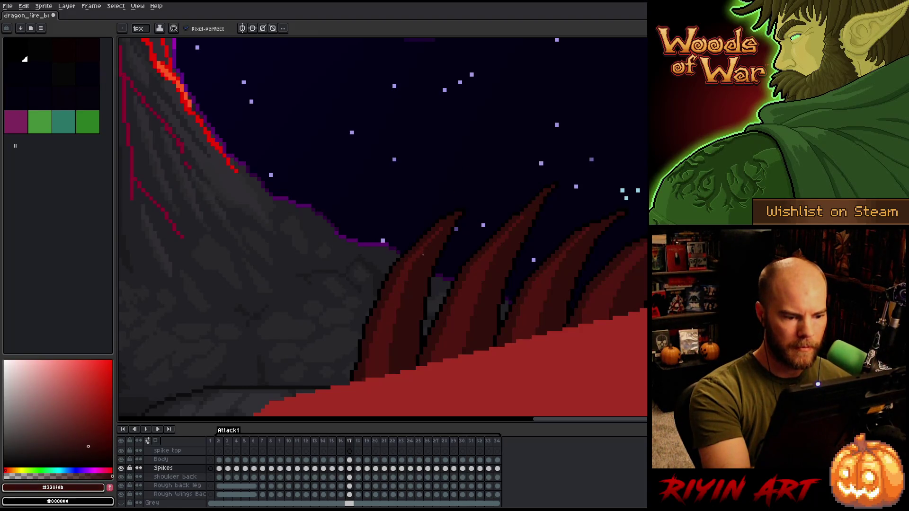
Step: Step back through frames 16 to 12, then forward to frame 18 to review
key("Left")
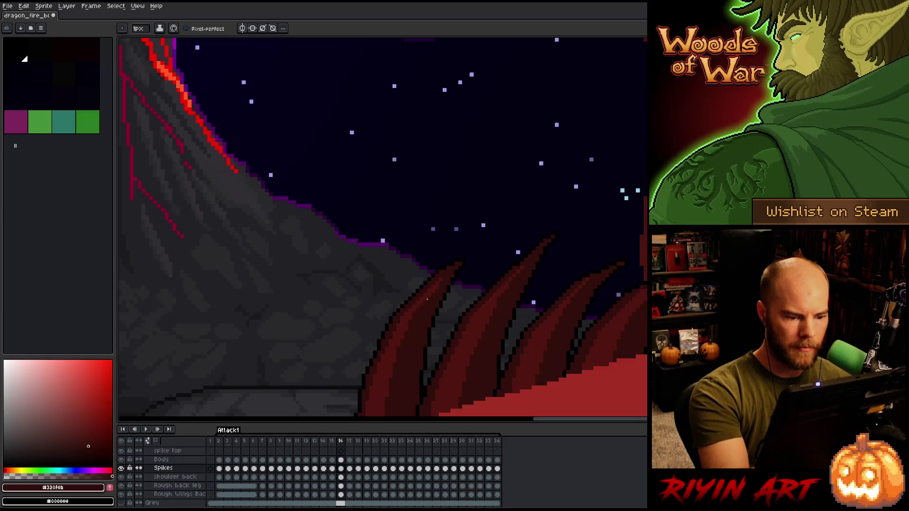
key("Left")
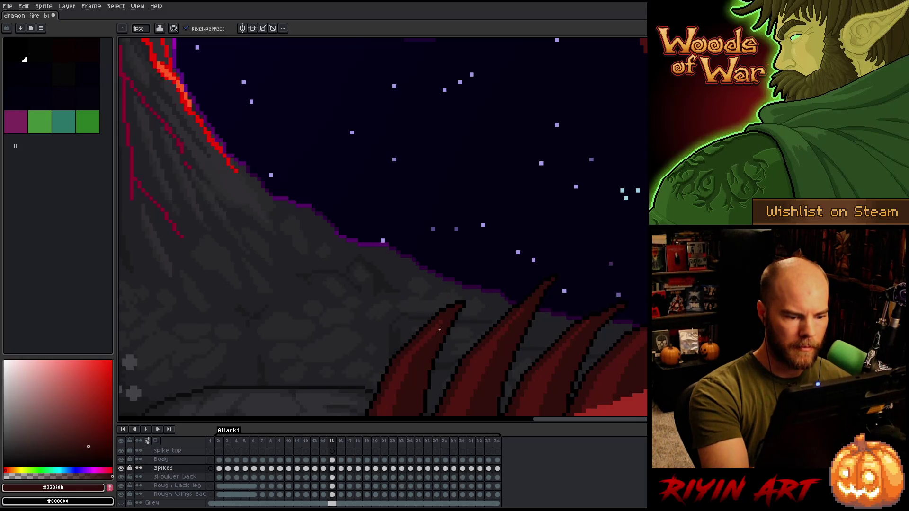
key("Left")
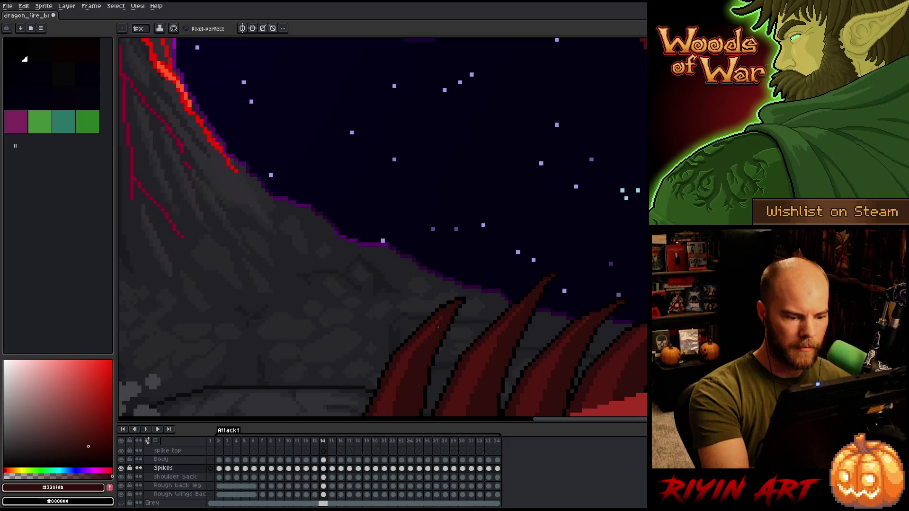
key("Left")
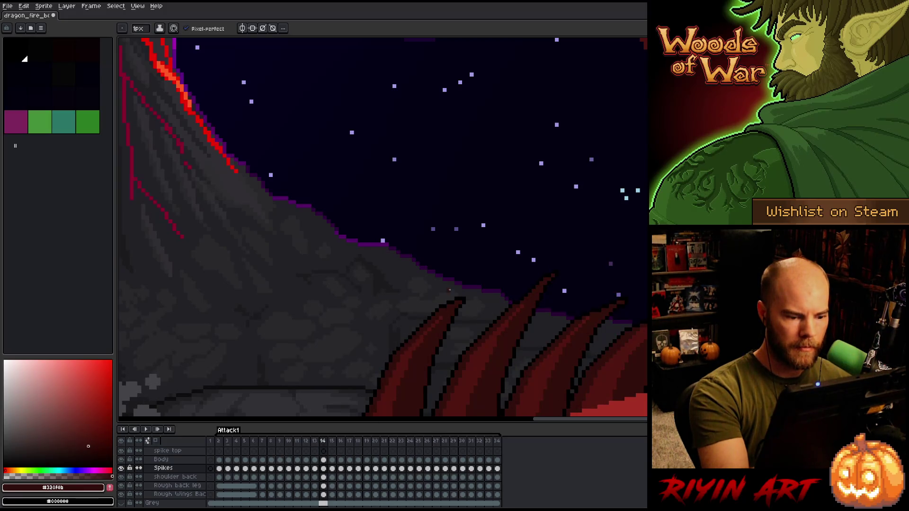
key("Left")
key("Right")
key("Right")
key("Right")
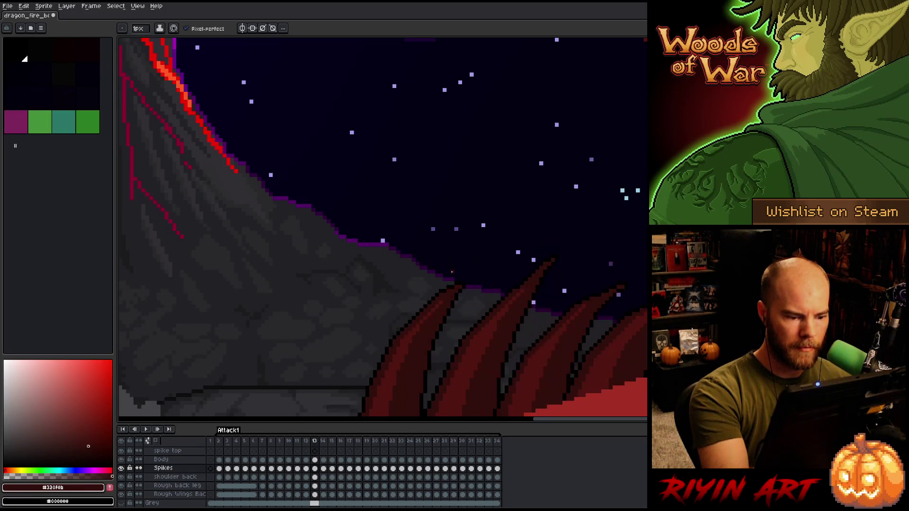
key("Right")
key("Right")
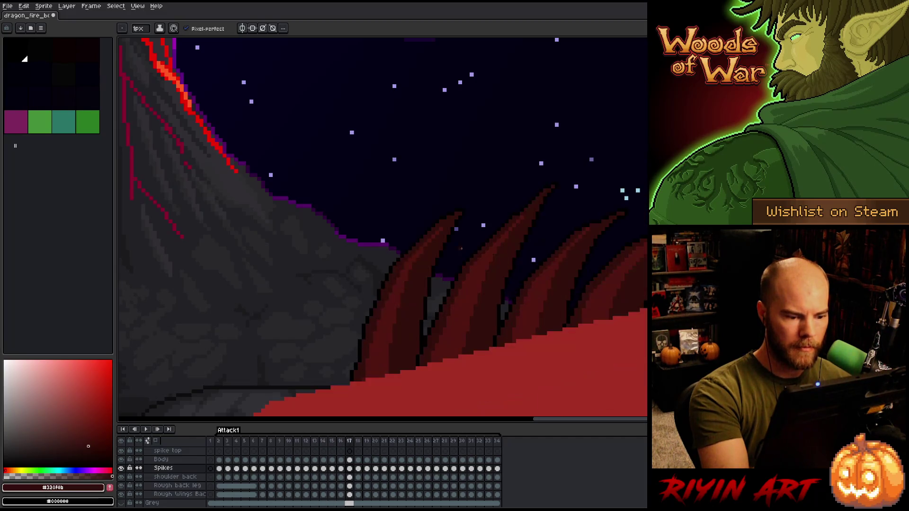
key("Left")
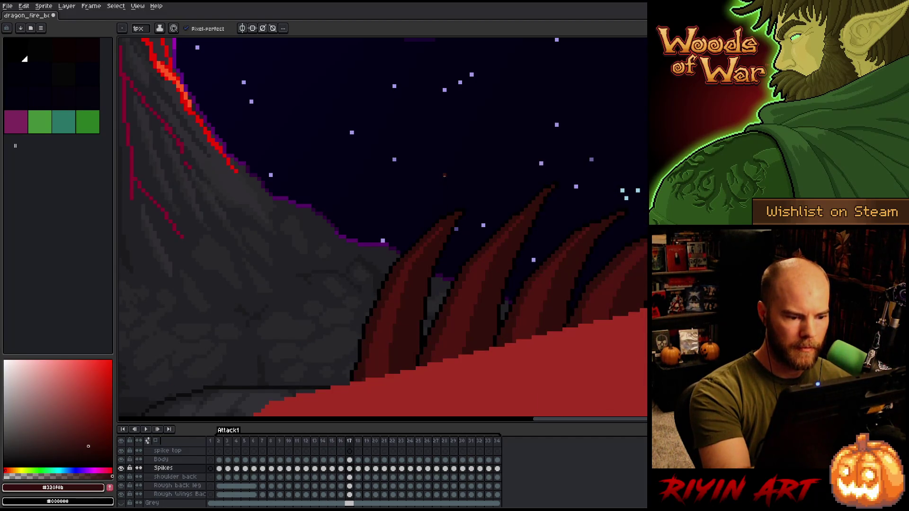
key("Right")
Step: Pick the lighter spike red #501612 and flip between frames 17 and 18
left_click(430, 193, "alt")
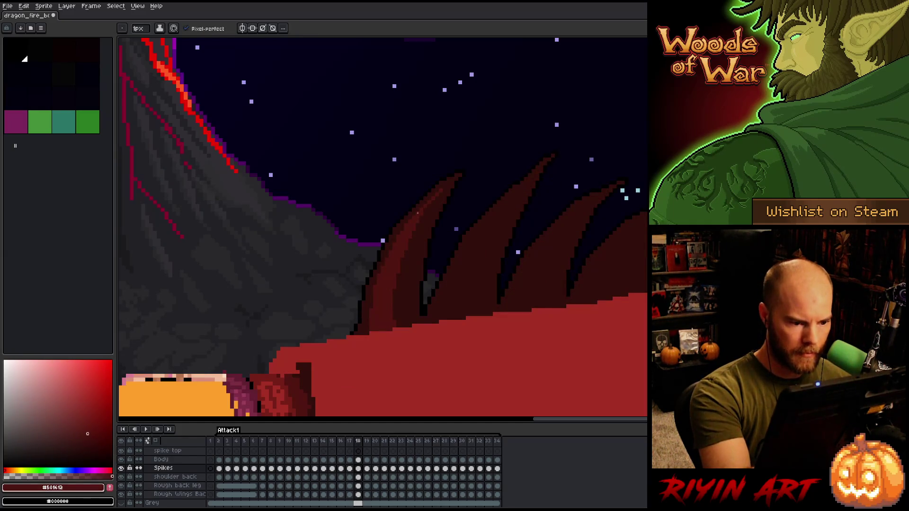
key("Right")
key("Left")
key("Left")
key("Right")
key("Left")
key("Right")
key("Left")
key("Right")
Step: Pick the darkest spike red, keep comparing frames 17 and 18, then reselect #501612
key("Left")
key("Right")
left_click(440, 296, "alt")
key("Left")
key("Right")
key("Left")
key("Right")
key("Left")
key("Right")
key("Left")
key("Right")
left_click(396, 268, "alt")
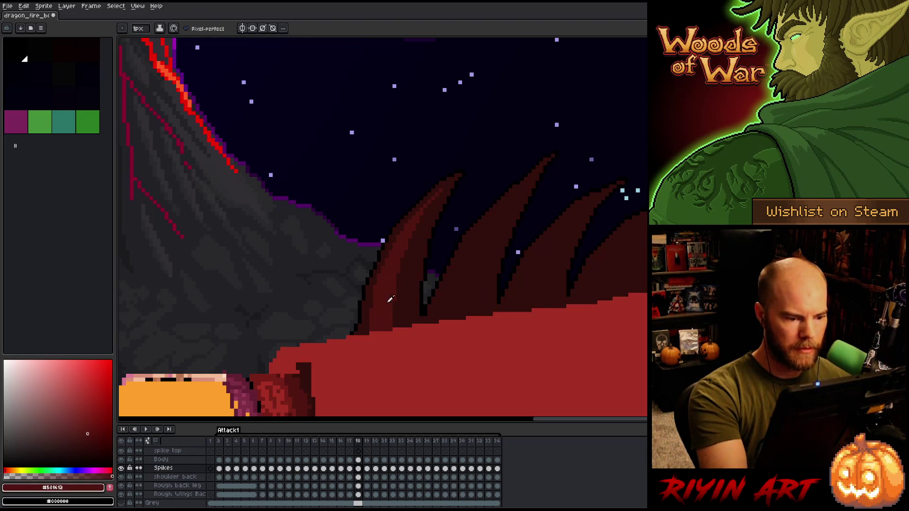
Step: Save the sprite, then try a black outline at the right spike's tip and undo it
key("ctrl+s")
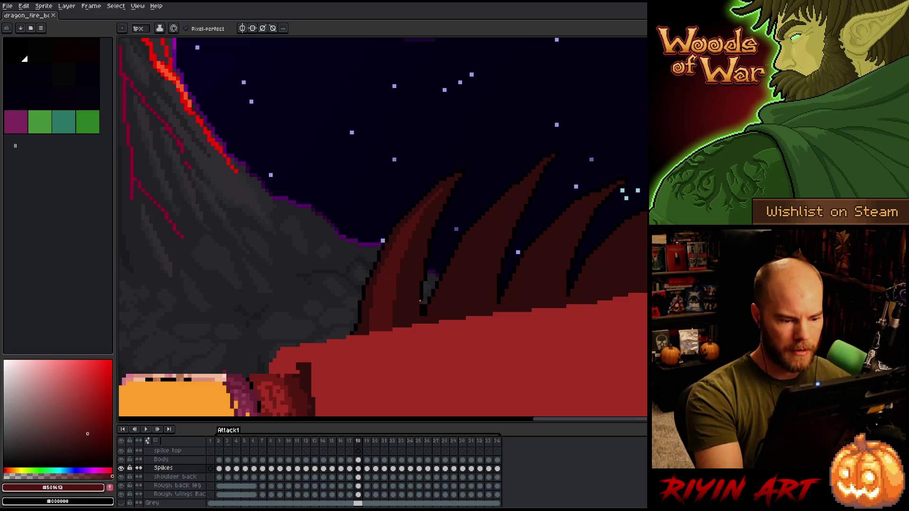
left_click(418, 321, "alt")
key("ctrl+s")
scroll(561, 233, "right", 3)
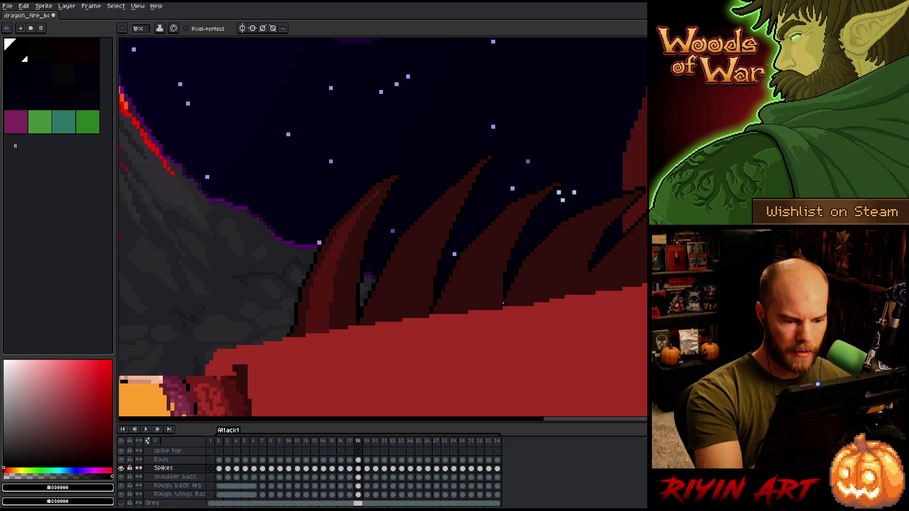
left_click_drag(583, 275, 572, 295)
key("ctrl+z")
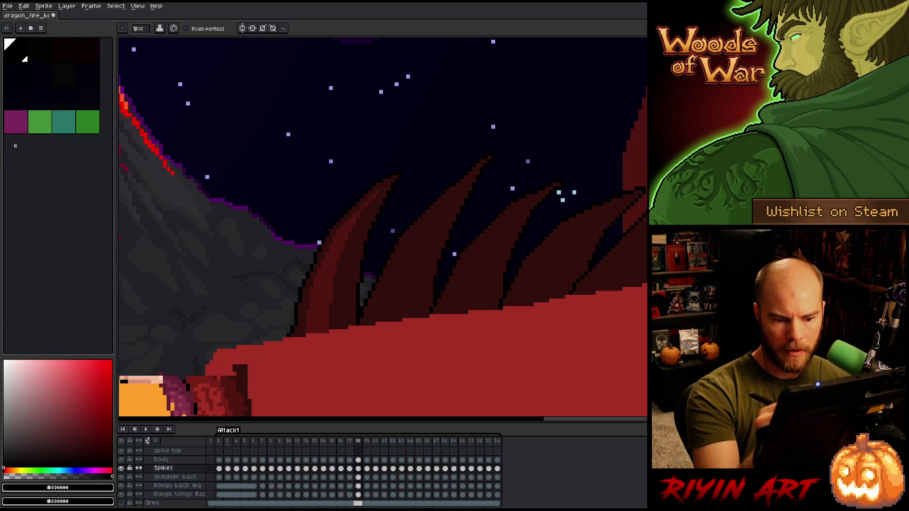
key("ctrl+z")
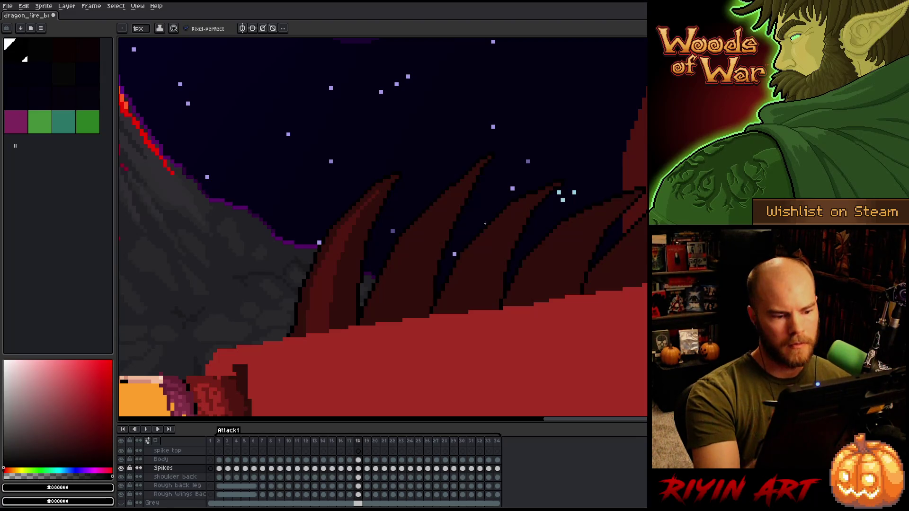
Step: Paint a lighter red shading stroke down the middle spike, comparing against frame 17
left_click(339, 261, "alt")
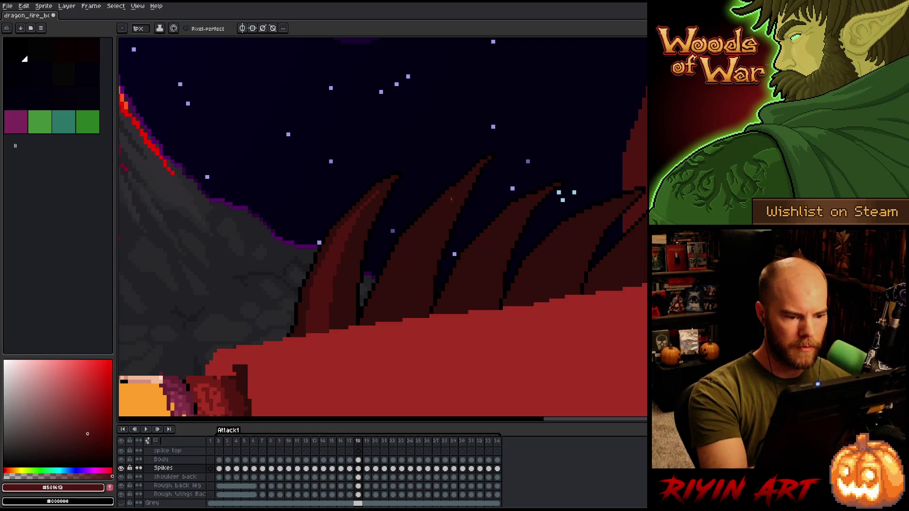
key("Left")
key("Right")
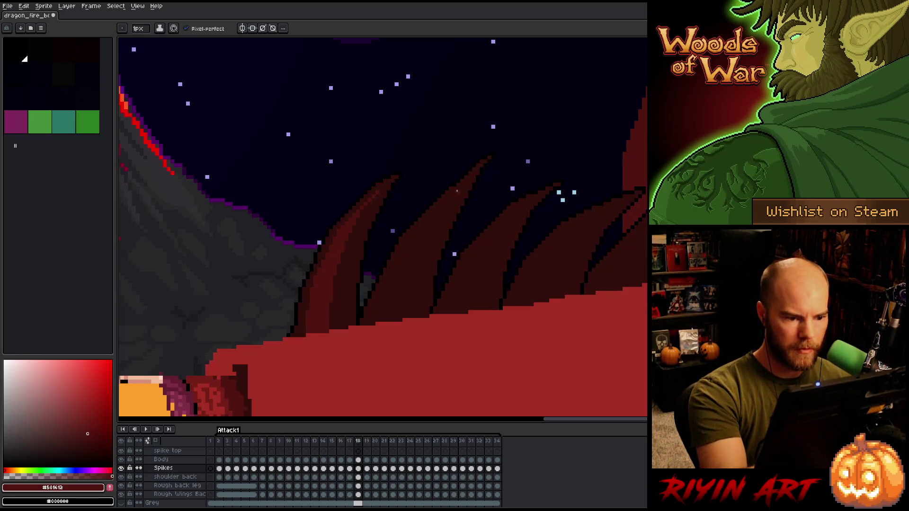
key("Left")
key("Right")
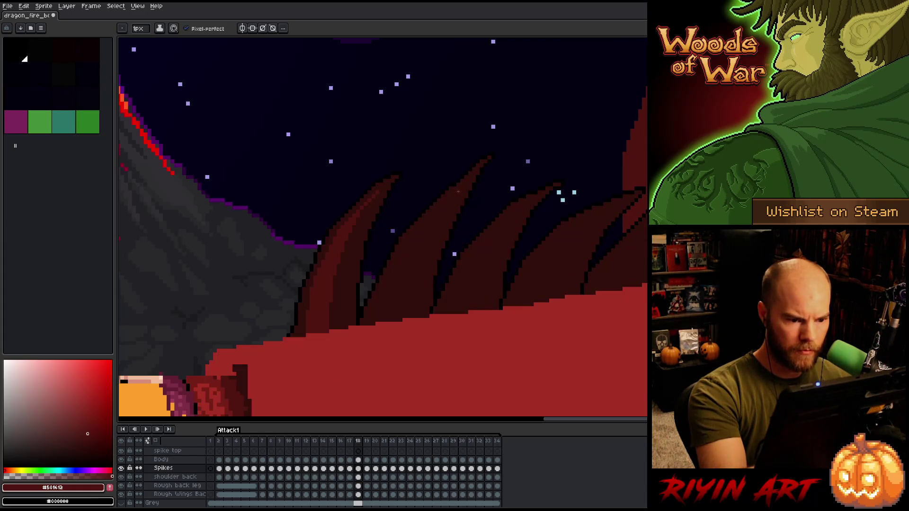
mouse_move(449, 199)
left_mouse_down()
mouse_move(405, 284)
mouse_move(400, 321)
left_mouse_up()
key("Left")
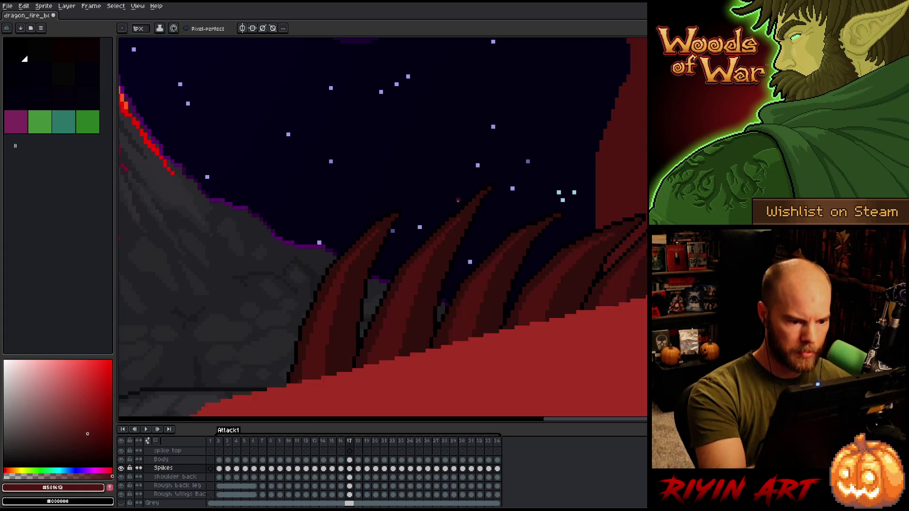
key("Right")
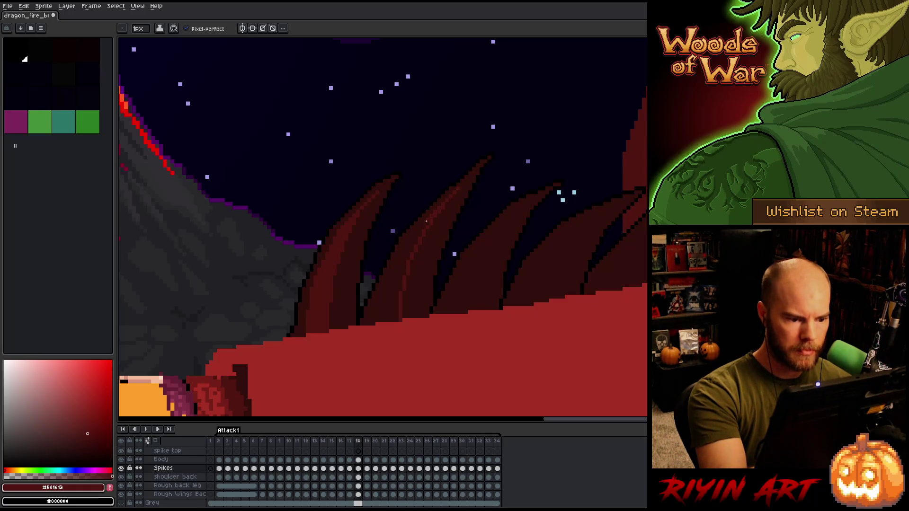
key("Left")
key("Right")
key("Left")
key("Right")
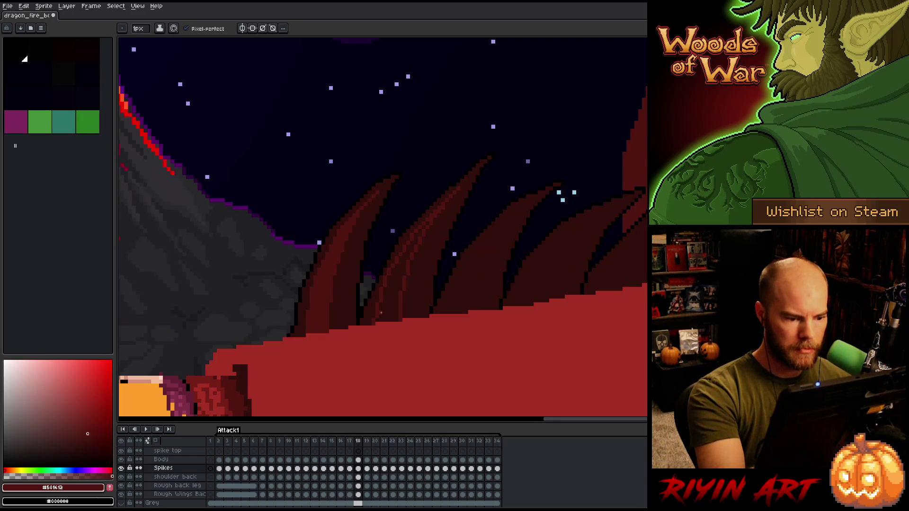
Step: Lighten the dark band on the middle spike, sampling #330f0b and #501612
left_click_drag(395, 303, 420, 238)
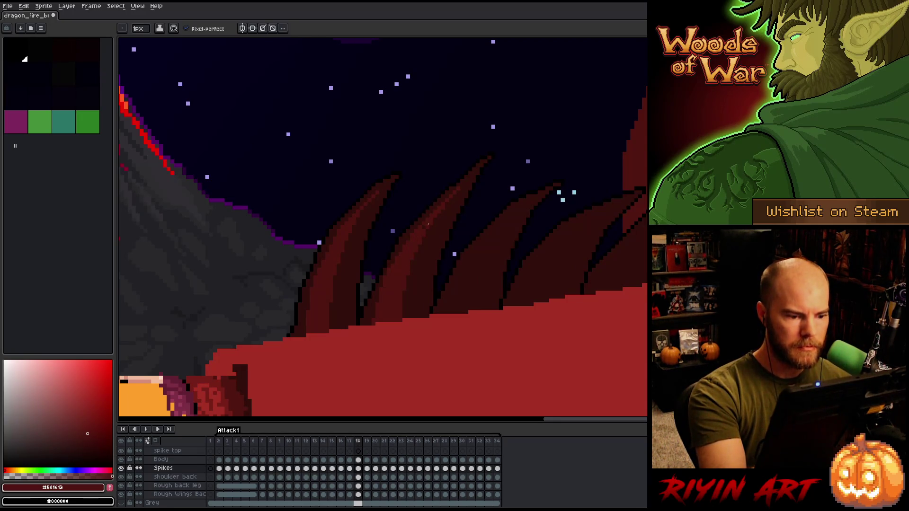
left_click(378, 293, "alt")
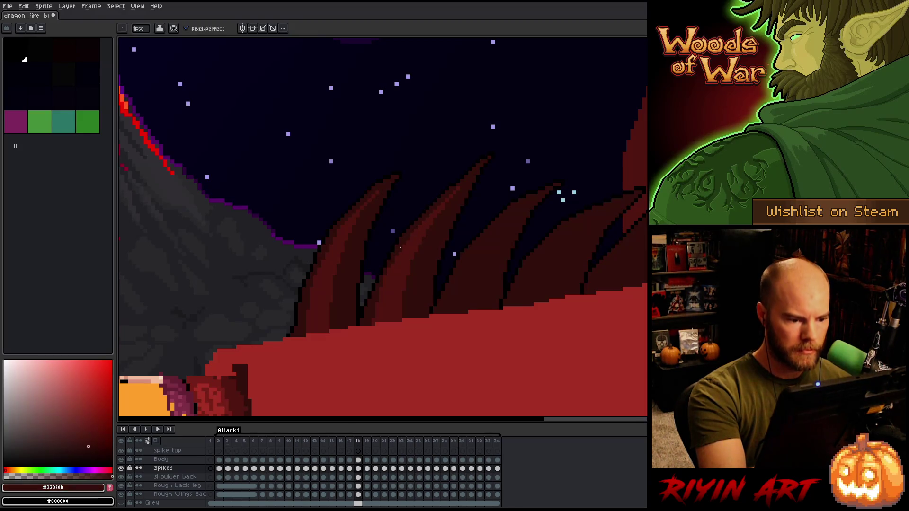
left_click(393, 294, "alt")
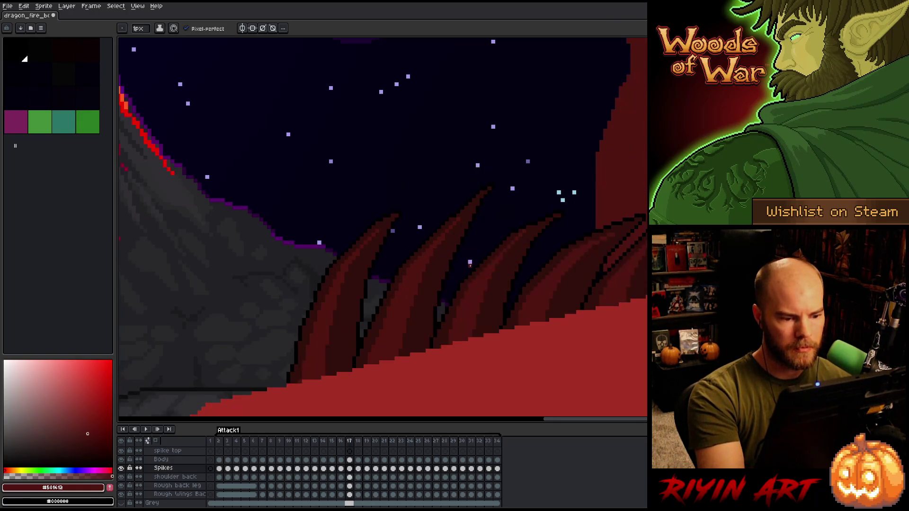
left_click(431, 226, "alt")
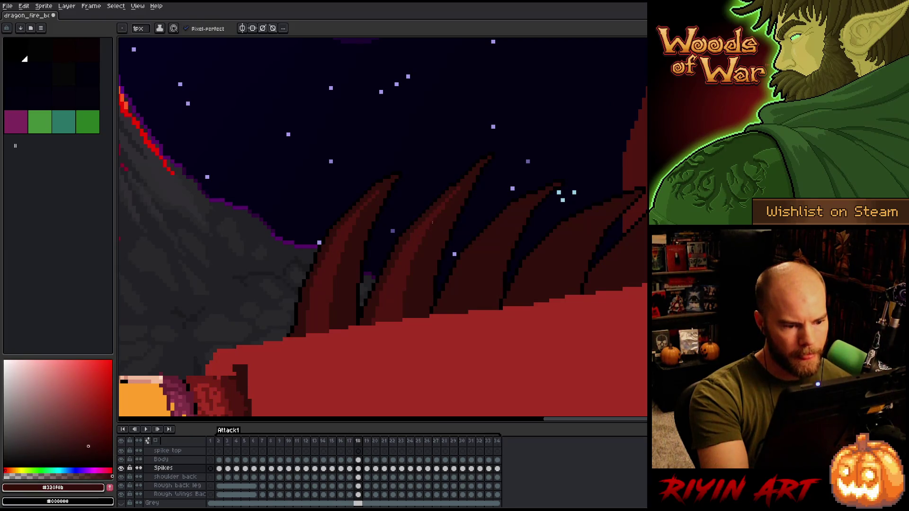
left_click(462, 209, "alt")
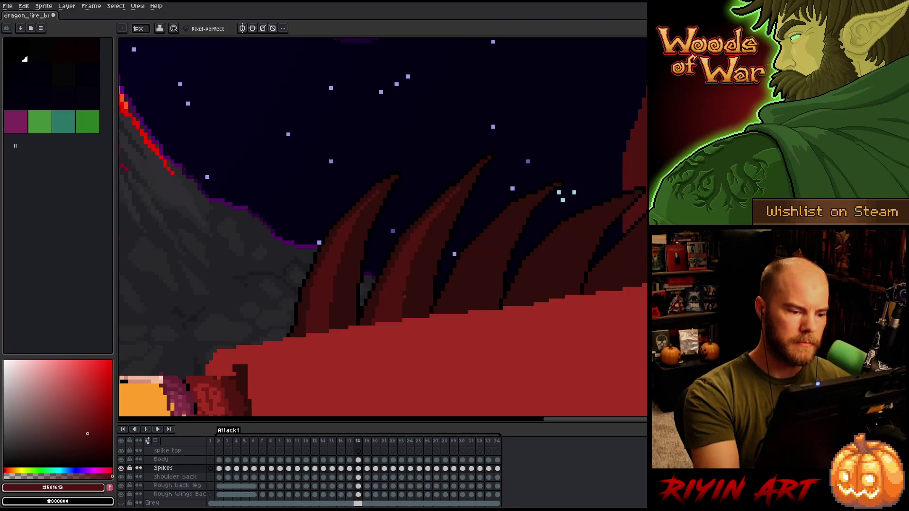
key("Left")
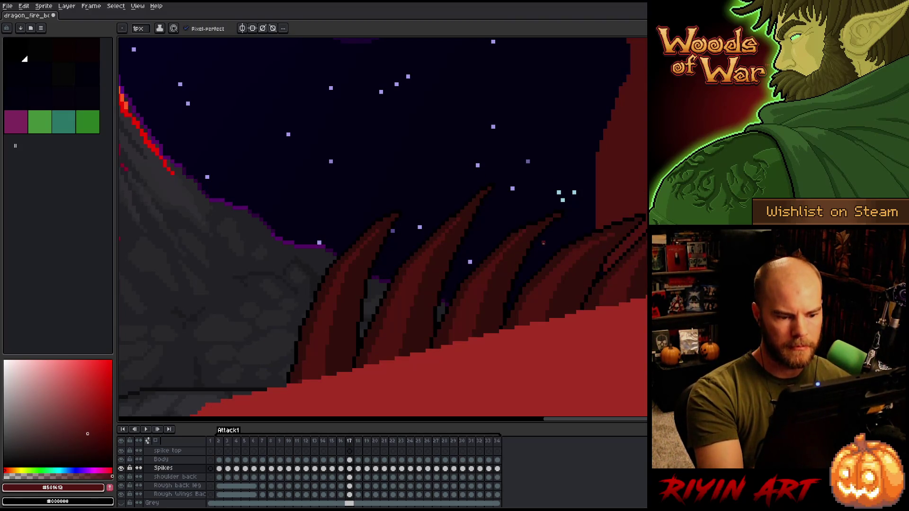
key("Right")
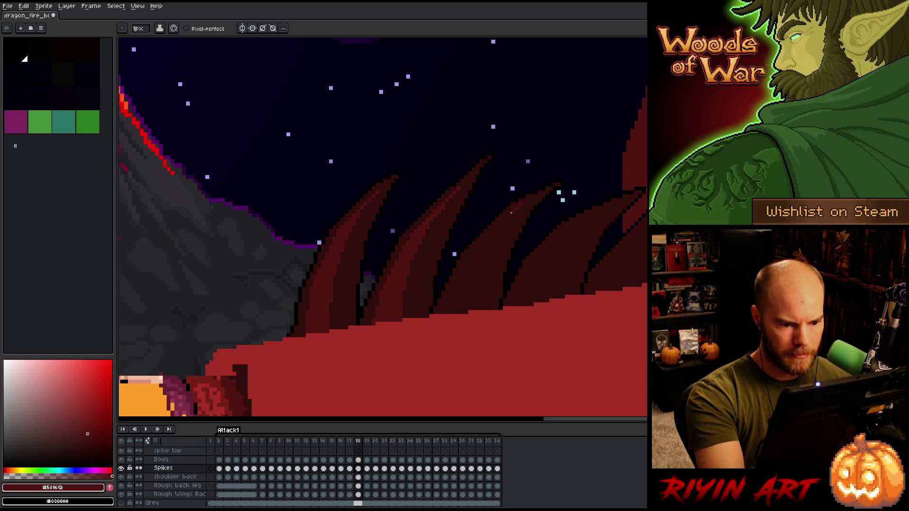
Step: Add three lighter red strokes along the third spike's edge
left_click_drag(464, 268, 449, 310)
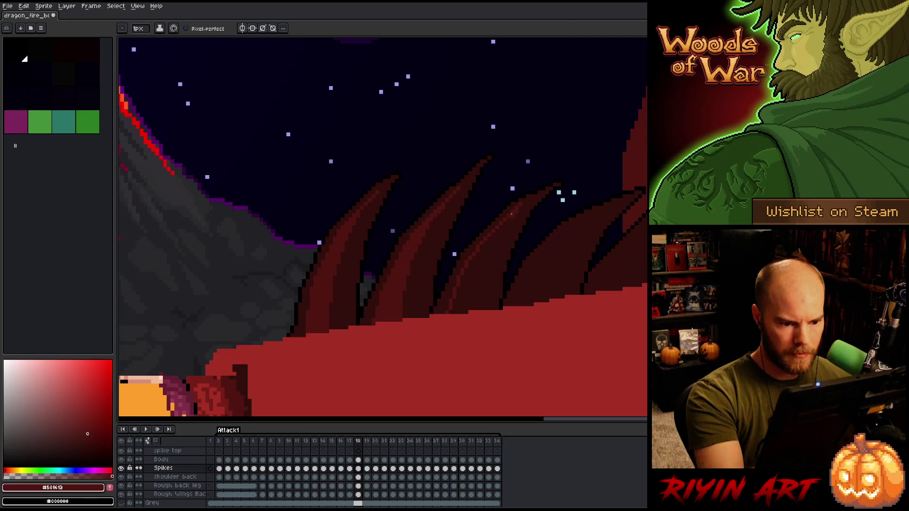
mouse_move(471, 276)
left_mouse_down()
mouse_move(465, 312)
mouse_move(476, 258)
left_mouse_up()
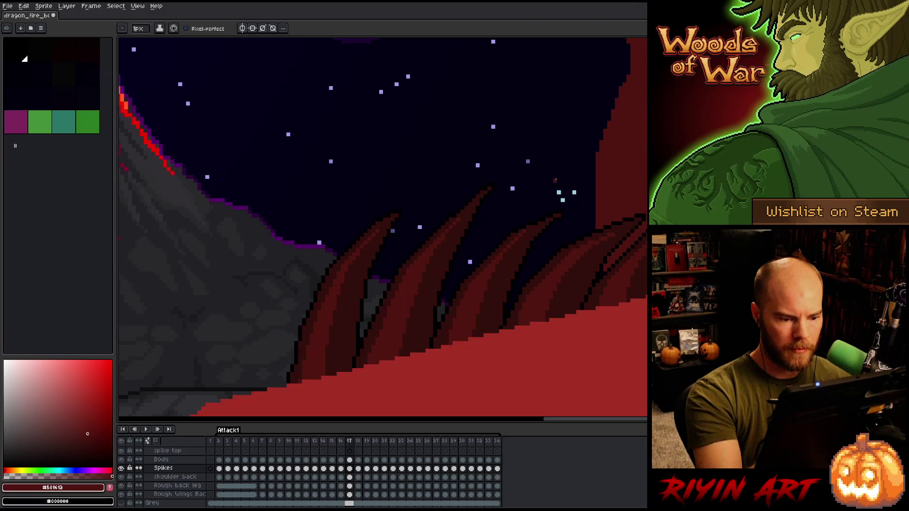
left_click_drag(477, 269, 469, 308)
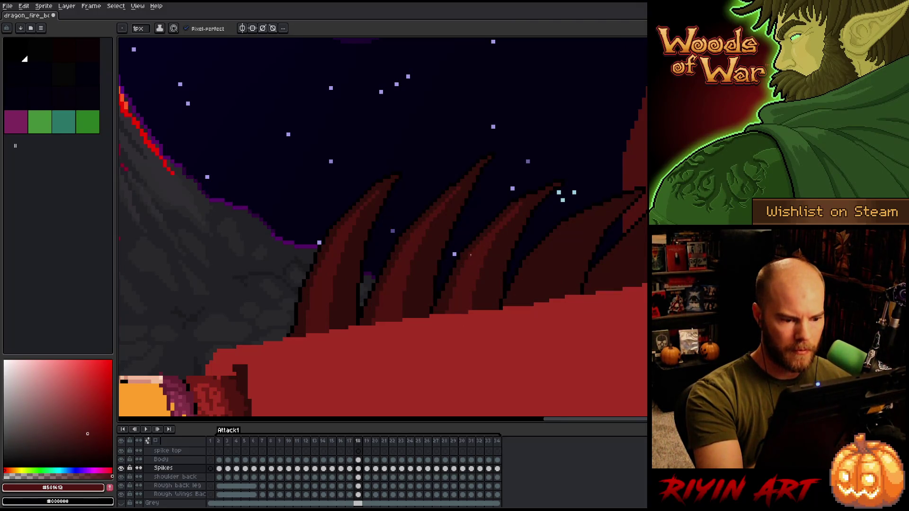
key("Left")
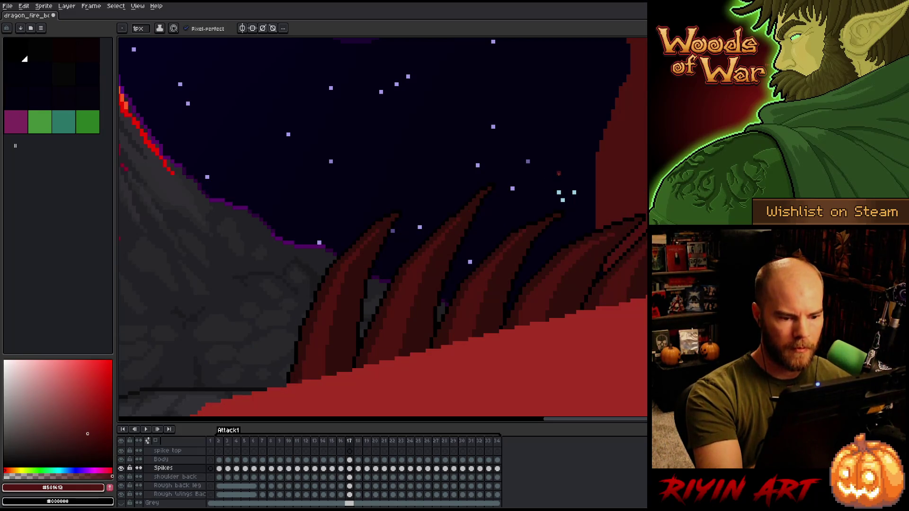
key("Right")
left_click(504, 225, "alt")
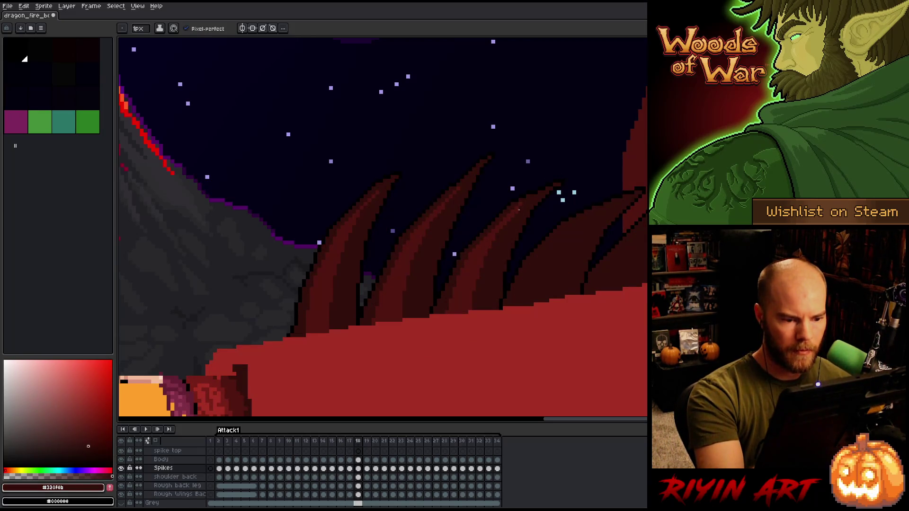
left_click(501, 229, "alt")
Step: Compare frame 18 with frame 17 and add one more stroke across the spikes
key("Left")
key("Right")
key("Left")
key("Right")
key("Left")
key("Right")
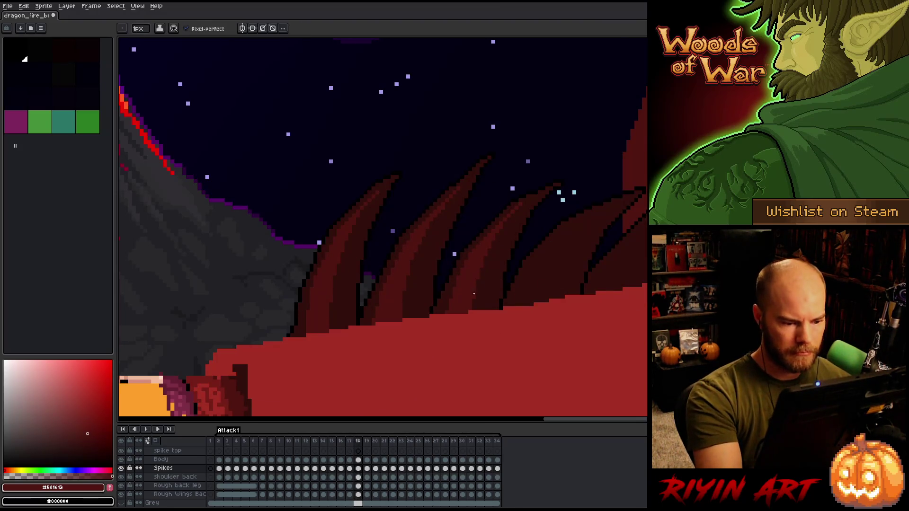
left_click_drag(536, 281, 448, 309)
key("alt")
key("ctrl+s")
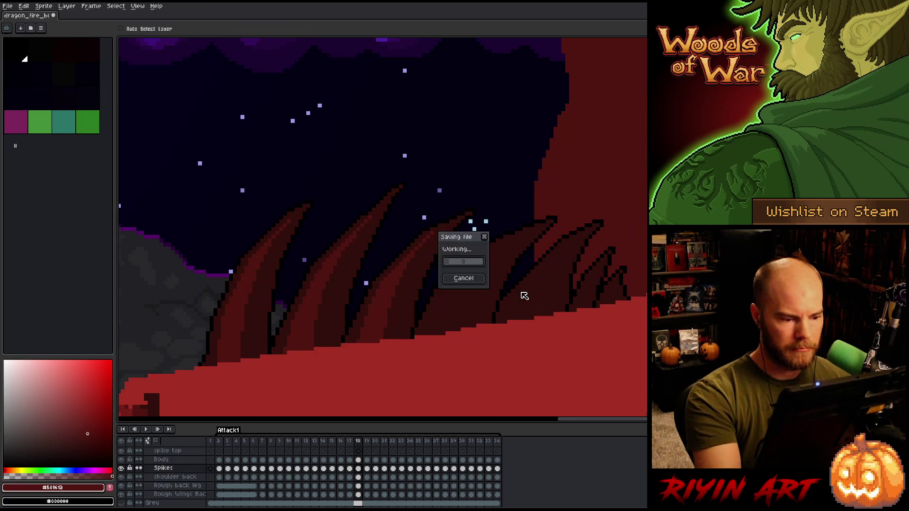
key("Left")
key("Right")
key("Left")
key("Right")
key("Left")
key("Right")
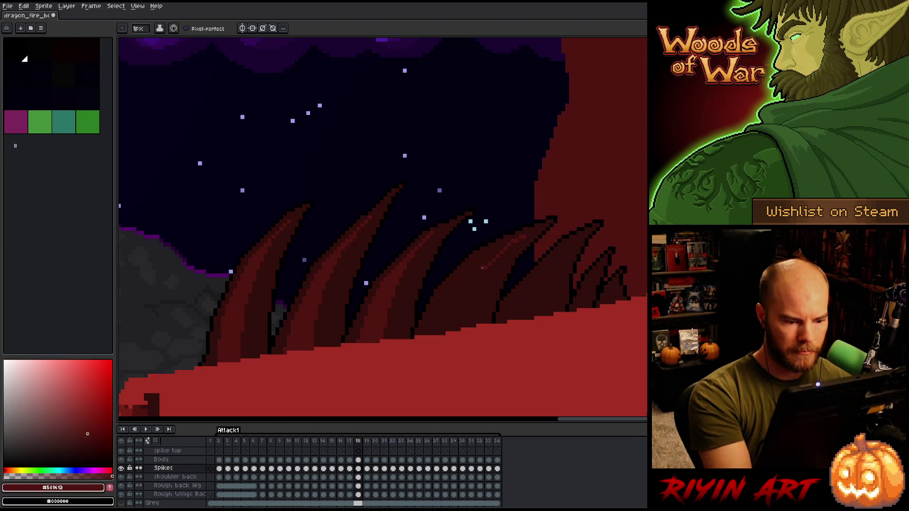
key("Left")
key("Right")
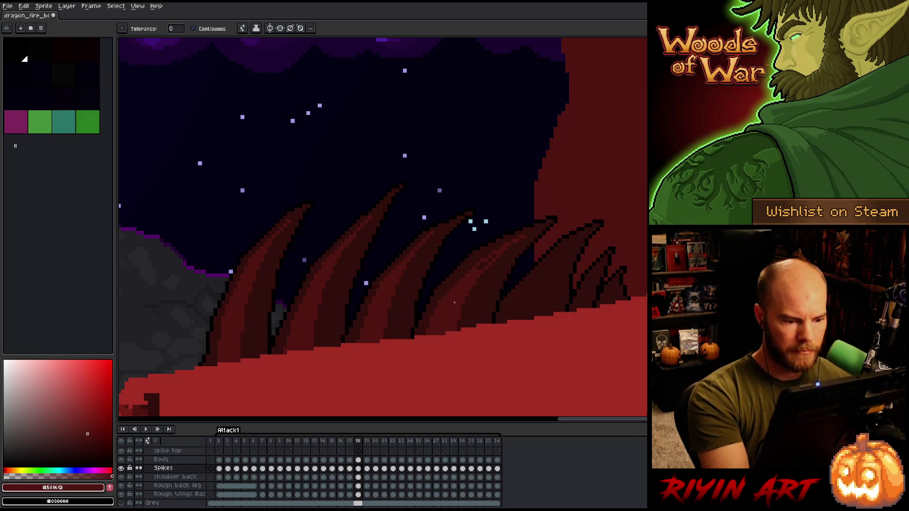
key("Left")
key("Right")
key("Left")
key("Right")
key("Left")
key("Right")
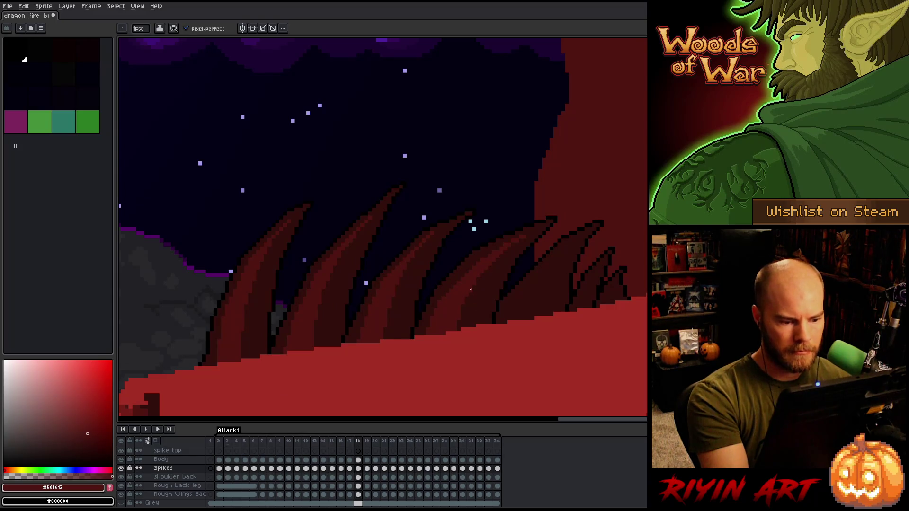
key("Left")
key("Right")
key("Left")
key("Right")
key("Left")
key("Right")
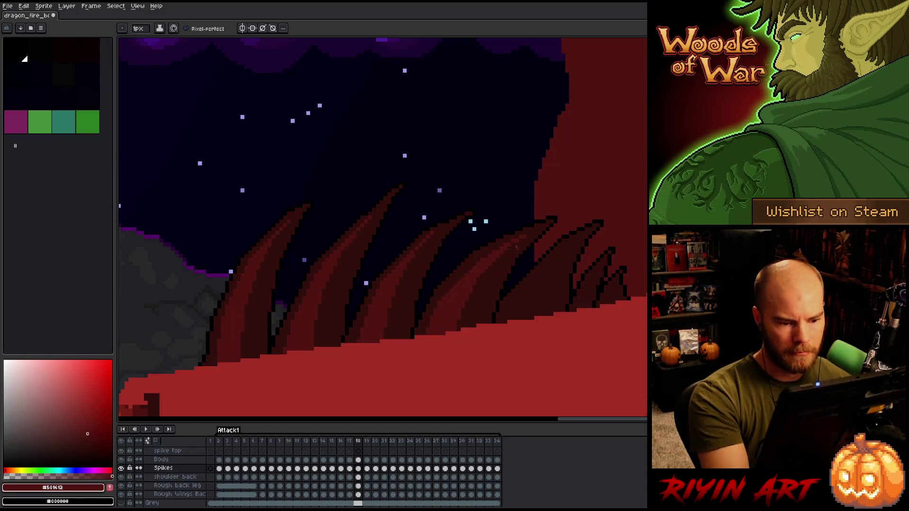
key("Left")
key("Right")
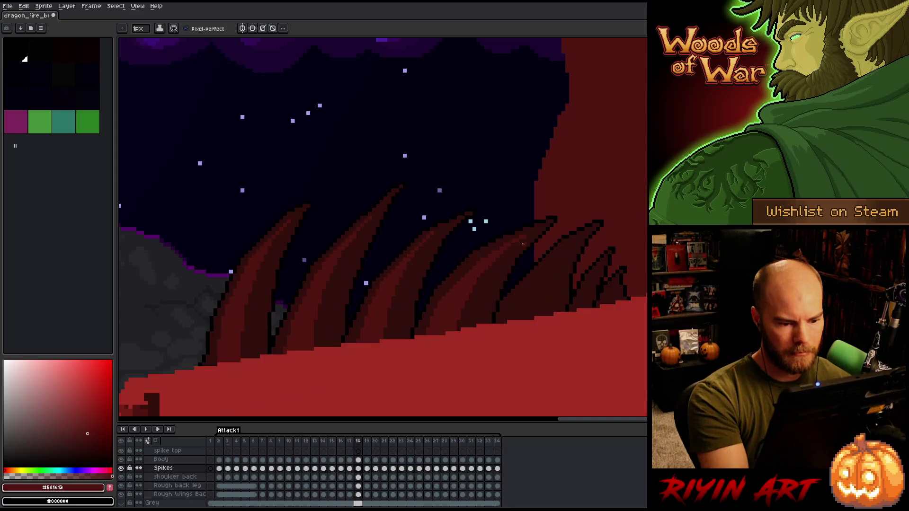
key("m")
Step: Lasso one back spike, then retouch frame 18's spikes with shadow red #320f0b and spike red #501612
mouse_move(501, 252)
left_mouse_down()
mouse_move(457, 277)
mouse_move(430, 312)
mouse_move(471, 320)
mouse_move(477, 301)
left_mouse_up()
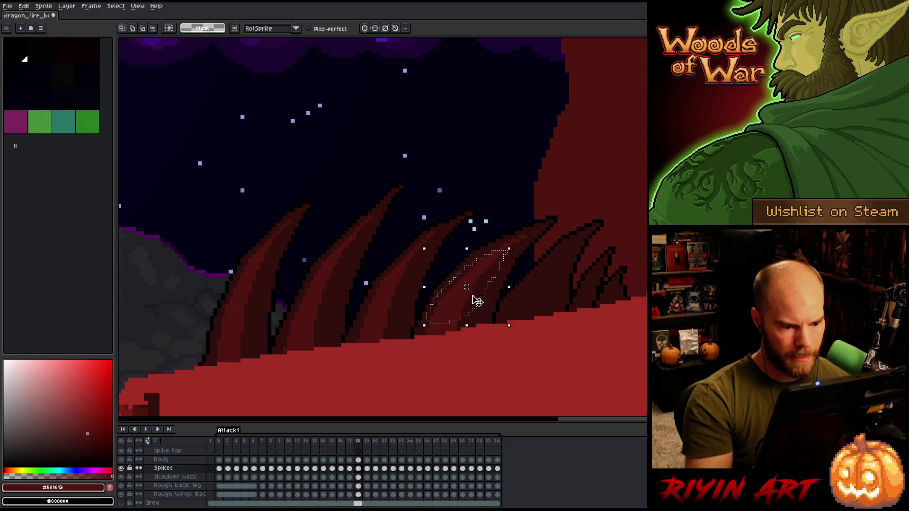
key("ctrl+d")
key("i")
left_click(500, 268)
key("b")
left_click(457, 305, "alt")
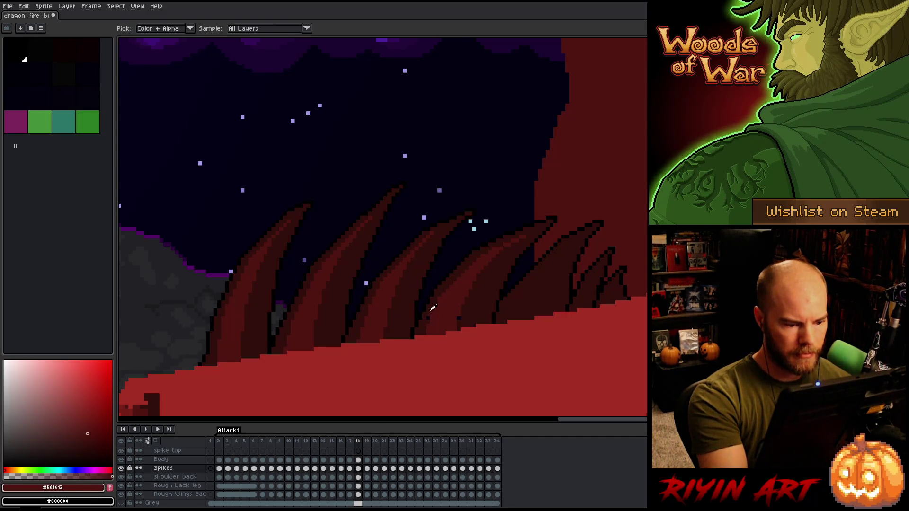
left_click(458, 316, "alt")
left_click(460, 300, "alt")
Step: Compare against frame 17 and add more #320f0b and #501612 pixels to frame 18's spikes
key("comma")
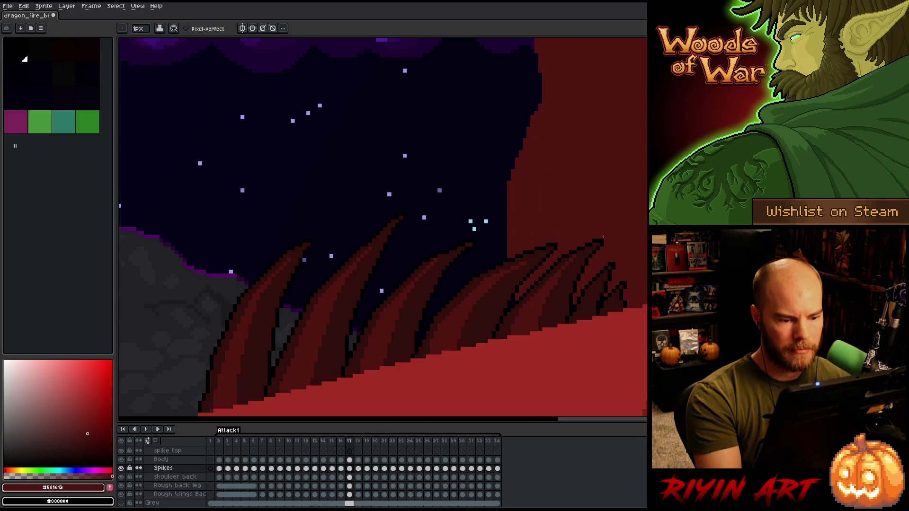
key("period")
left_click(512, 259, "alt")
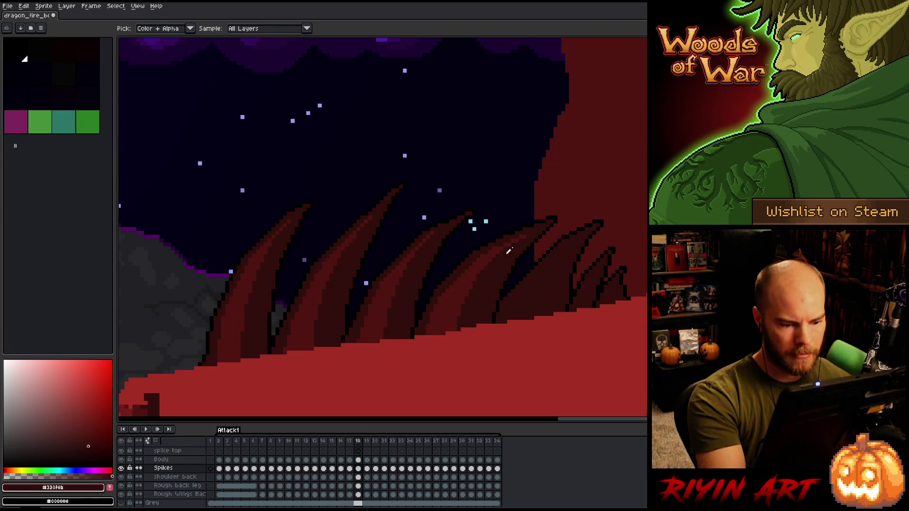
key("comma")
key("comma")
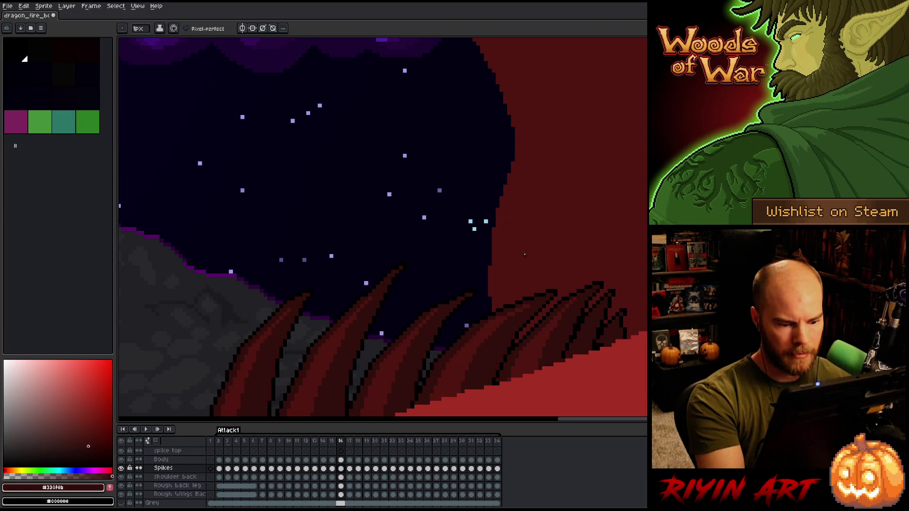
key("period")
key("period")
left_click(611, 206, "alt")
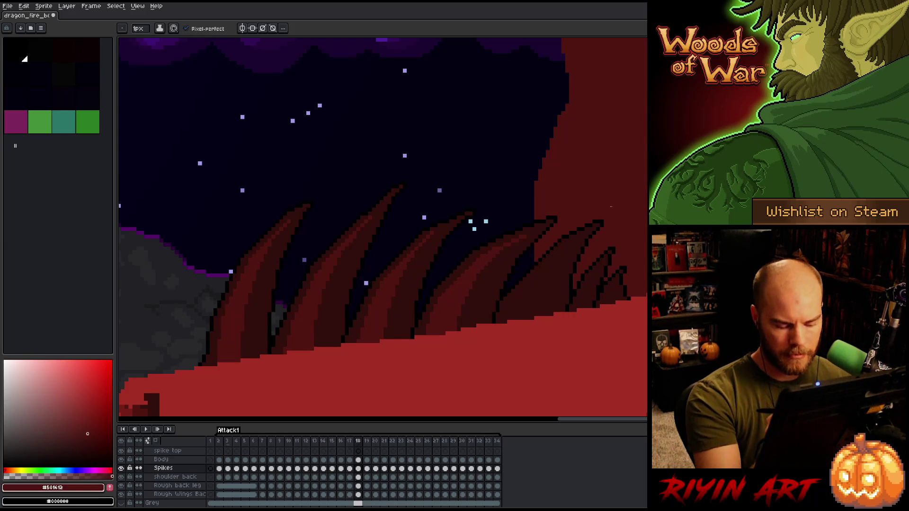
Step: Flip repeatedly between frames 17 and 18 to check the spikes, then add final #320f0b and #501612 touches
key("m")
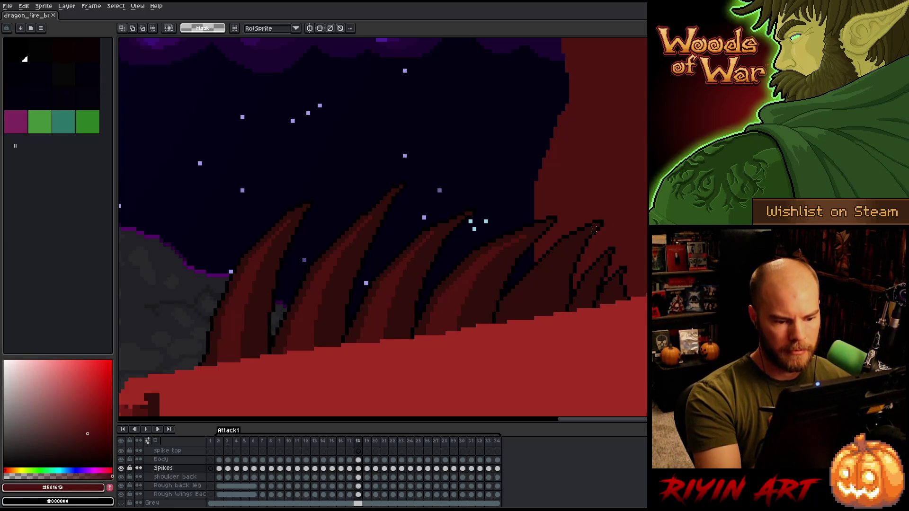
key("b")
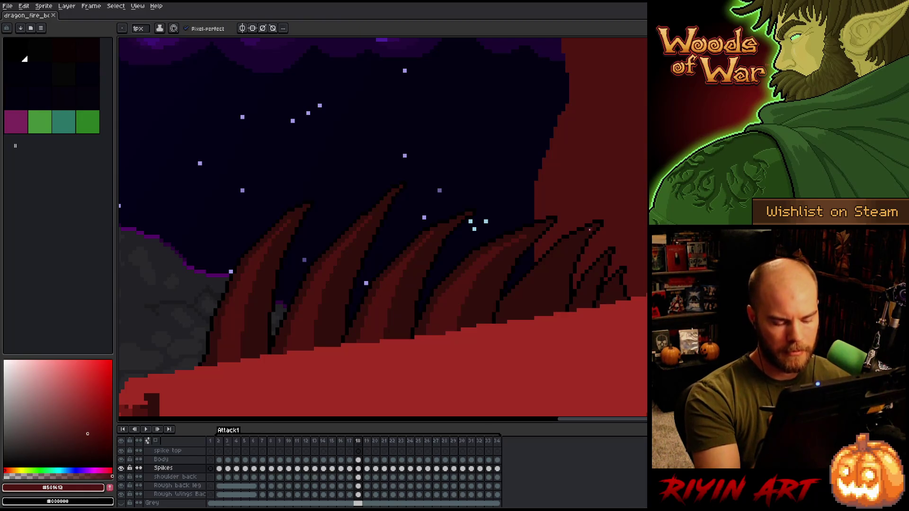
key("comma")
key("comma")
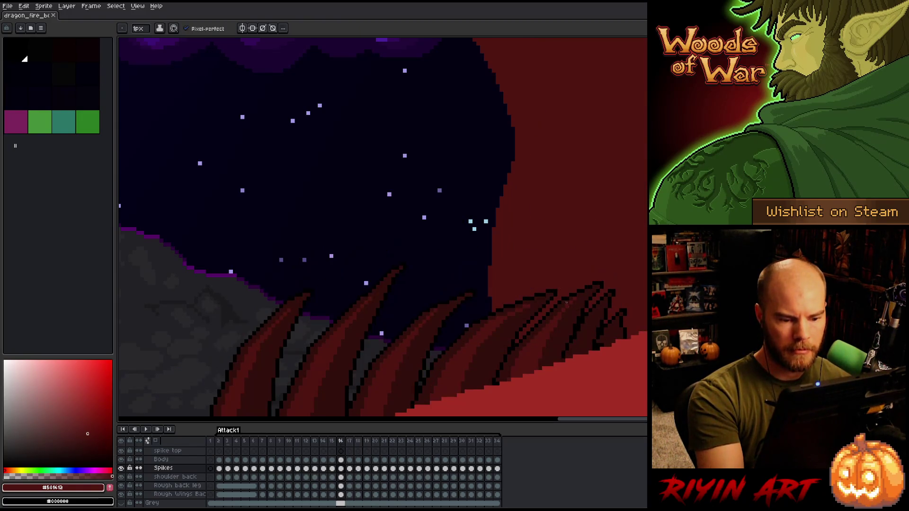
key("period")
key("period")
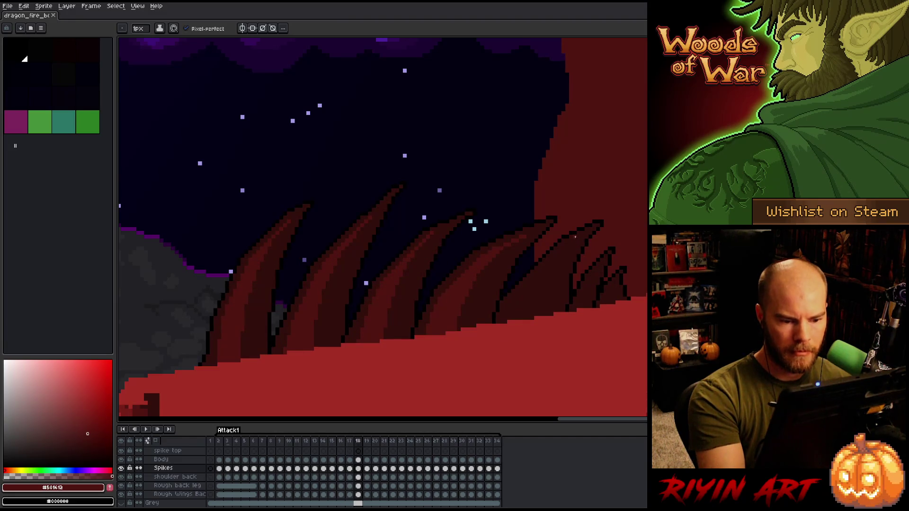
key("comma")
key("period")
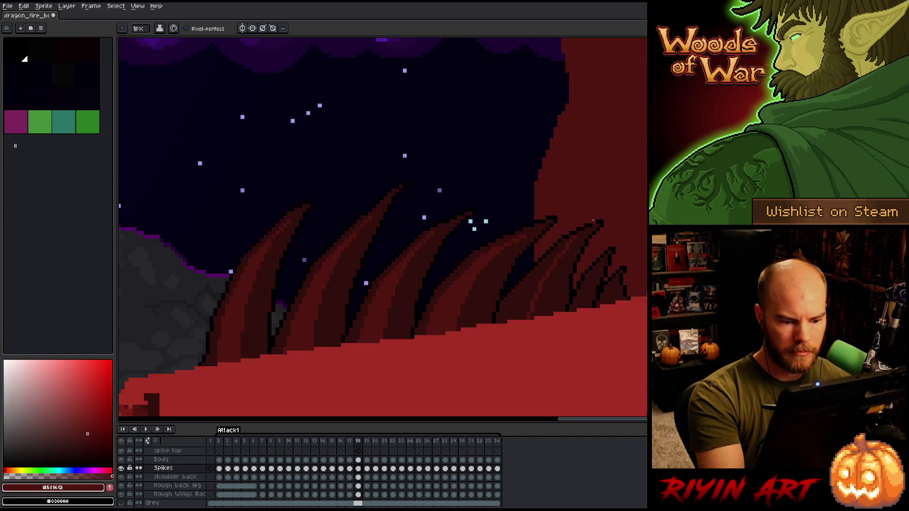
key("comma")
key("period")
key("comma")
key("period")
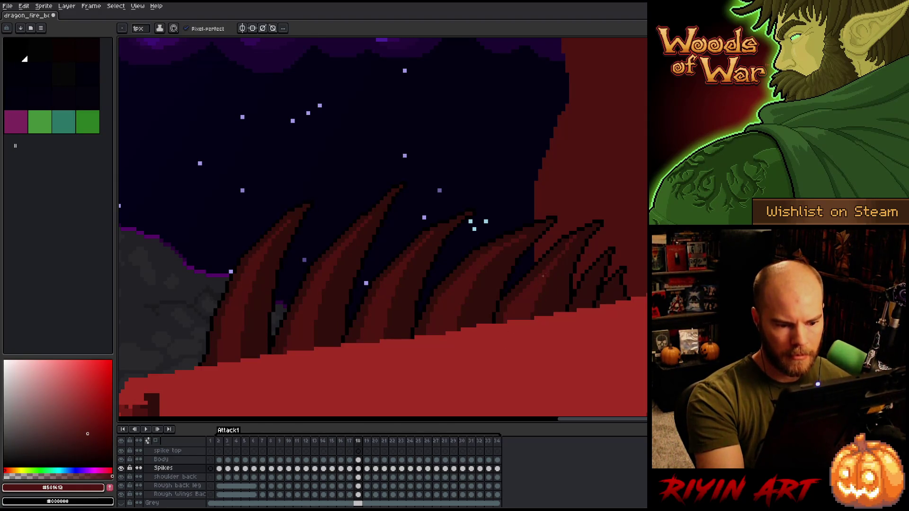
key("comma")
key("period")
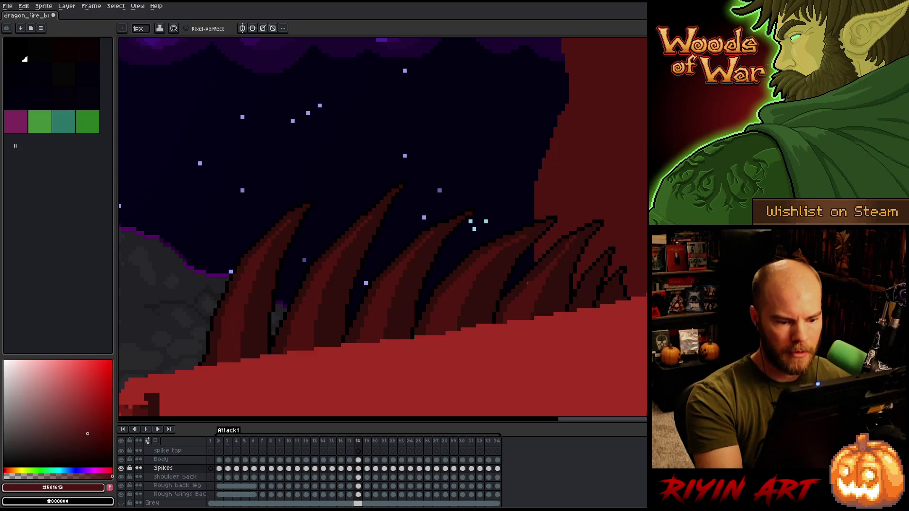
key("comma")
key("period")
key("comma")
key("period")
left_click(564, 252, "alt")
left_click(630, 231, "alt")
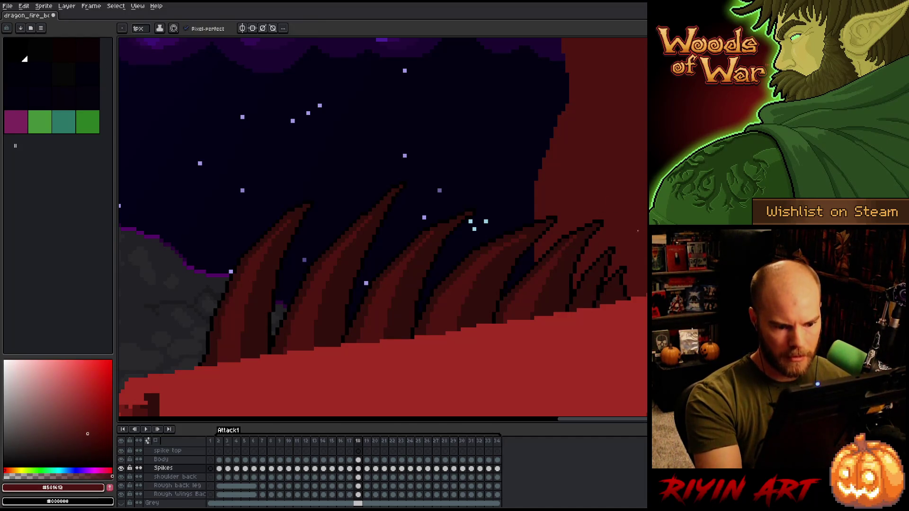
Step: Step through frames 16 to 19 to compare the back spikes, ending on frame 18
key("comma")
key("period")
key("comma")
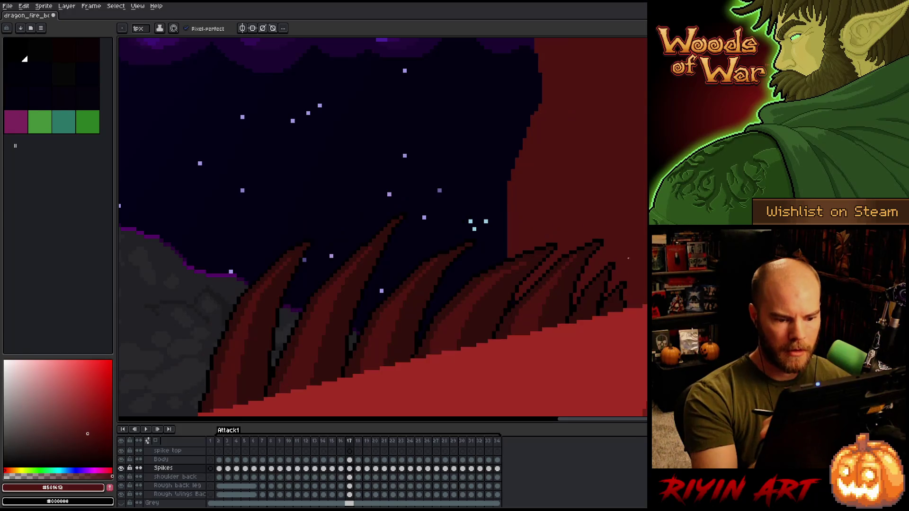
key("comma")
key("period")
key("comma")
key("period")
key("comma")
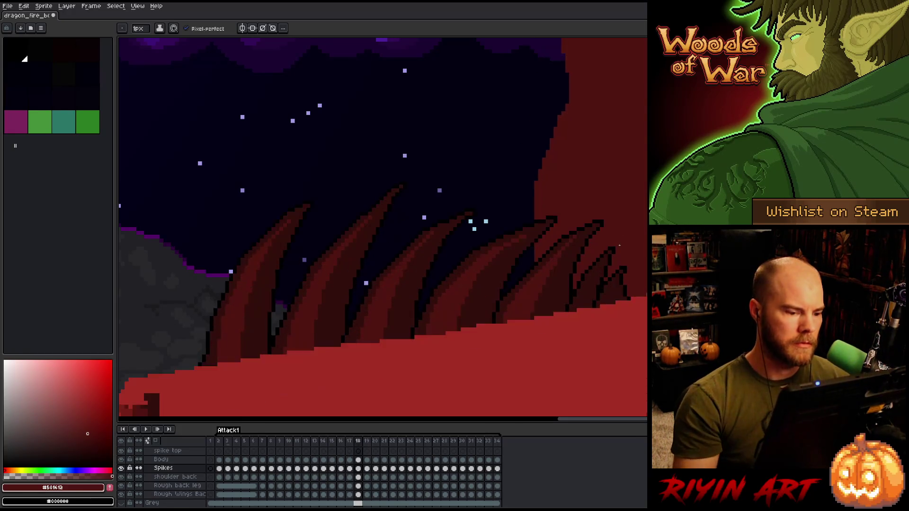
key("period")
key("comma")
key("period")
key("comma")
key("period")
key("period")
key("period")
key("comma")
key("period")
key("comma")
key("period")
key("comma")
key("period")
key("comma")
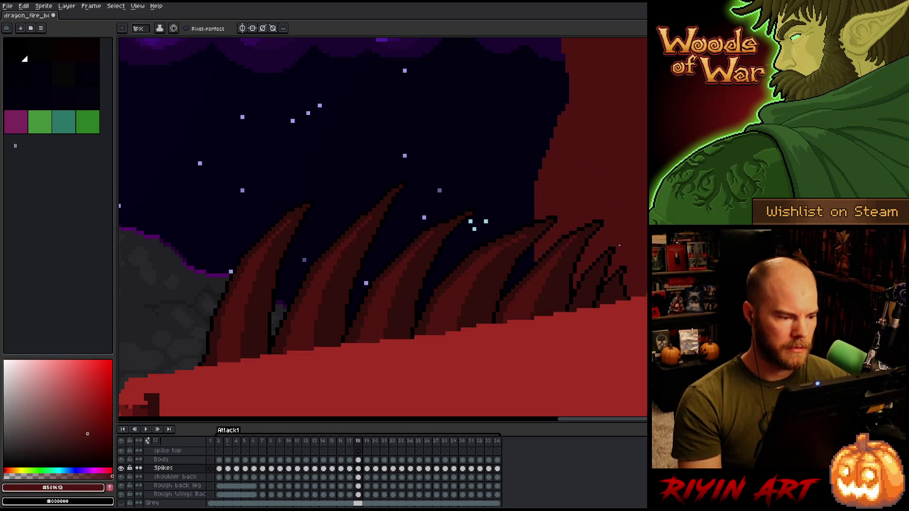
Step: Select all pixels of the spike colour, add Layer 6, and go to its frame 19 cel
key("shift+c")
key("Return")
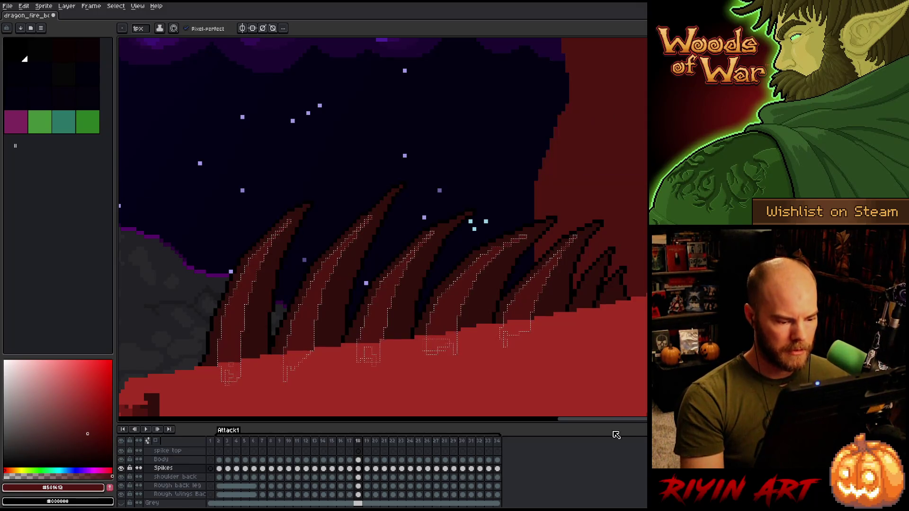
key("shift+n")
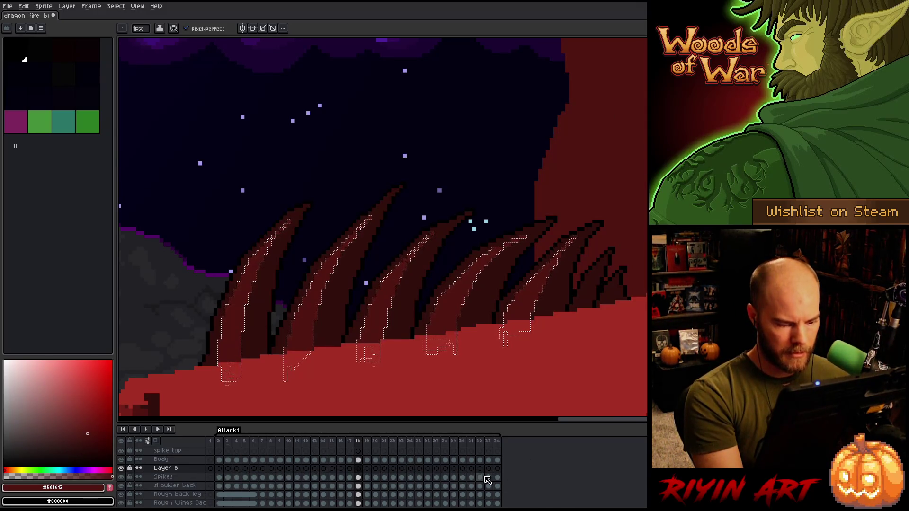
left_click(368, 469)
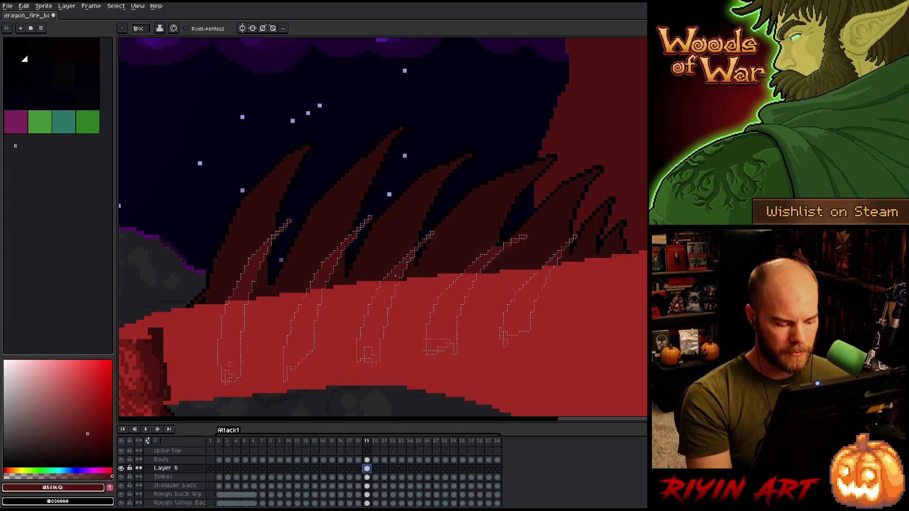
Step: Paste the copied spikes into frame 19 and nudge them up and down
key("ctrl+v")
key("Up")
key("Up")
key("Up")
key("Down")
key("Down")
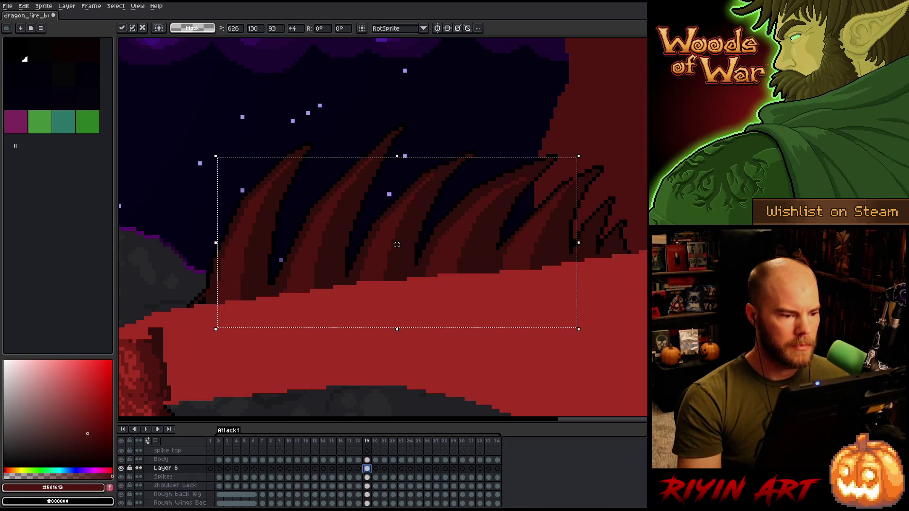
Step: Trim the transformed selection from the left until only the rightmost spike piece remains
left_click_drag(163, 113, 295, 208)
mouse_move(187, 158)
left_mouse_down()
mouse_move(207, 357)
mouse_move(271, 358)
left_mouse_up()
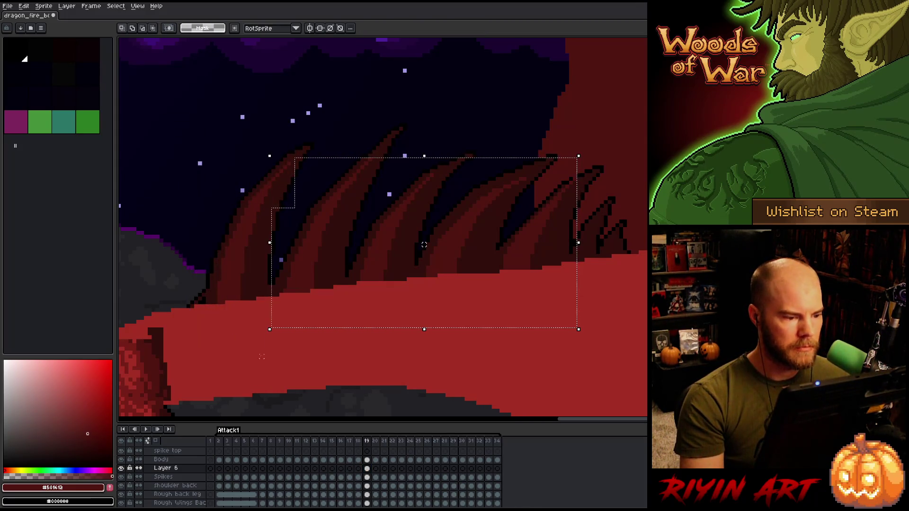
key("ctrl+t")
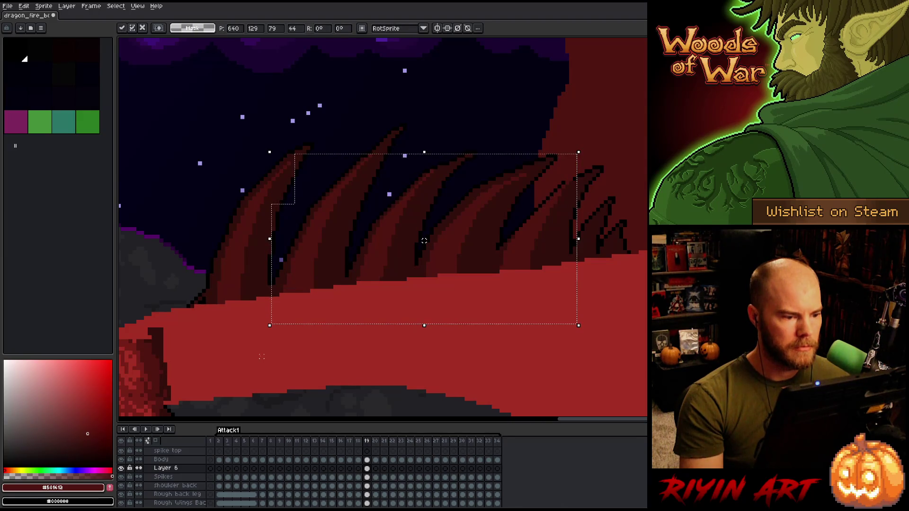
mouse_move(205, 123)
left_mouse_down()
mouse_move(367, 163)
mouse_move(387, 193)
left_mouse_up()
mouse_move(233, 142)
left_mouse_down()
mouse_move(312, 342)
mouse_move(348, 356)
left_mouse_up()
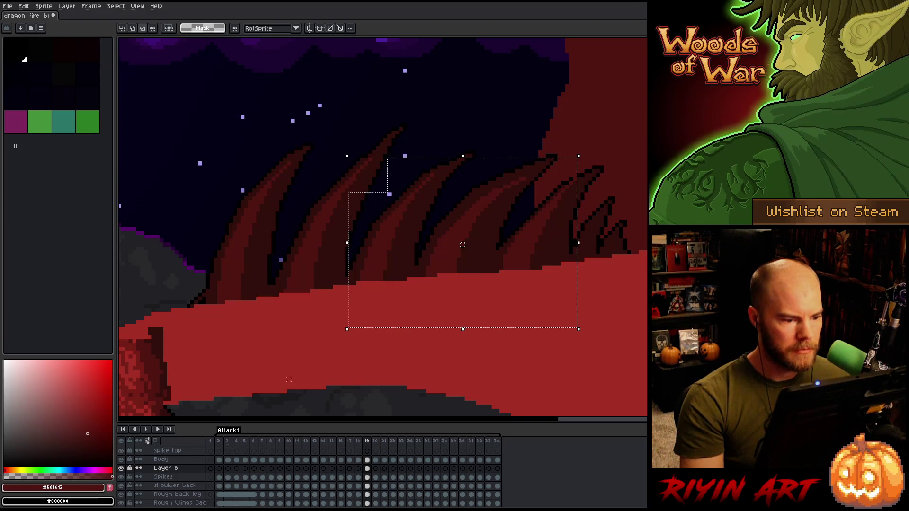
left_click_drag(274, 142, 414, 358)
mouse_move(360, 124)
left_mouse_down()
mouse_move(444, 192)
mouse_move(445, 204)
left_mouse_up()
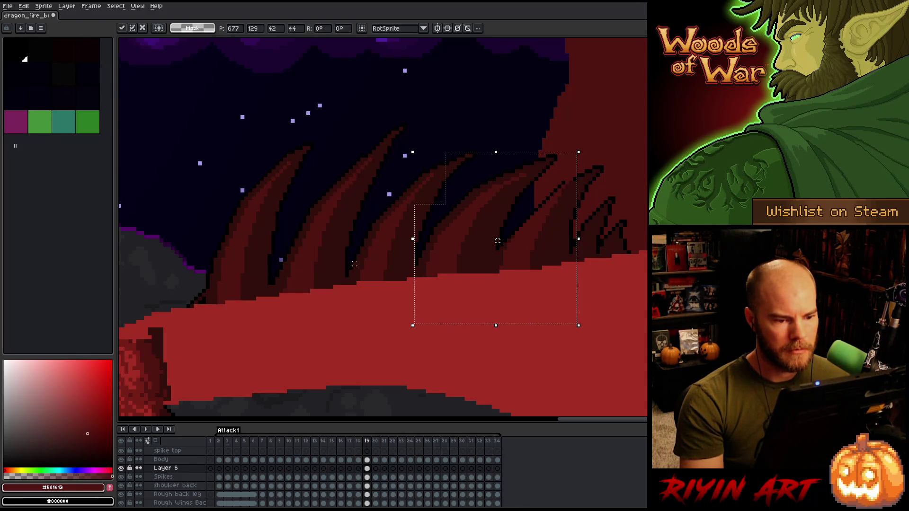
mouse_move(469, 131)
left_mouse_down()
mouse_move(513, 187)
mouse_move(537, 200)
left_mouse_up()
left_click_drag(369, 135, 491, 325)
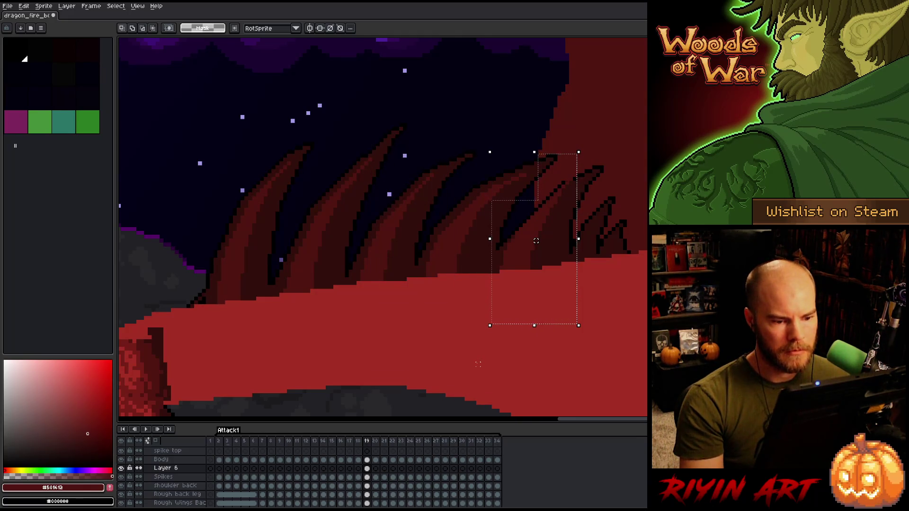
Step: Nudge the spike piece up one pixel, commit it, deselect, and return to the pencil
key("Down")
key("Down")
key("Down")
key("Up")
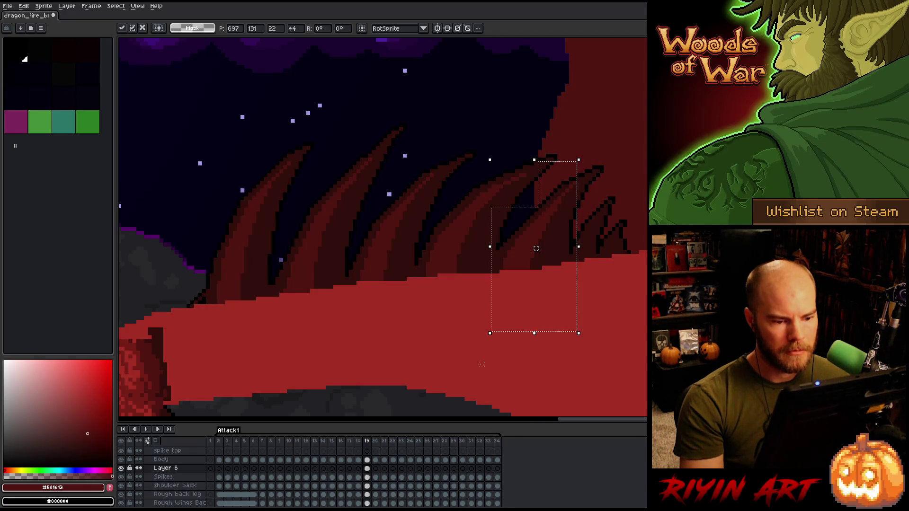
key("Return")
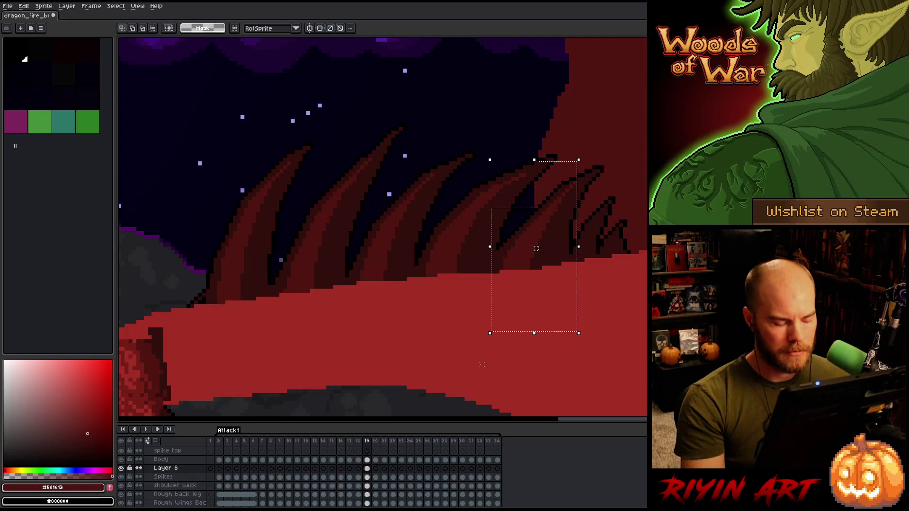
key("ctrl+d")
key("b")
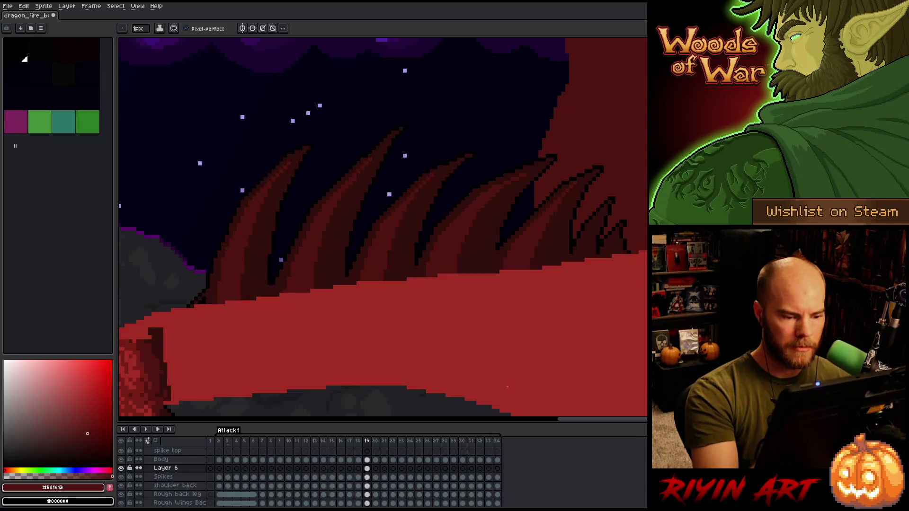
Step: Pick black from the artwork and compare the spikes between frames 18 and 19
left_click(497, 238, "alt")
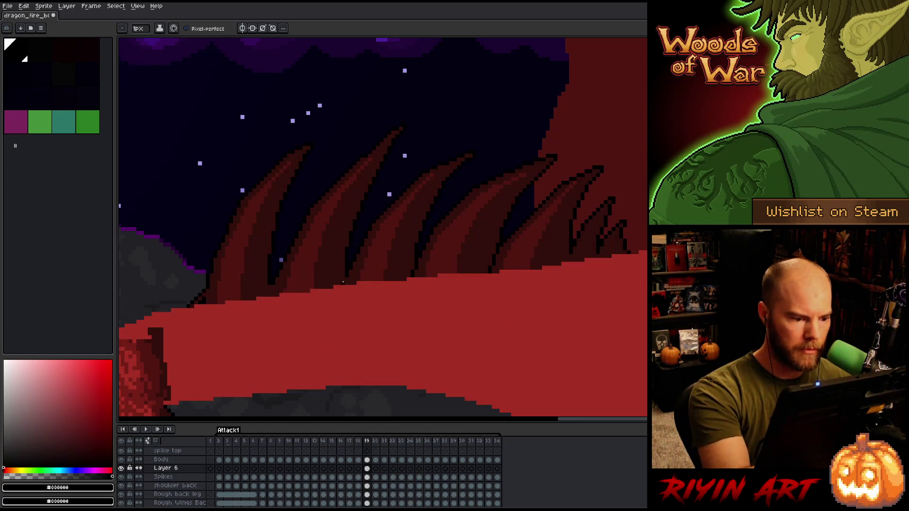
key("Left")
key("Right")
key("Left")
key("Right")
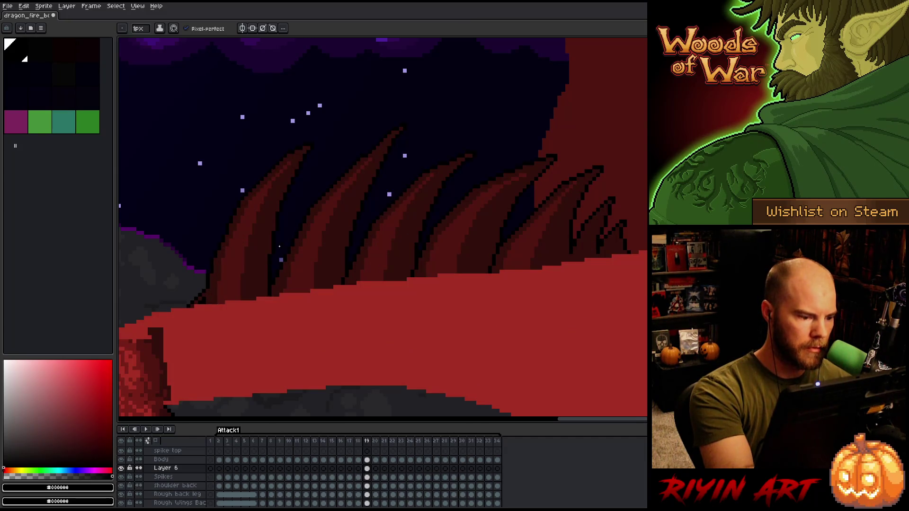
key("Left")
key("Right")
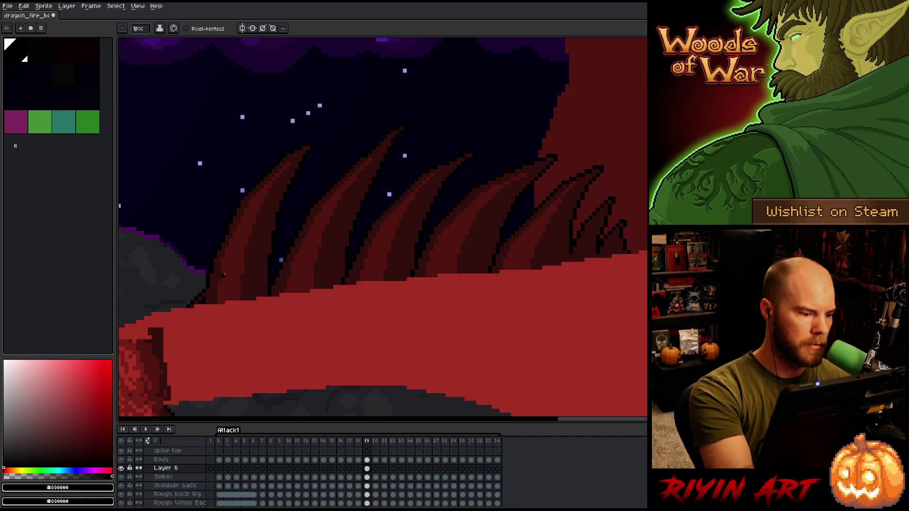
Step: Sample the spike outline until dark red #320f0b is the pencil colour, then activate the Spikes layer
left_click(208, 294, "alt")
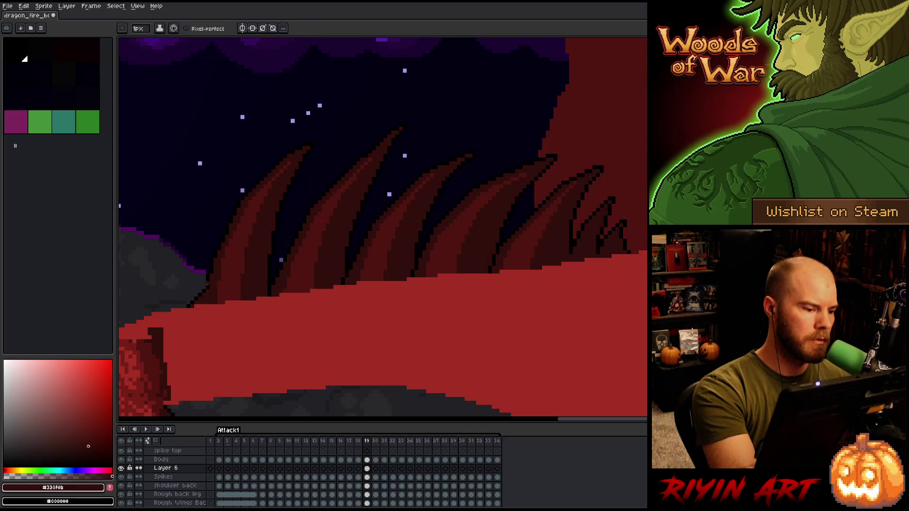
left_click(204, 295, "alt")
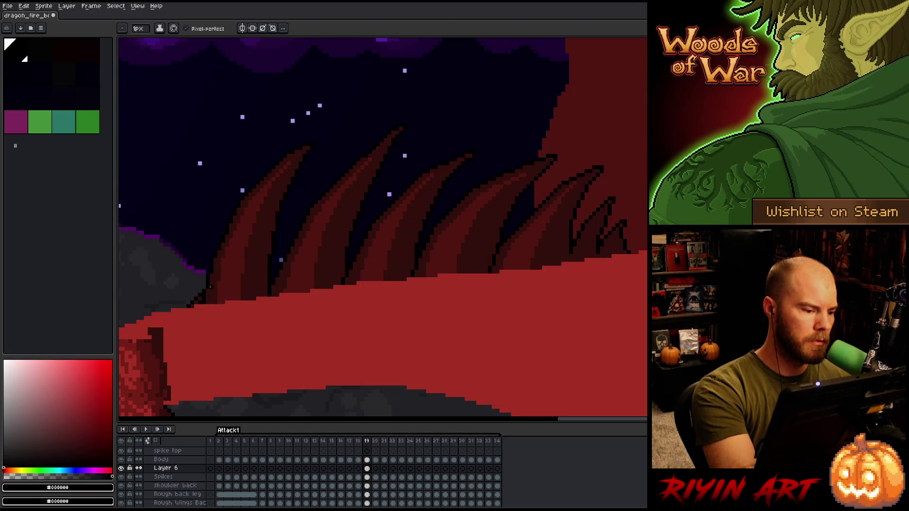
left_click(204, 301, "alt")
key("b")
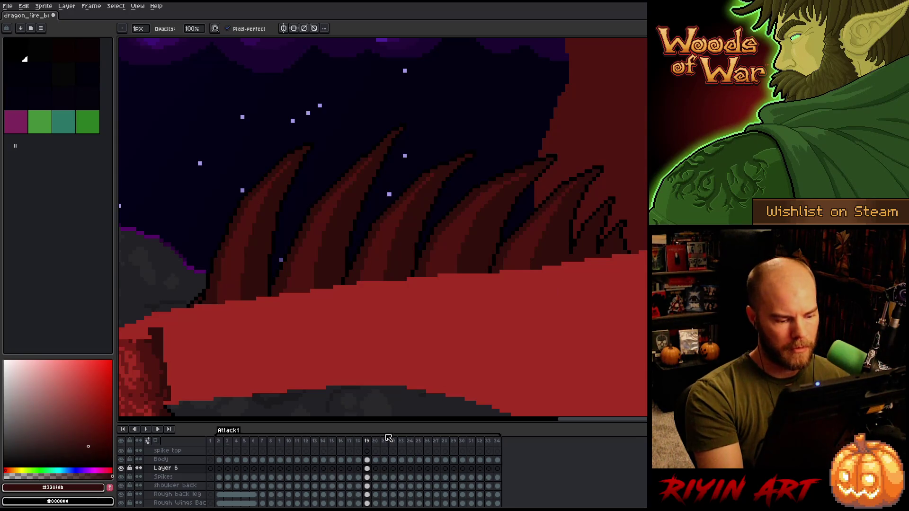
left_click(368, 478)
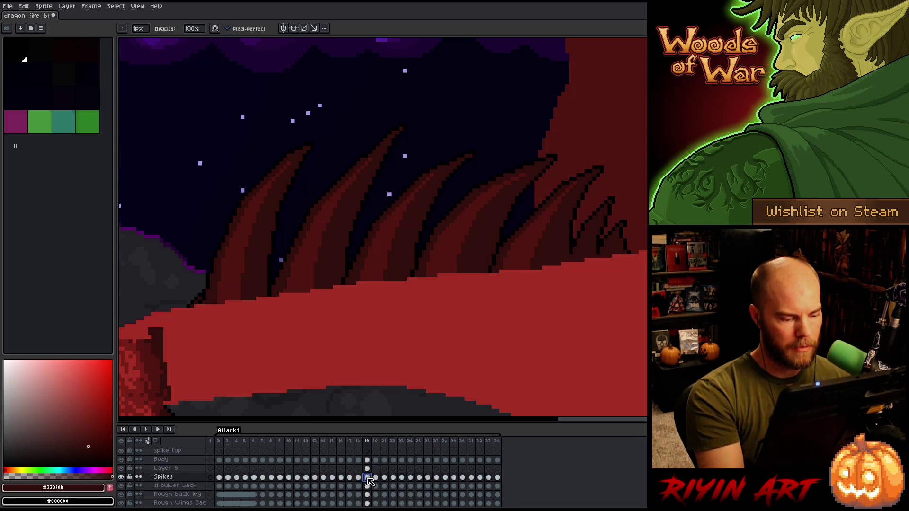
Step: Solo Layer 6 on frame 19 and lasso the black strokes at each spike base
left_click(199, 291)
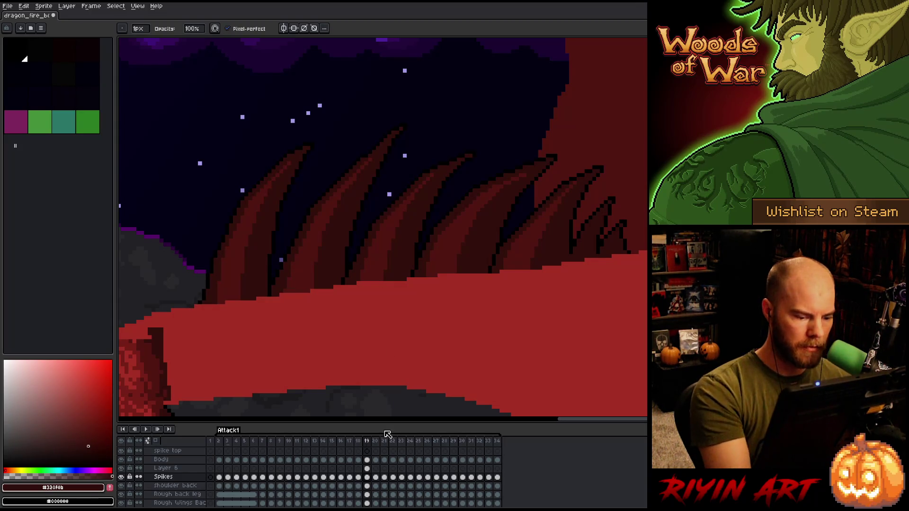
left_click(367, 469)
left_click(122, 468, "alt")
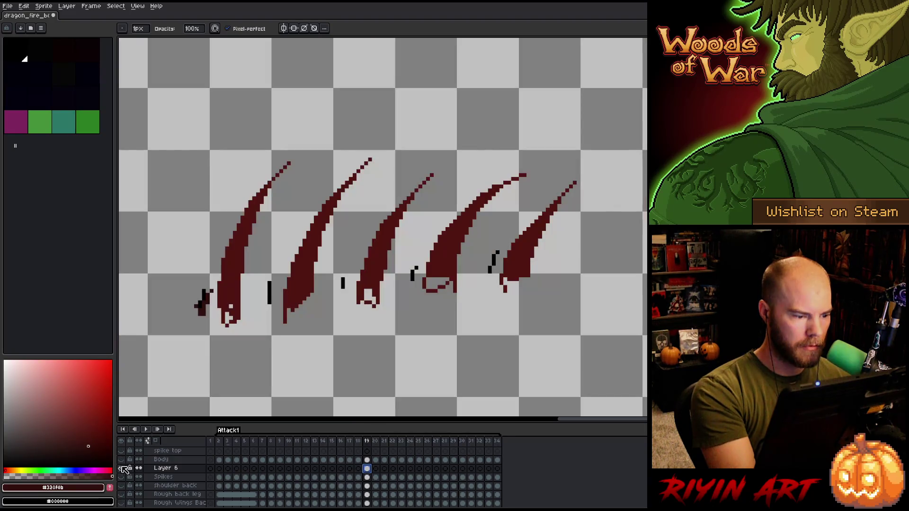
key("q")
mouse_move(272, 331)
left_mouse_down()
mouse_move(279, 279)
mouse_move(258, 348)
mouse_move(267, 351)
left_mouse_up()
mouse_move(269, 306)
left_mouse_down()
mouse_move(213, 341)
mouse_move(197, 280)
left_mouse_up()
mouse_move(340, 265)
left_mouse_down()
mouse_move(350, 327)
mouse_move(339, 327)
left_mouse_up()
left_click_drag(397, 318, 402, 324)
mouse_move(467, 305)
left_mouse_down()
mouse_move(487, 280)
mouse_move(471, 314)
left_mouse_up()
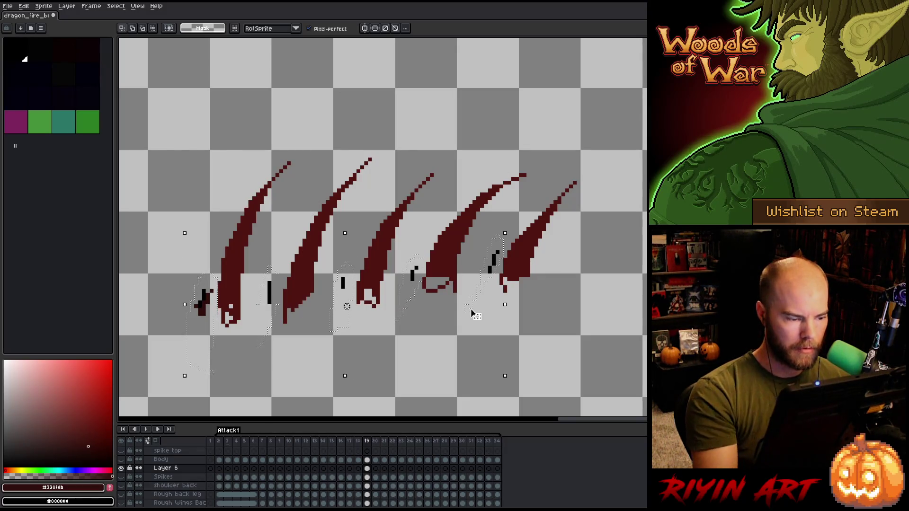
Step: Show all layers again, reselect then deselect, and open frame 20 on Layer 6
left_click(122, 468, "alt")
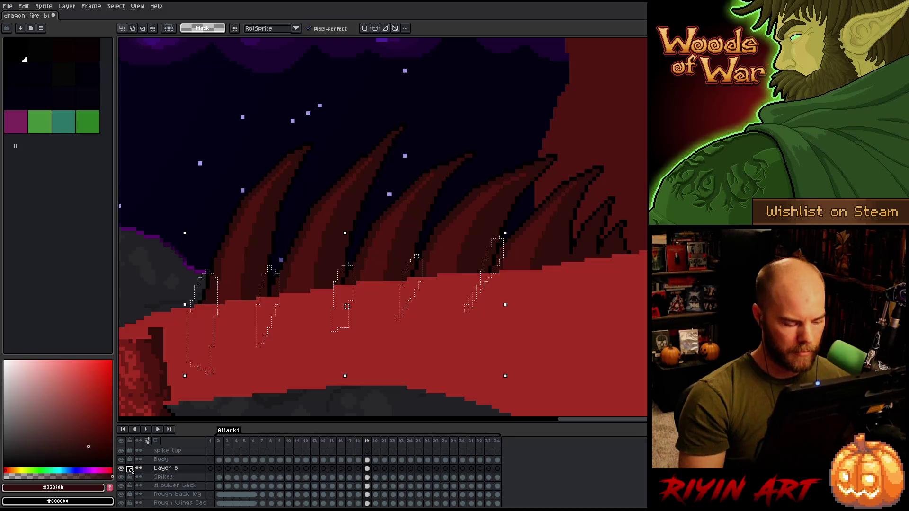
left_click(367, 478)
key("ctrl+shift+d")
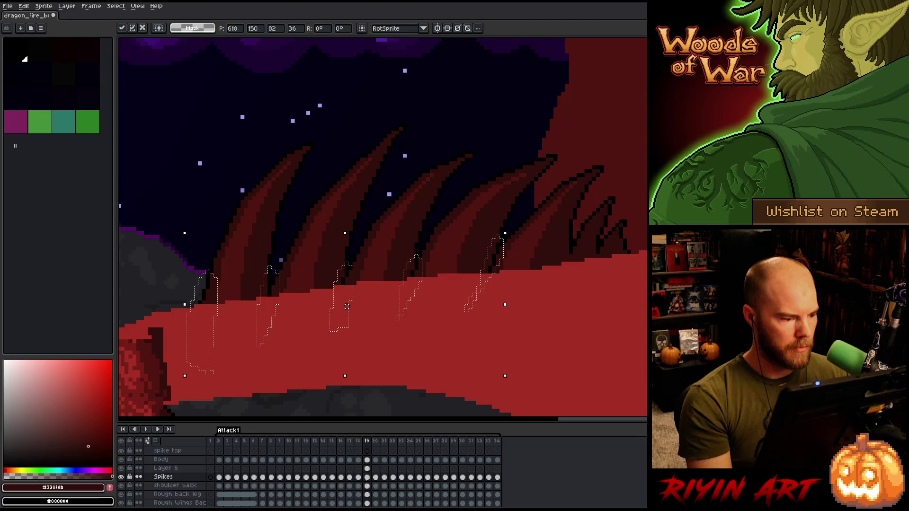
key("ctrl+d")
left_click(367, 469)
left_click(376, 469)
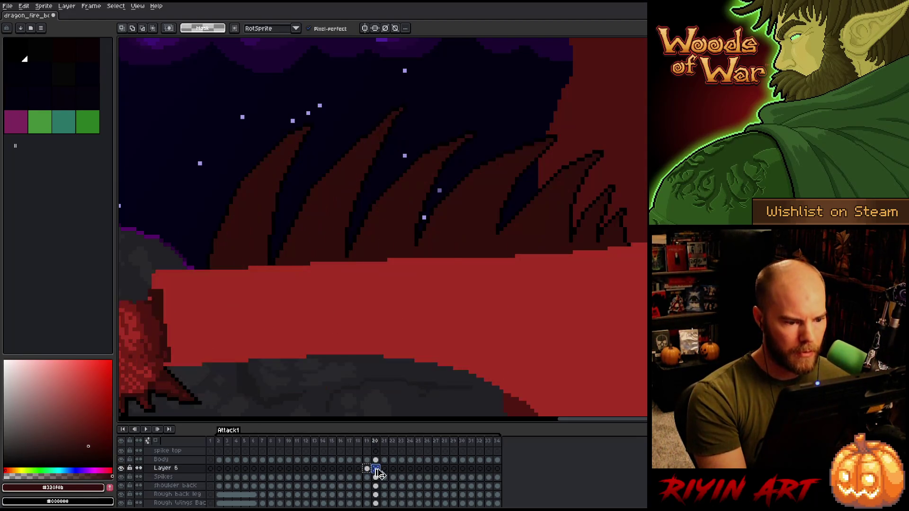
Step: Raise the selected red spikes on frame 20 and compare them against frame 19
key("ctrl+shift+d")
left_click_drag(398, 245, 398, 226)
key("Left")
key("Right")
key("Left")
key("Right")
key("Left")
key("Right")
key("Left")
key("Right")
key("Left")
key("Right")
key("Left")
key("Right")
Step: Nudge the frame-20 spikes down one pixel and check against the neighbouring frame
key("b")
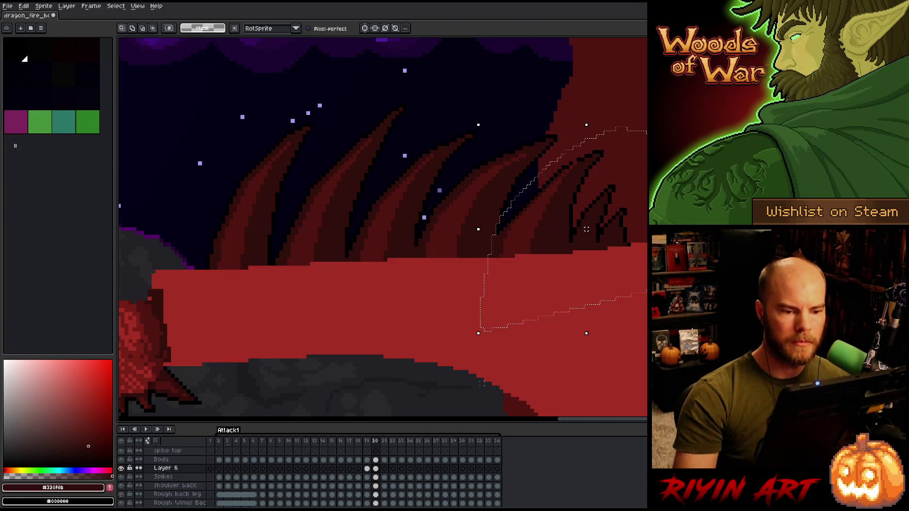
key("Down")
key("comma")
key("period")
key("comma")
key("period")
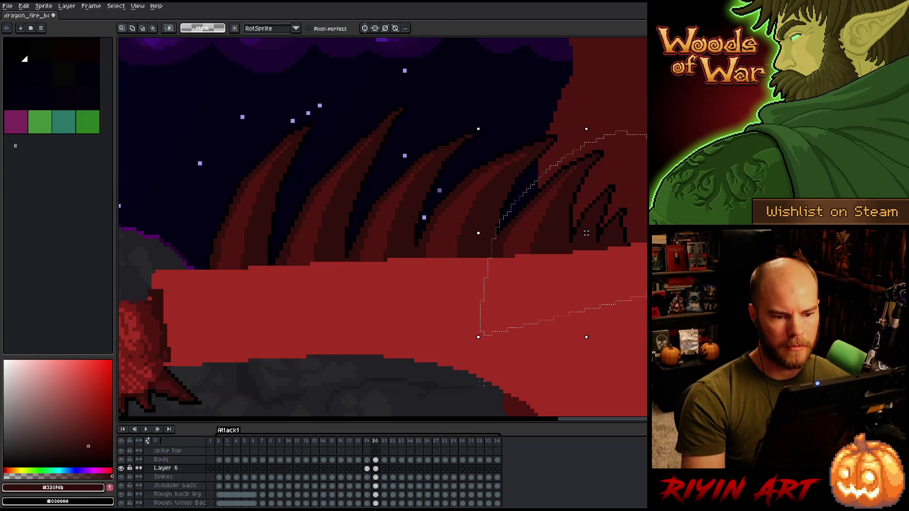
key("comma")
key("period")
key("comma")
key("period")
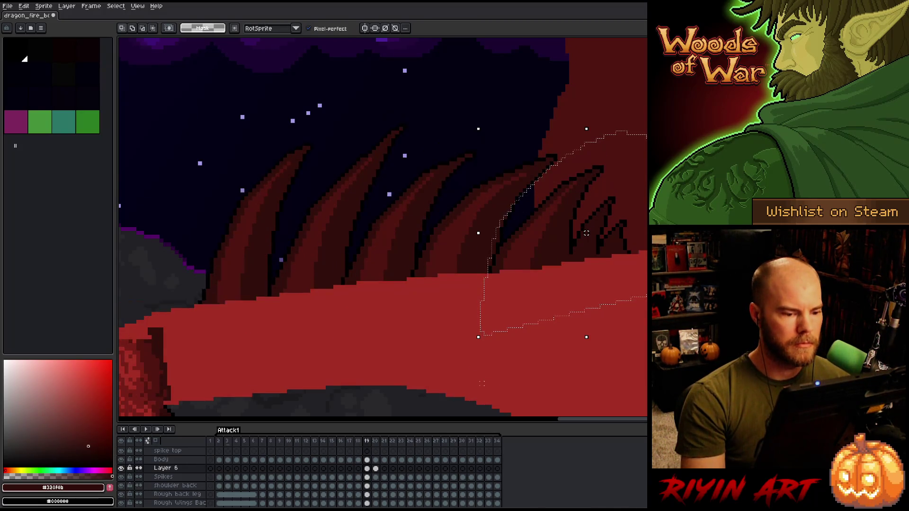
Step: Deselect the spikes, pick black from the artwork, and check frame 20 against frame 19
key("ctrl+d")
key("b")
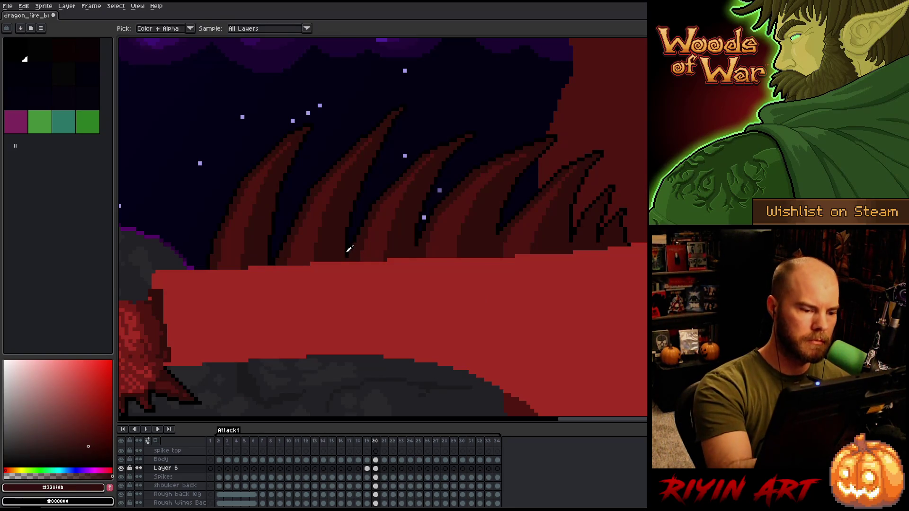
left_click(345, 267, "alt")
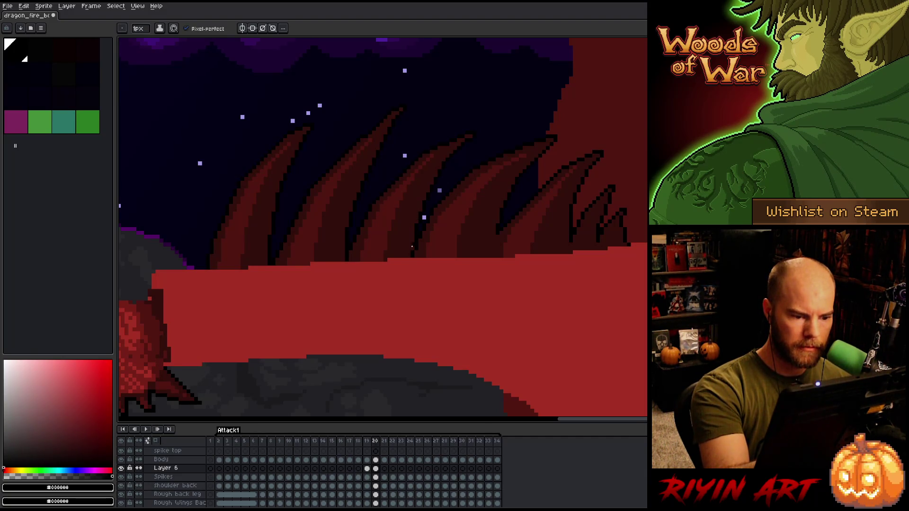
key("comma")
key("period")
key("comma")
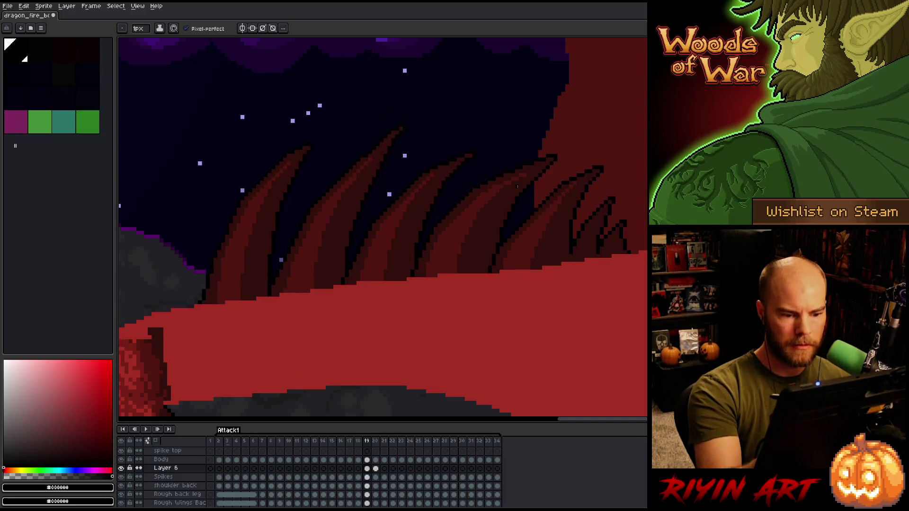
key("period")
key("comma")
key("period")
key("comma")
key("period")
key("comma")
key("period")
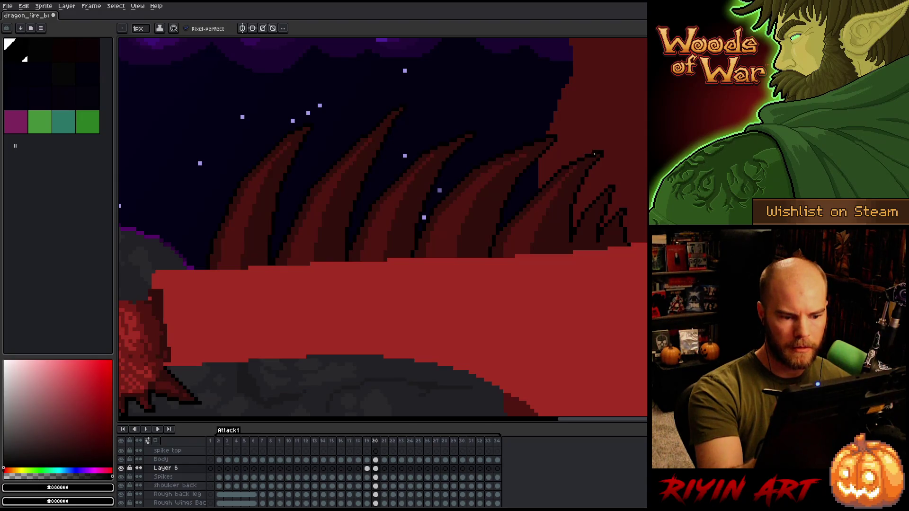
key("comma")
key("comma")
key("period")
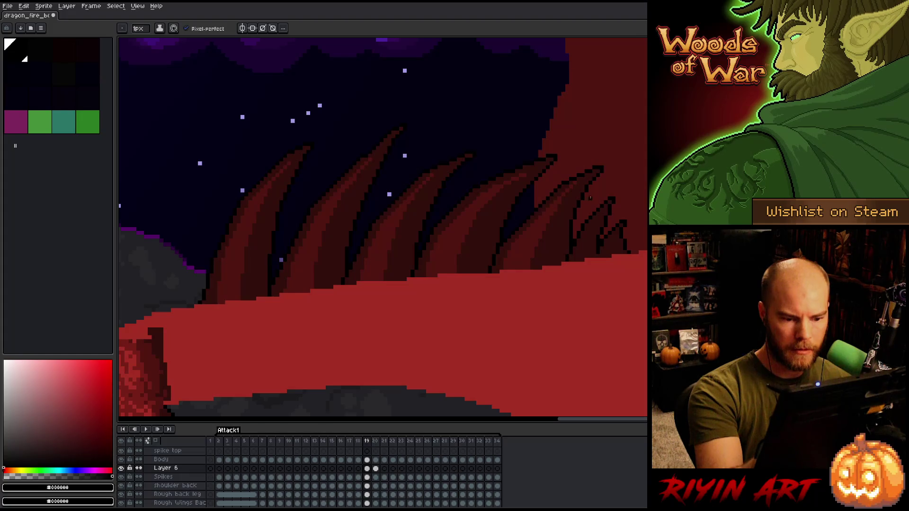
key("period")
Step: Preview the spike motion across frames 18 to 20
key("comma")
key("period")
key("comma")
key("comma")
key("period")
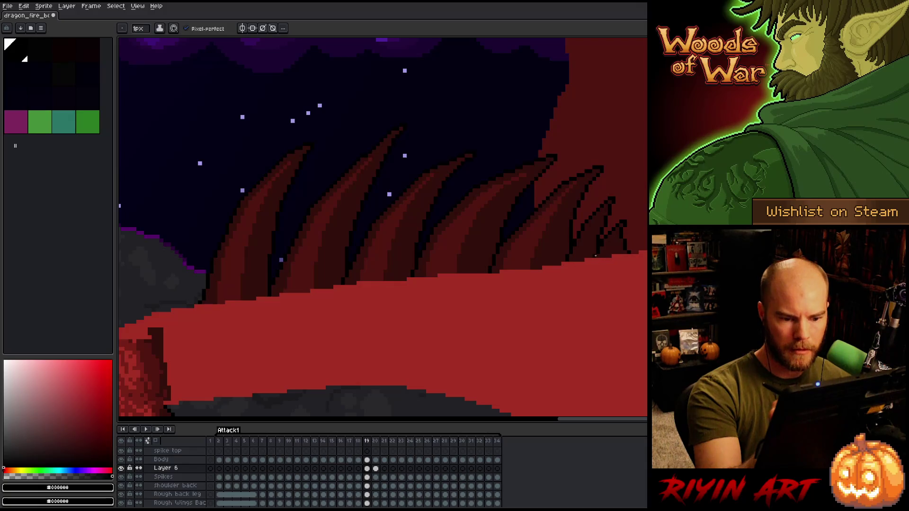
key("period")
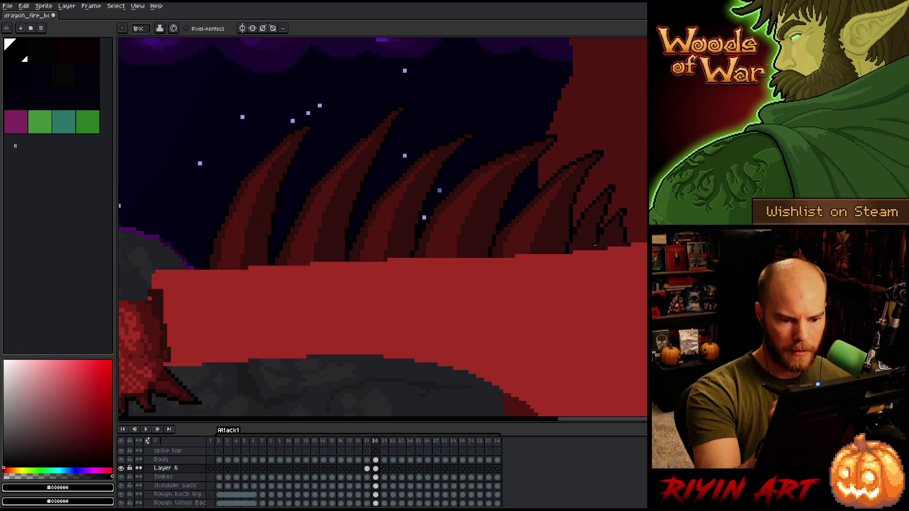
key("comma")
key("period")
key("comma")
key("period")
key("comma")
key("period")
key("comma")
key("period")
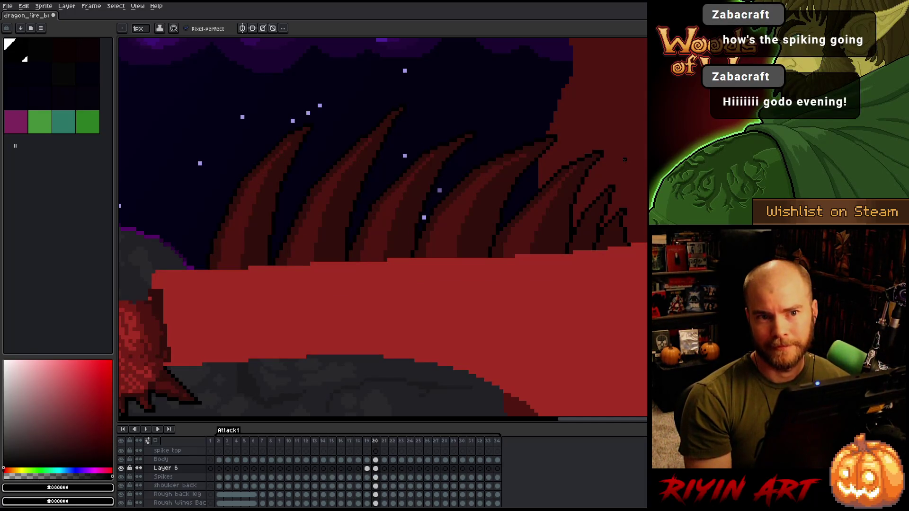
key("comma")
key("period")
key("comma")
key("comma")
key("period")
key("period")
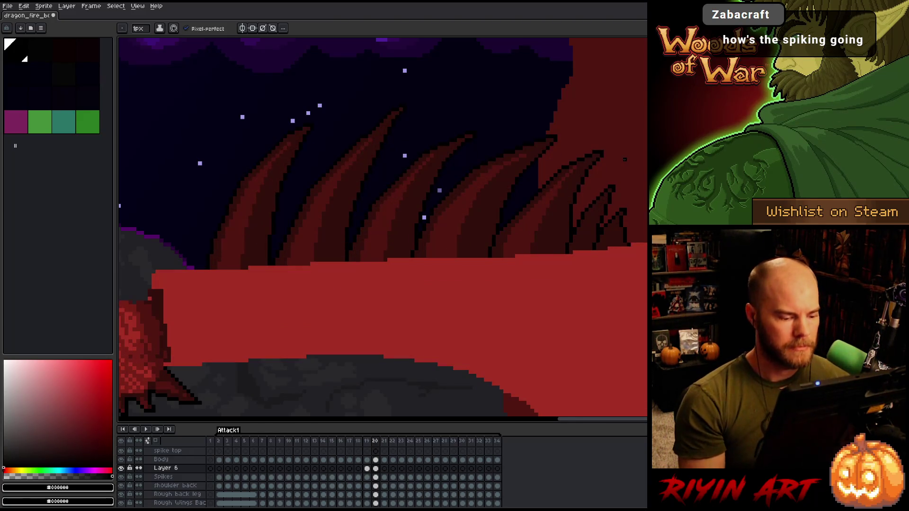
Step: Isolate Layer 6, then lasso and delete the stray black marks around the spikes
left_click(125, 469, "alt")
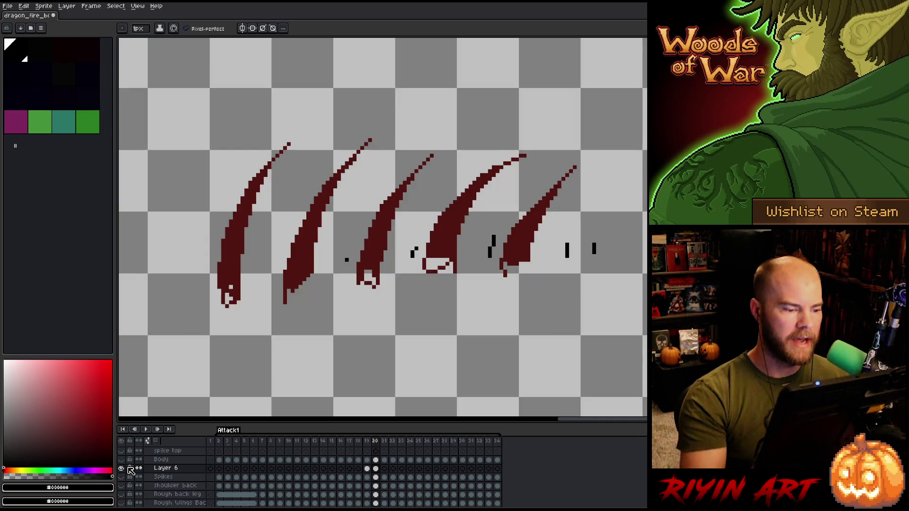
key("q")
mouse_move(339, 294)
left_mouse_down()
mouse_move(354, 243)
mouse_move(338, 294)
left_mouse_up()
mouse_move(408, 272)
left_mouse_down()
mouse_move(394, 313)
mouse_move(424, 227)
left_mouse_up()
left_click_drag(475, 324, 501, 213)
mouse_move(533, 339)
left_mouse_down()
mouse_move(610, 265)
mouse_move(535, 350)
left_mouse_up()
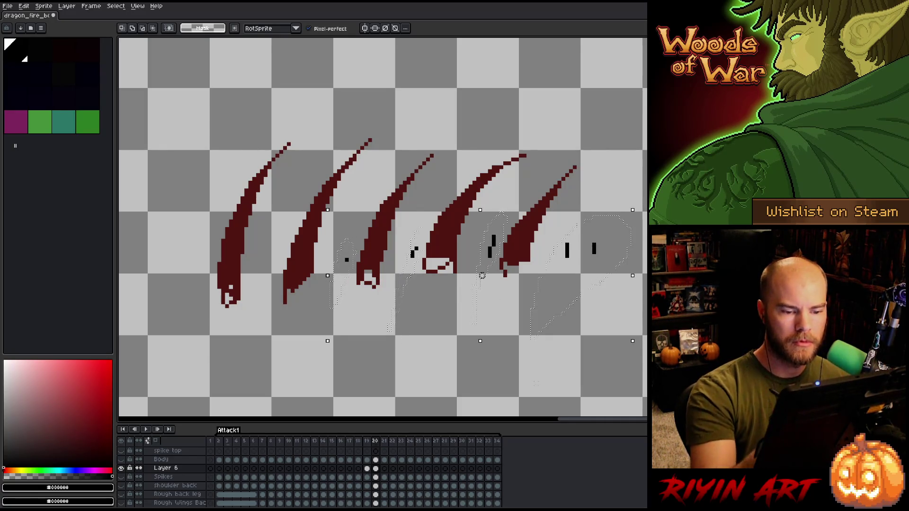
key("Delete")
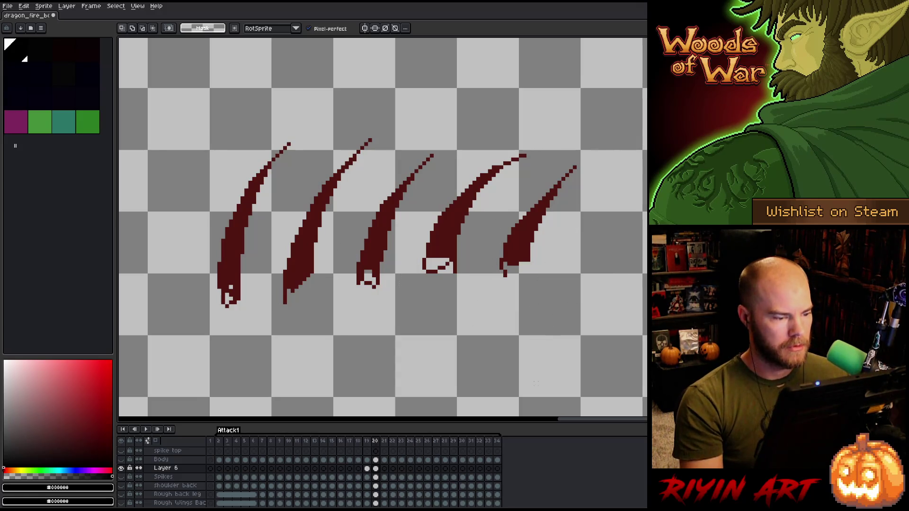
Step: Show all hidden layers again and make the Layer 6 cel active
left_click(122, 468, "alt")
left_click(376, 478)
key("ctrl+t")
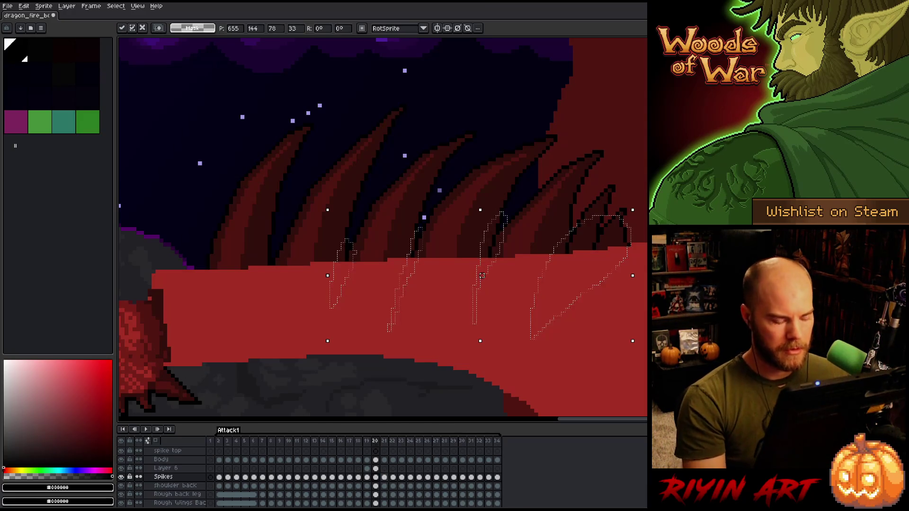
key("Return")
left_click(376, 469)
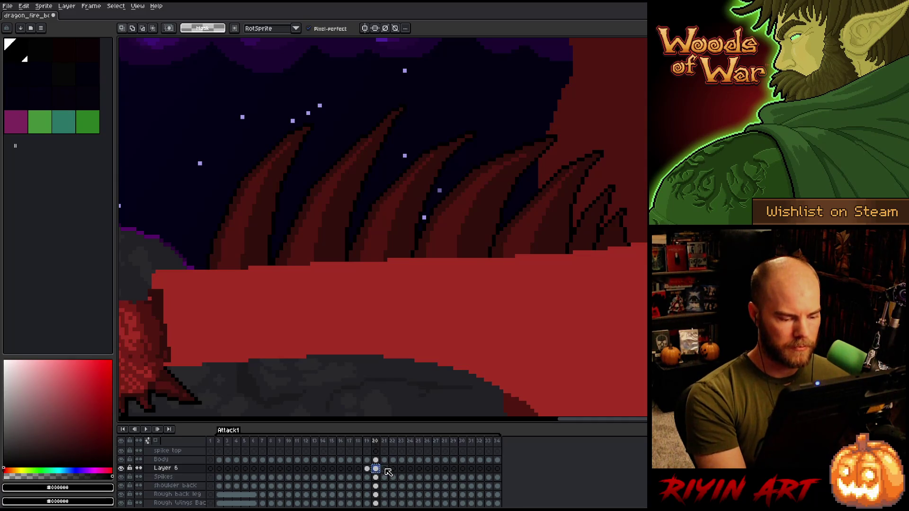
Step: Move the frame-21 spikes down one pixel and compare with frame 20
left_click(384, 469)
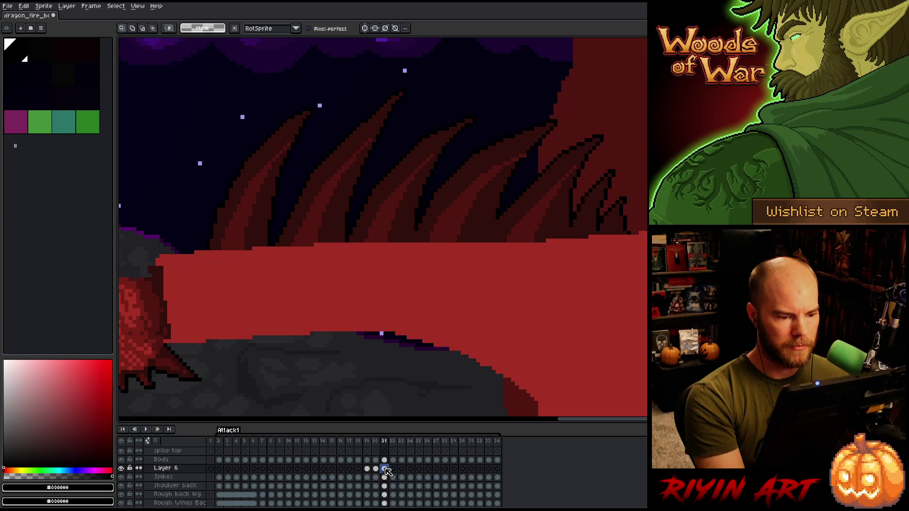
key("ctrl+v")
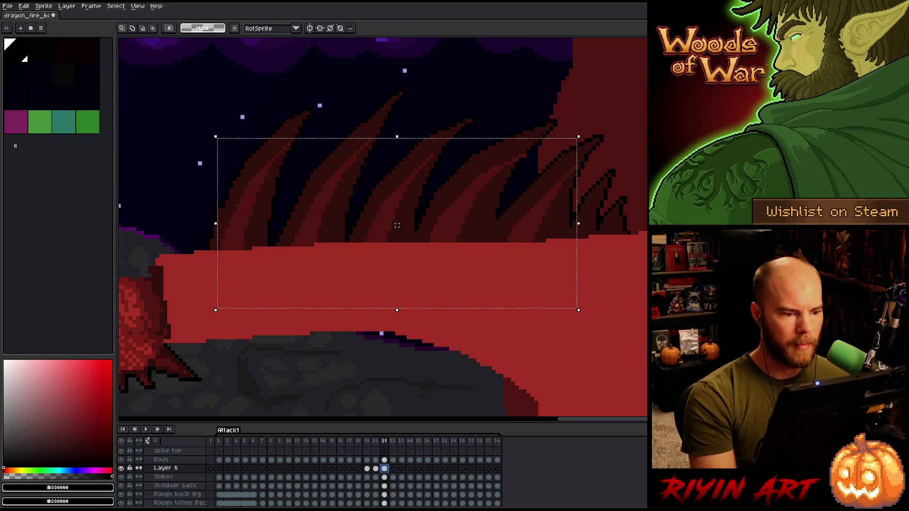
key("Down")
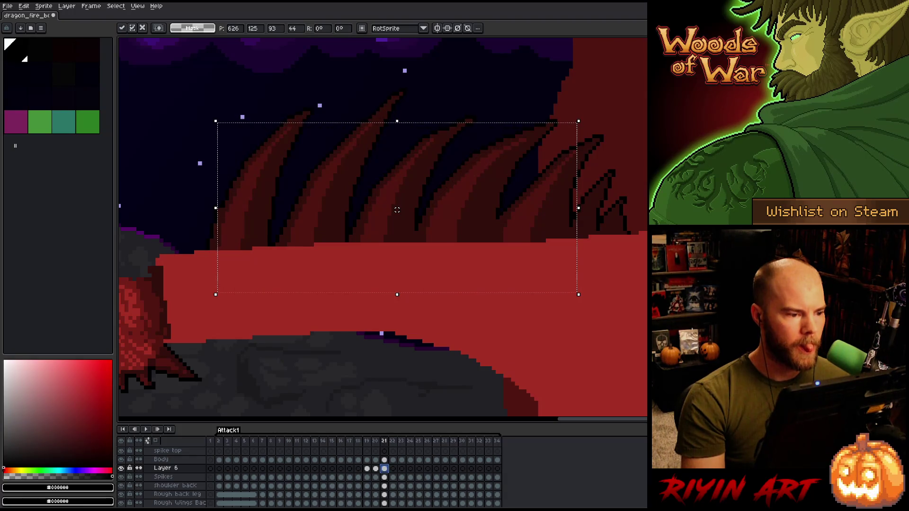
key("comma")
key("period")
key("comma")
key("period")
key("comma")
key("period")
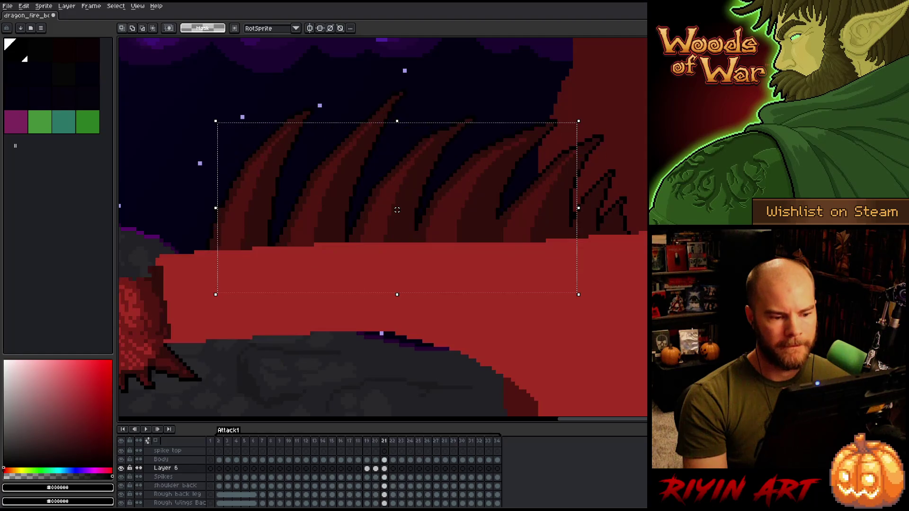
key("comma")
key("period")
key("comma")
key("period")
Step: Deselect and flip between frames 20 and 21, briefly isolating Layer 6, to check the motion
key("ctrl+d")
key("b")
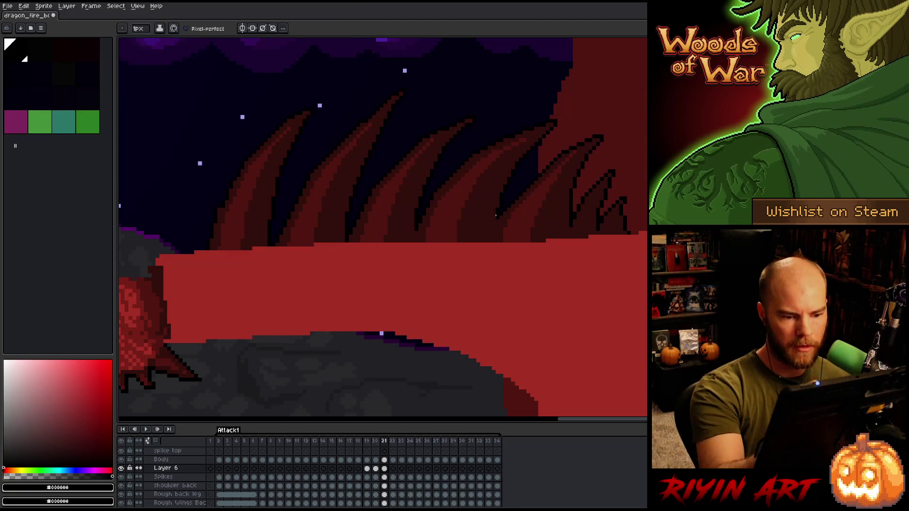
key("comma")
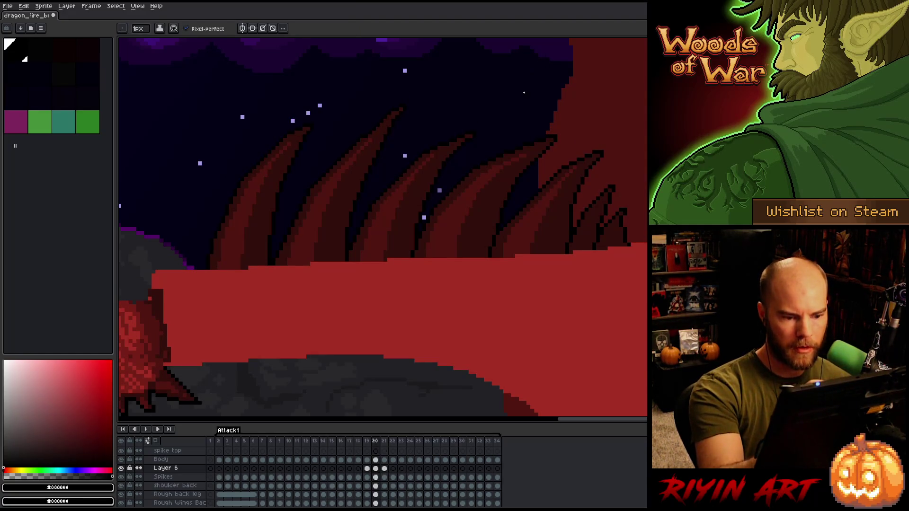
key("period")
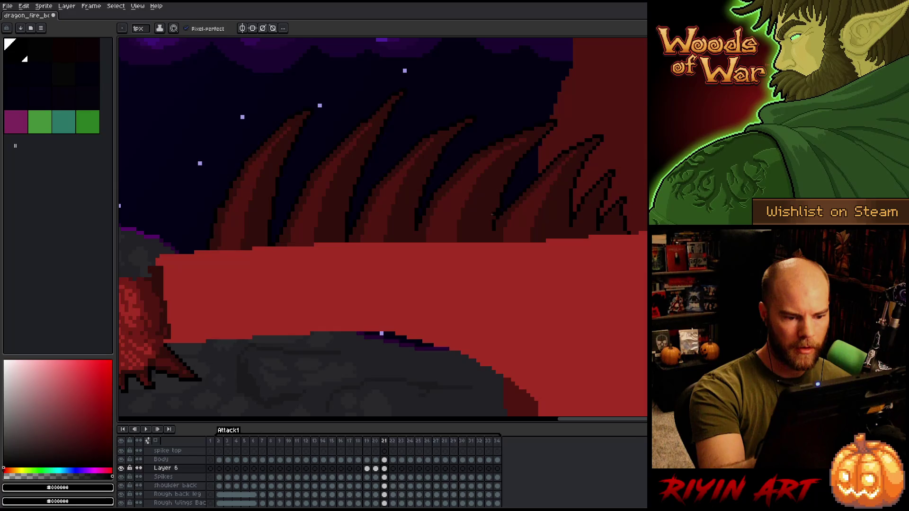
key("comma")
key("period")
key("comma")
key("period")
key("comma")
key("period")
key("comma")
key("period")
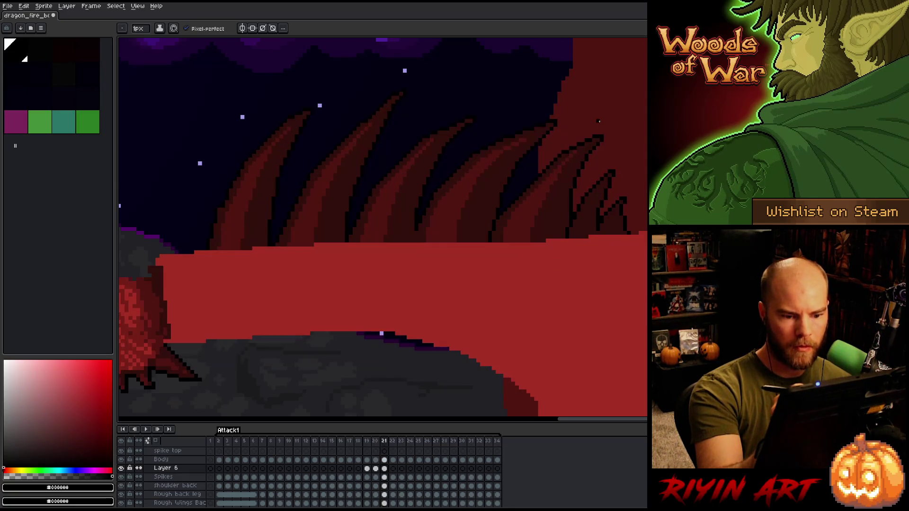
key("comma")
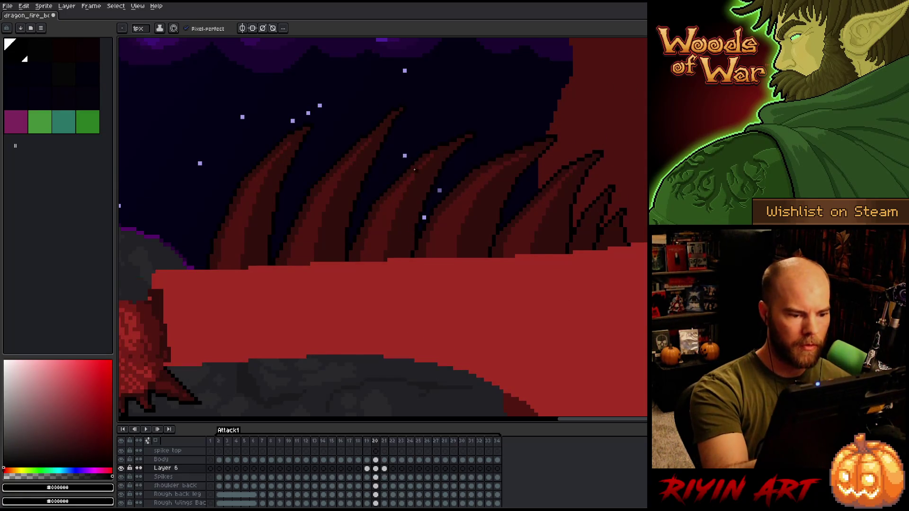
key("period")
key("comma")
key("period")
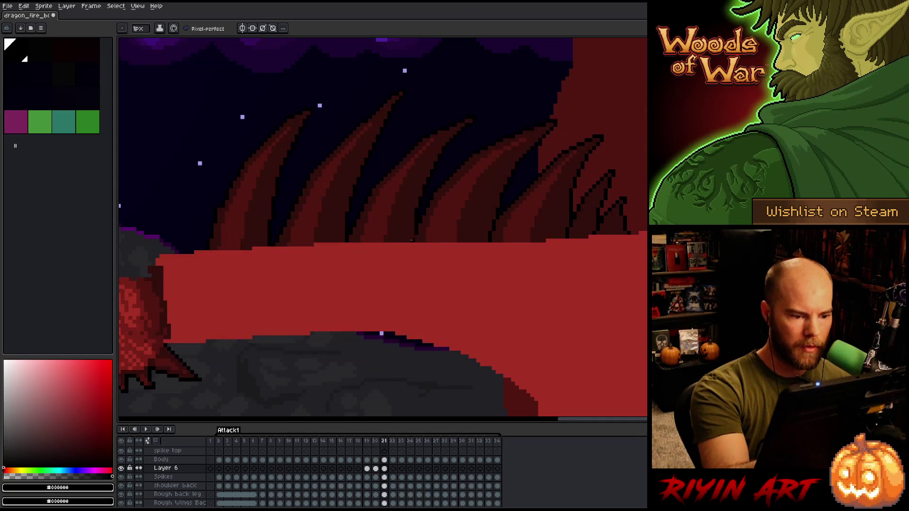
key("comma")
key("period")
key("comma")
key("period")
key("comma")
key("period")
key("comma")
key("period")
key("comma")
key("period")
key("comma")
key("period")
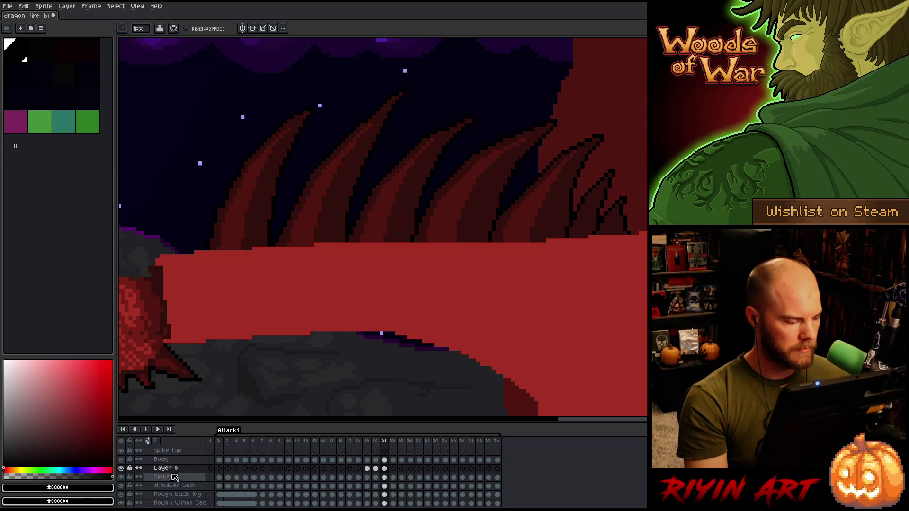
left_click(124, 467, "alt")
left_click(124, 468, "alt")
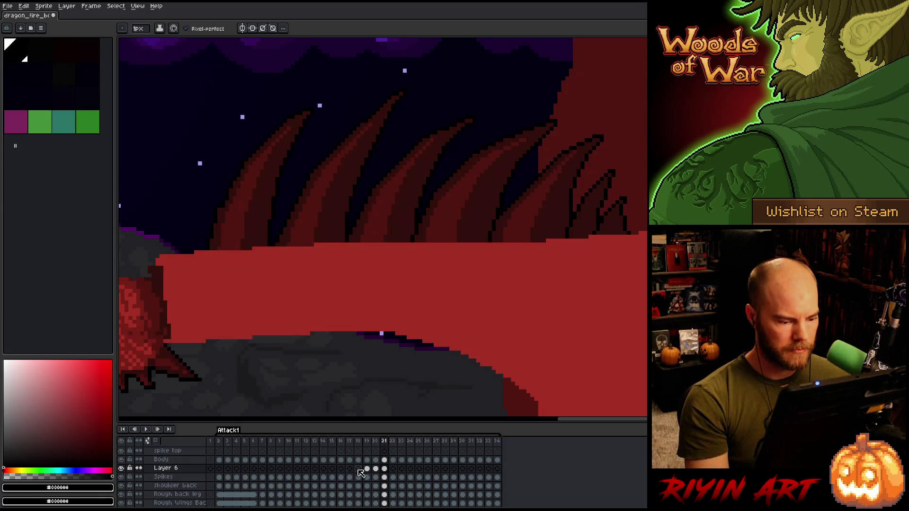
Step: Raise the frame-22 spikes by one pixel and compare with frame 21
left_click(392, 469)
key("ctrl+t")
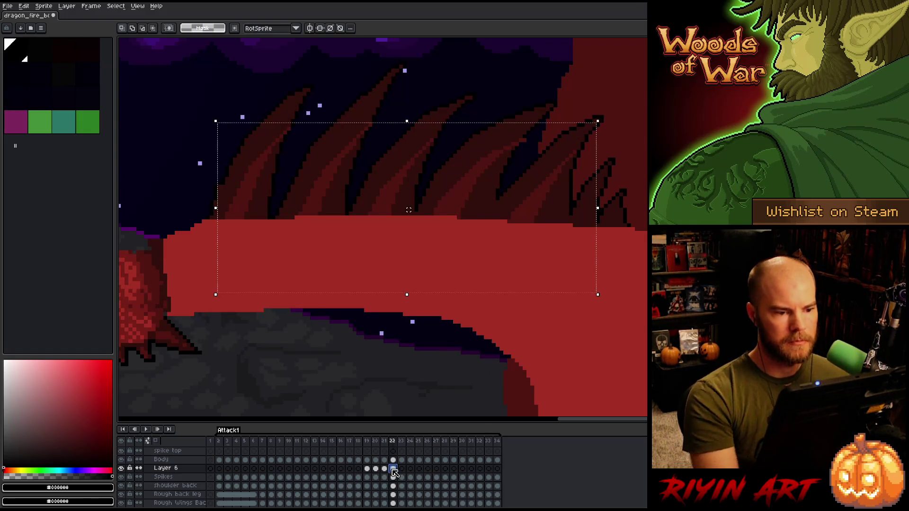
left_click_drag(409, 194, 408, 190)
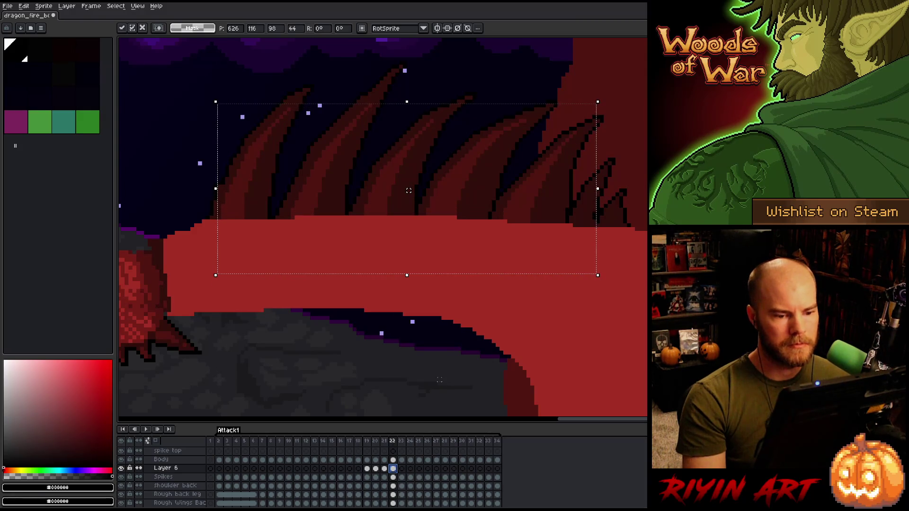
key("Return")
key("comma")
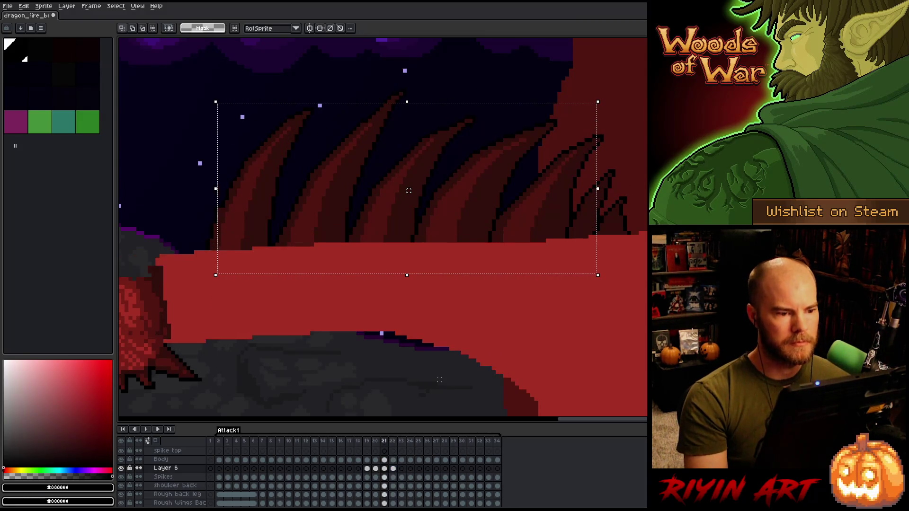
key("period")
key("comma")
key("period")
key("comma")
key("period")
key("comma")
key("period")
Step: Lasso the left-hand spikes on frame 22, lift them one more pixel, and compare with frame 21
left_click_drag(408, 190, 433, 249)
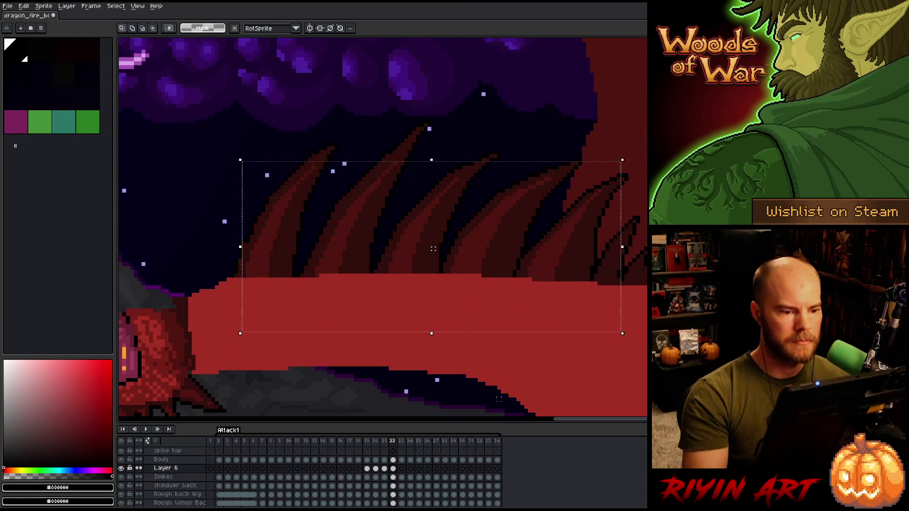
key("b")
mouse_move(478, 67)
left_mouse_down()
mouse_move(508, 67)
mouse_move(486, 160)
mouse_move(430, 263)
mouse_move(274, 374)
mouse_move(468, 71)
left_mouse_up()
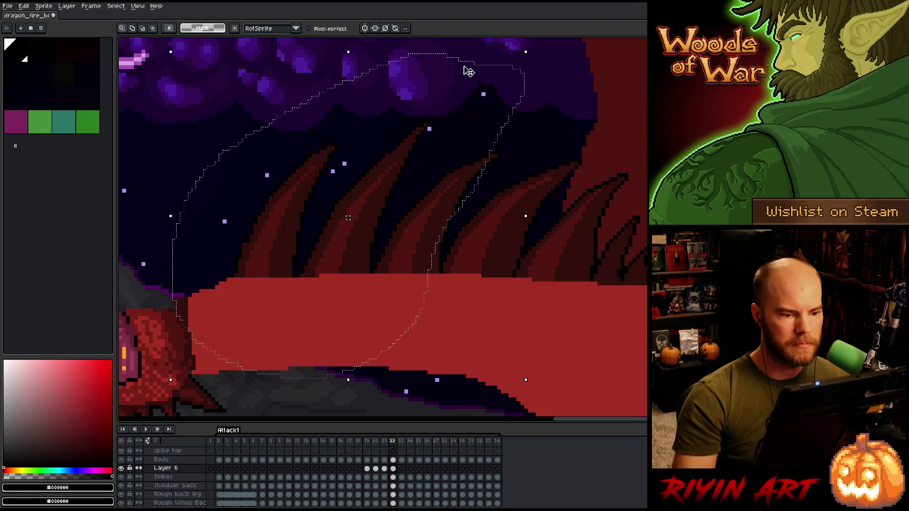
key("Up")
key("comma")
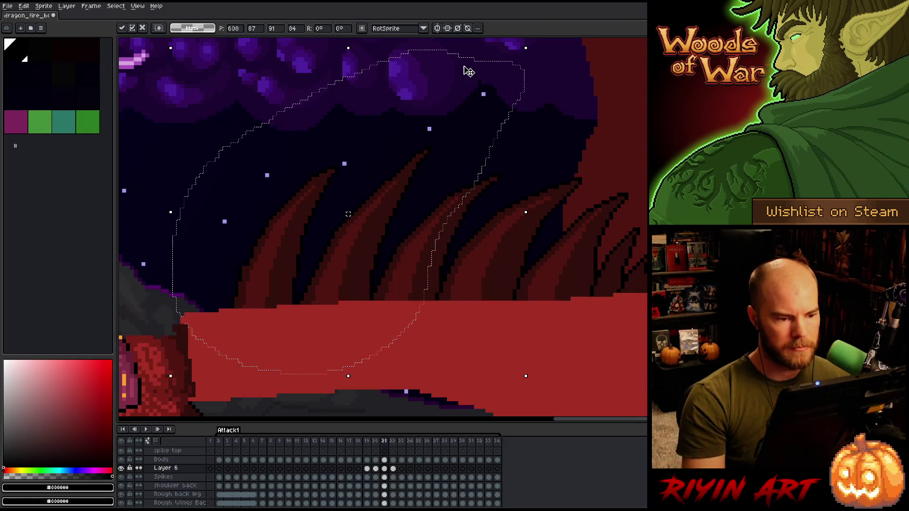
key("period")
key("ctrl+d")
mouse_move(504, 78)
left_mouse_down()
mouse_move(379, 228)
mouse_move(202, 202)
mouse_move(291, 94)
left_mouse_up()
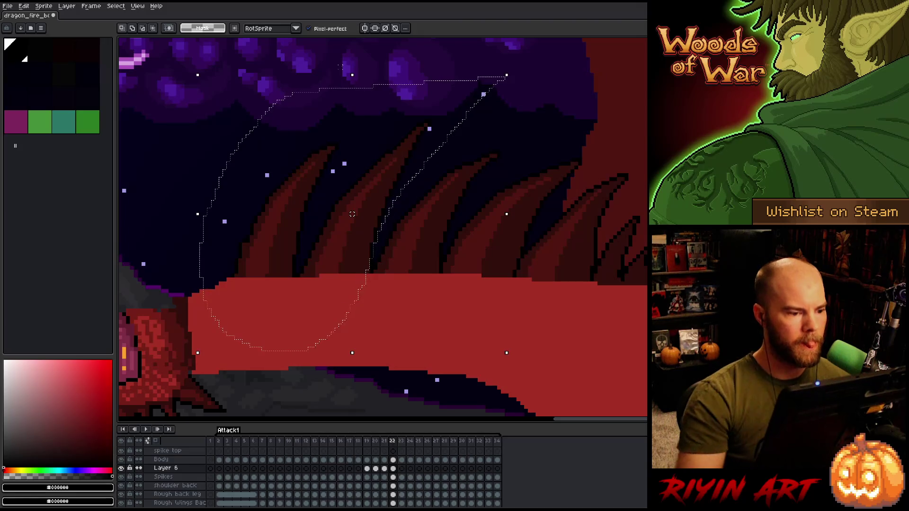
key("Up")
key("comma")
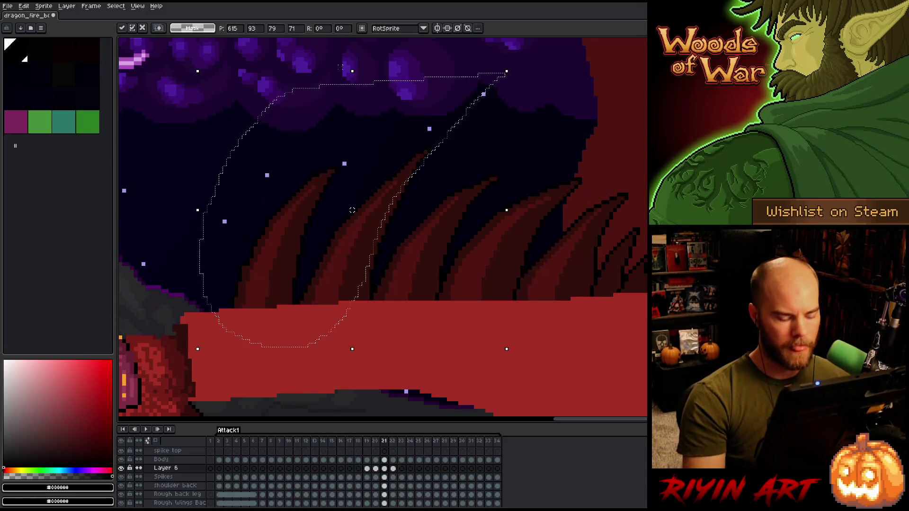
key("period")
key("comma")
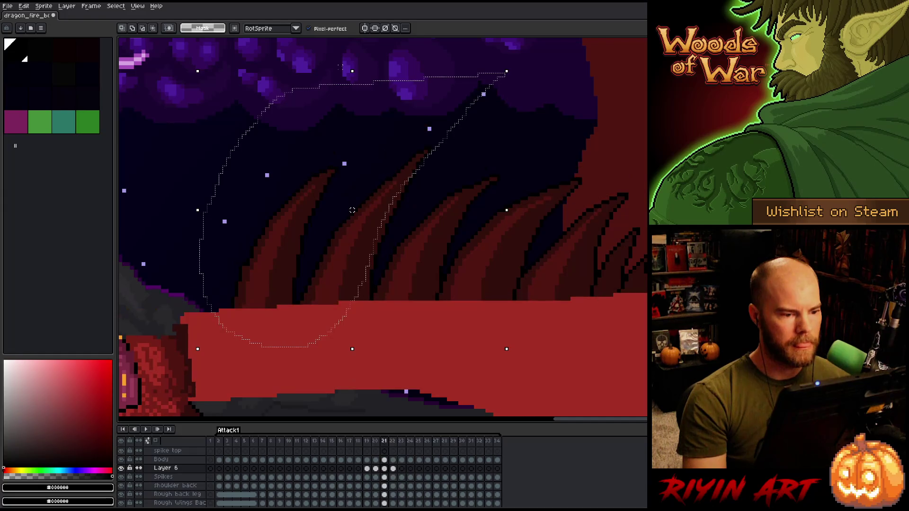
key("period")
Step: Drop the selection, activate the Spikes layer's frame-22 cel, and pick the spike's dark red
mouse_move(238, 66)
left_mouse_down()
mouse_move(326, 86)
mouse_move(316, 208)
mouse_move(185, 293)
left_mouse_up()
key("ctrl+d")
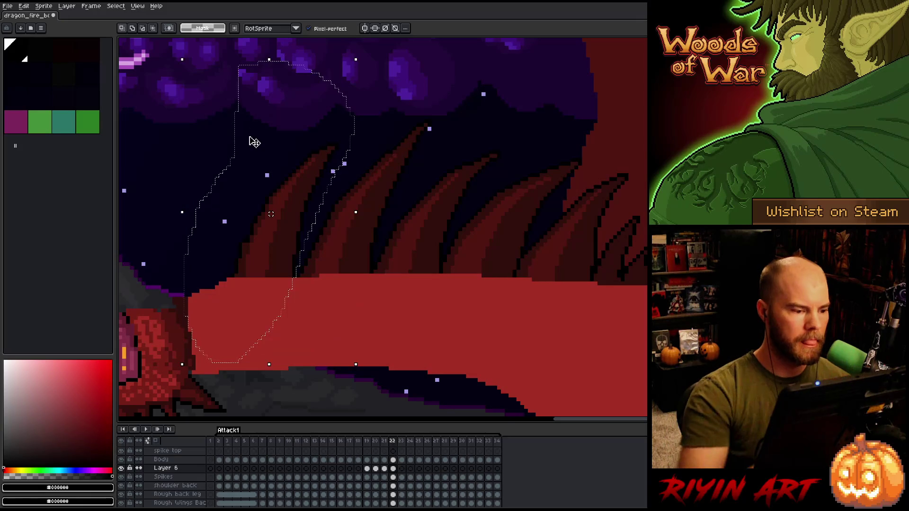
left_click(393, 477)
key("b")
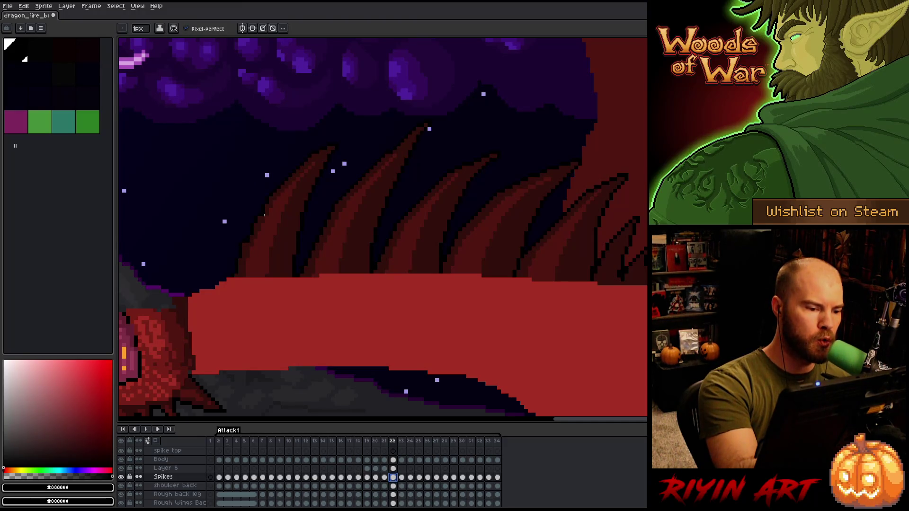
left_click(264, 197, "alt")
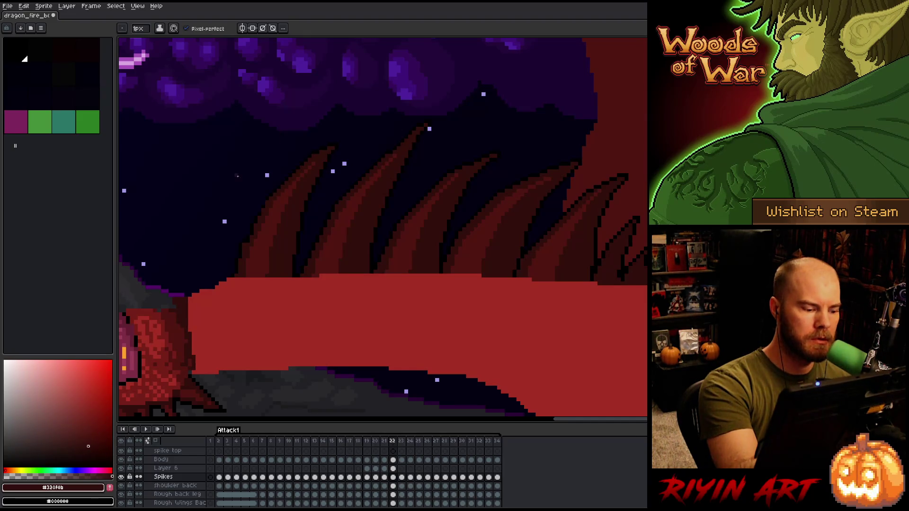
Step: Show the Grey layer over the background
scroll(145, 487, "down", 3)
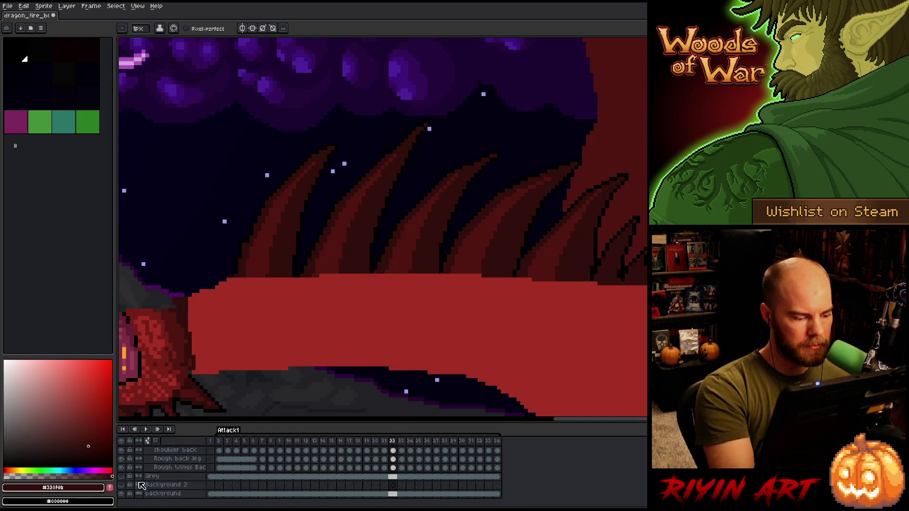
left_click(121, 476)
scroll(400, 471, "up", 3)
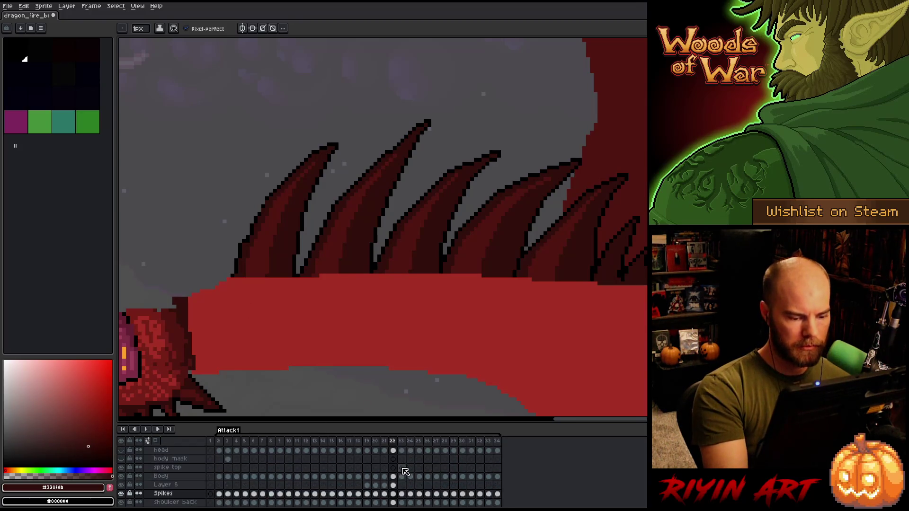
scroll(265, 135, "up", 2)
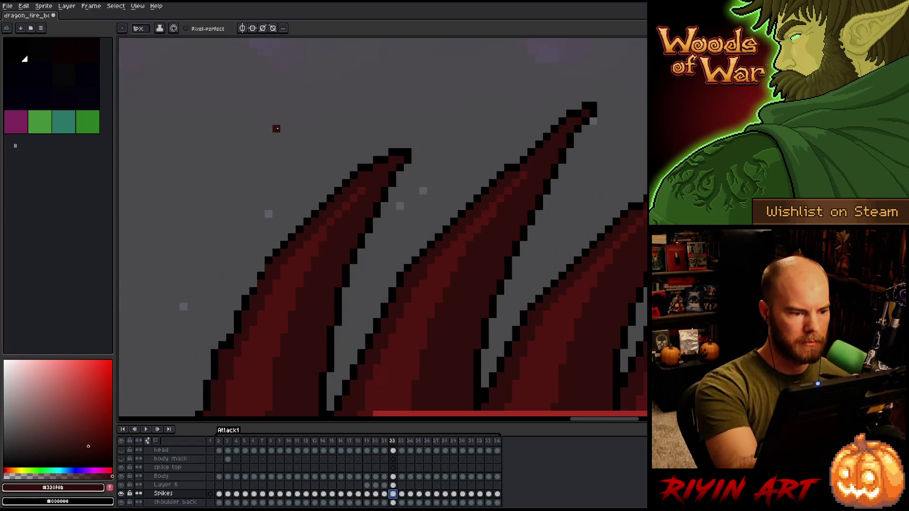
Step: In black, erase the spike's jagged left outline and redraw it one pixel inward
left_click(267, 265, "alt")
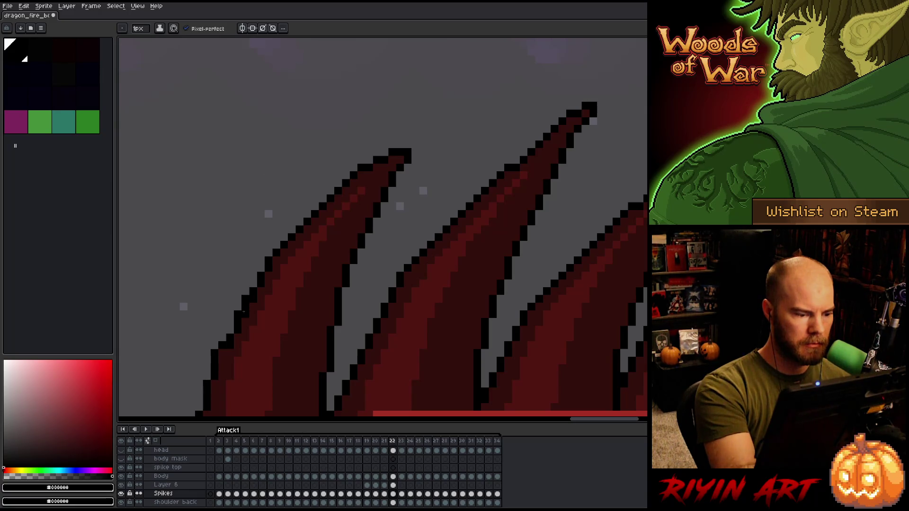
key("e")
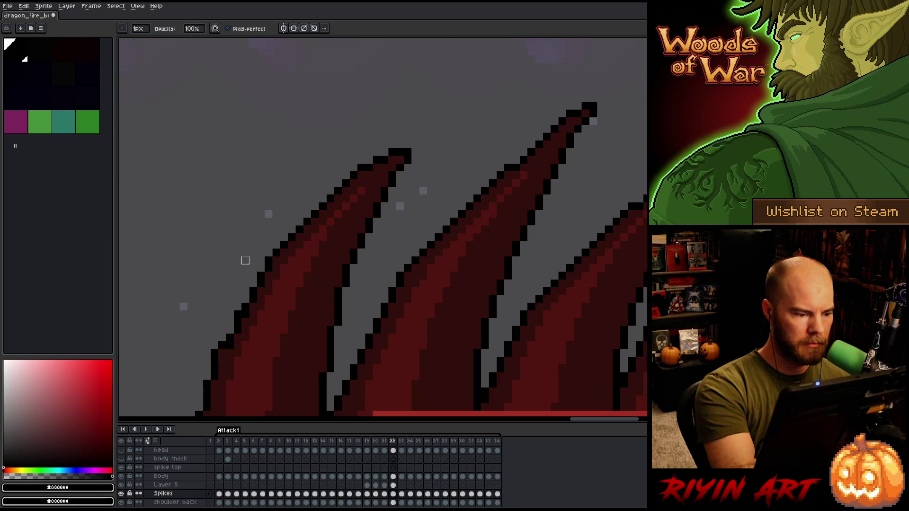
left_click_drag(341, 300, 383, 219)
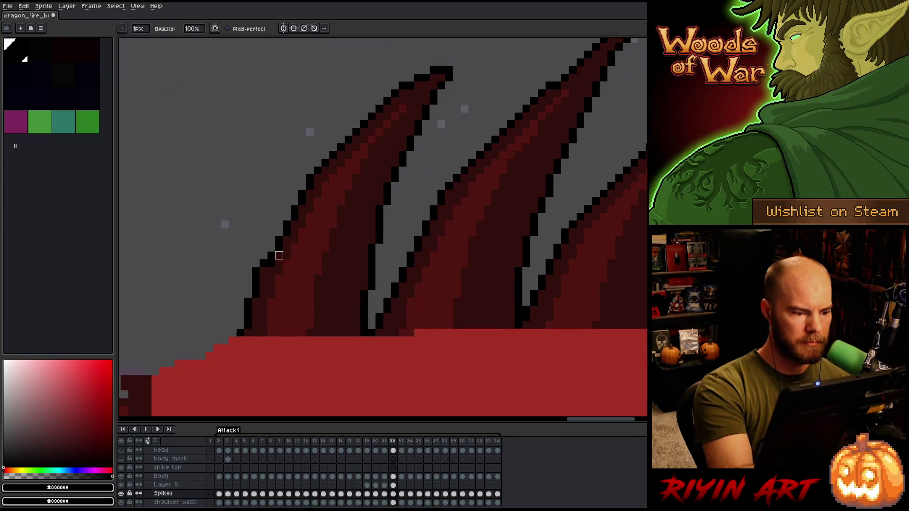
left_click_drag(256, 271, 256, 287)
key("b")
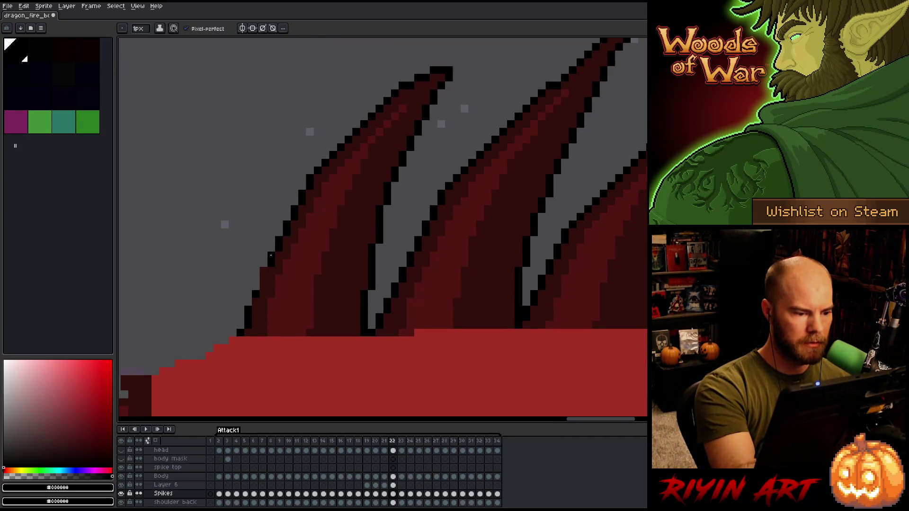
left_click(264, 278)
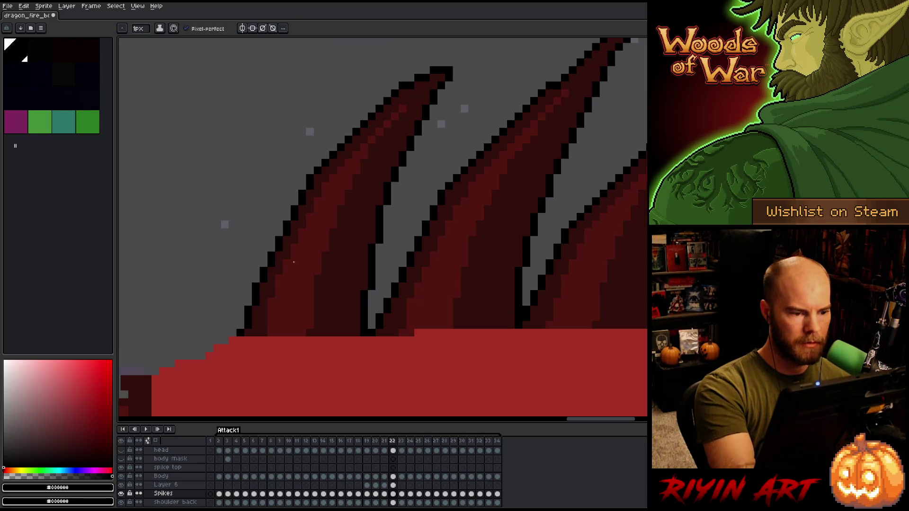
Step: Select Layer 6's frame 22 cel, centre the spikes, and move to frame 23
scroll(368, 282, "down", 1)
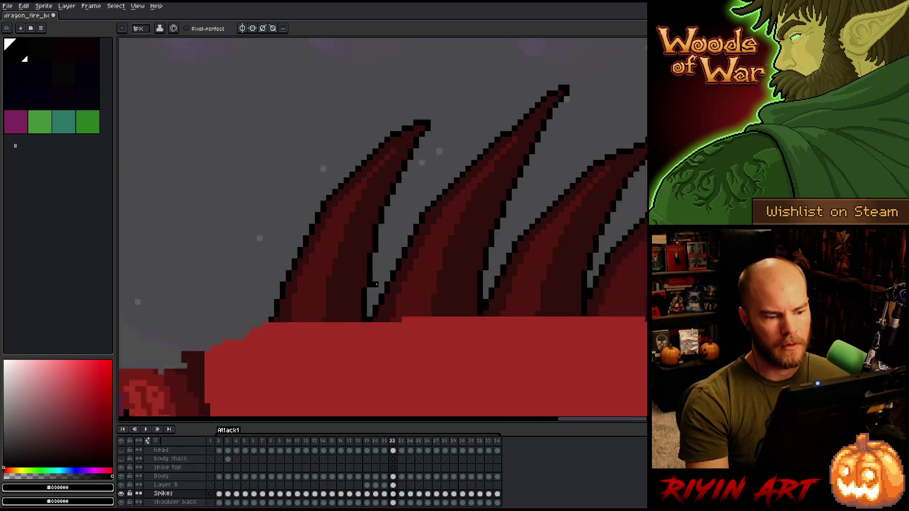
scroll(368, 281, "down", 2)
left_click(393, 485)
scroll(540, 283, "up", 2)
mouse_move(539, 283)
left_mouse_down()
mouse_move(513, 305)
mouse_move(518, 296)
left_mouse_up()
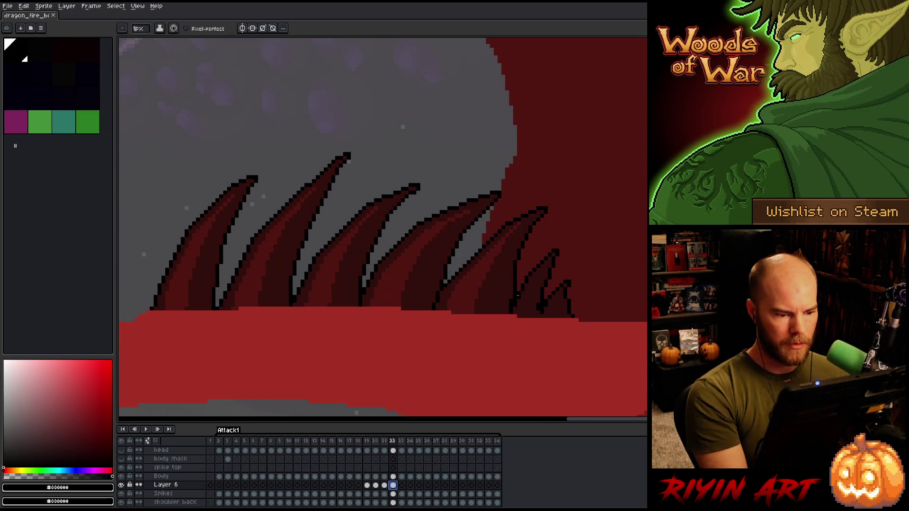
left_click(402, 485)
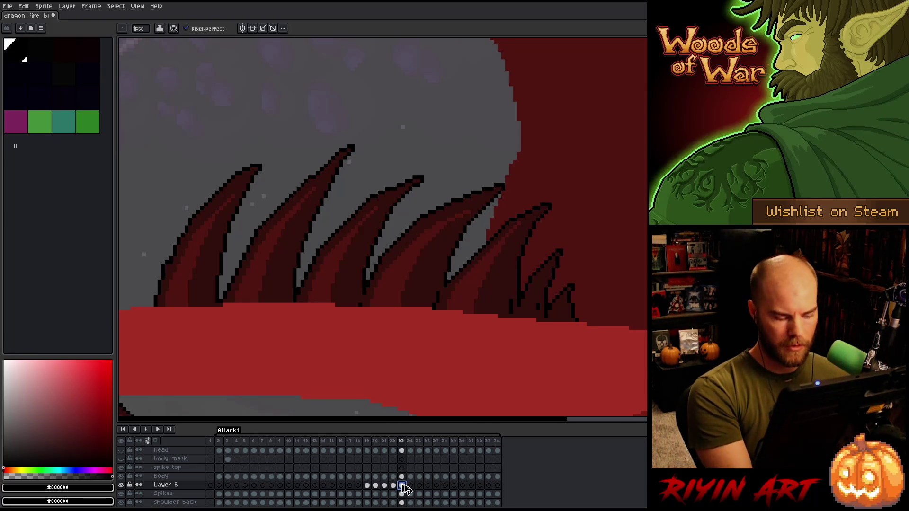
Step: Box-select all the back spikes on frame 23 and compare them with frame 22
key("m")
left_click_drag(160, 177, 542, 355)
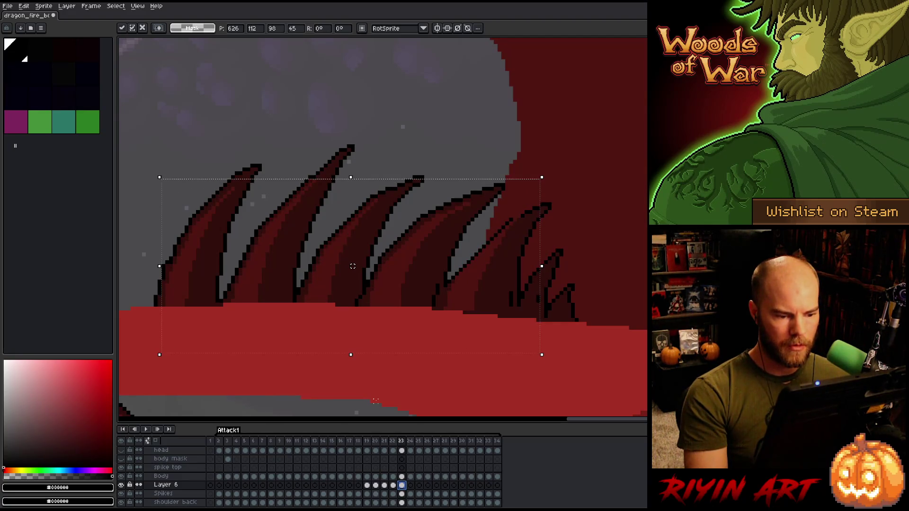
key("comma")
key("period")
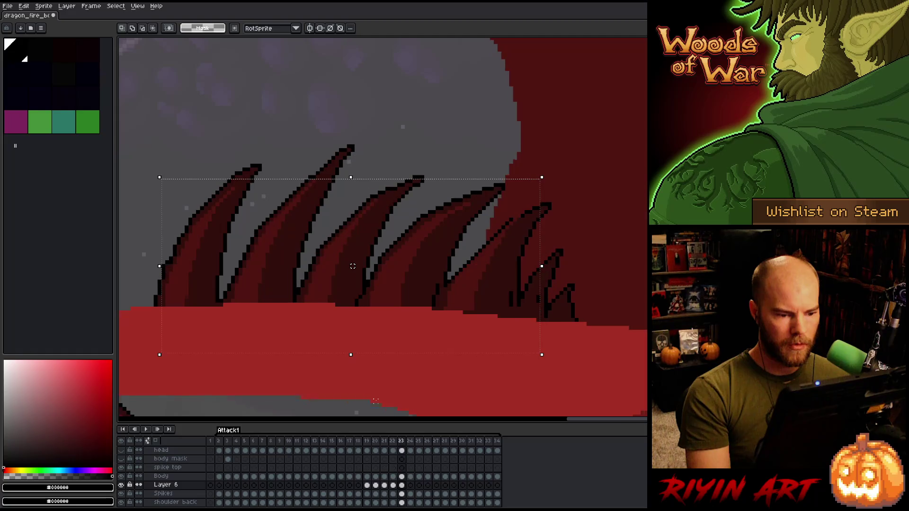
key("comma")
key("period")
key("comma")
key("period")
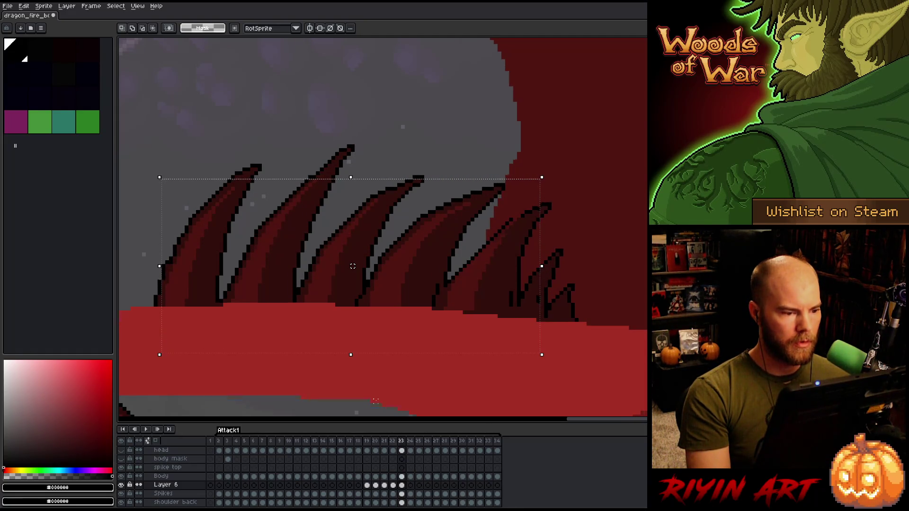
key("comma")
key("period")
key("comma")
key("period")
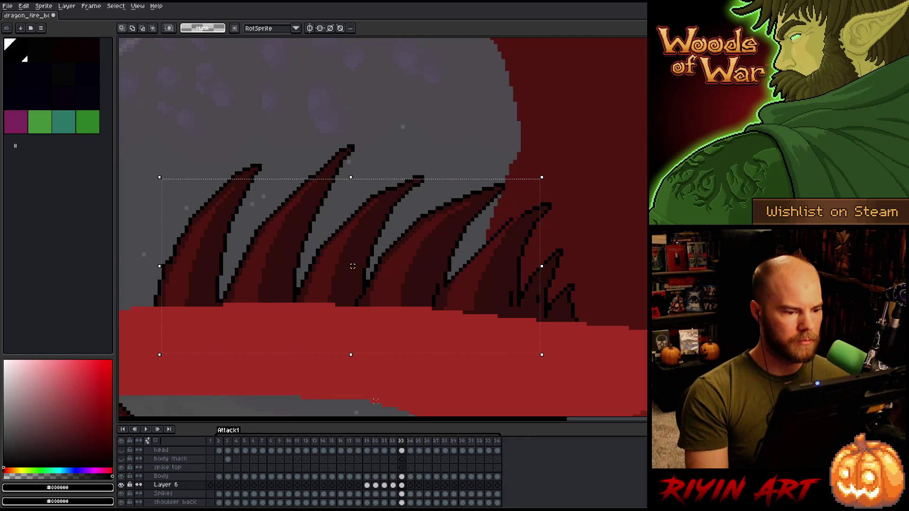
Step: Move the selected spikes down about 8 pixels, checking against neighbouring frames
left_click_drag(353, 266, 357, 266)
key("comma")
key("period")
key("comma")
key("period")
key("comma")
key("period")
key("comma")
key("period")
key("comma")
key("period")
key("comma")
key("comma")
key("period")
key("period")
key("Right")
key("Left")
key("Right")
Step: Nudge the leftmost spike up one pixel and compare it with frame 22
left_click_drag(144, 124, 244, 366)
mouse_move(285, 291)
left_mouse_down()
mouse_move(284, 343)
mouse_move(236, 354)
left_mouse_up()
key("Up")
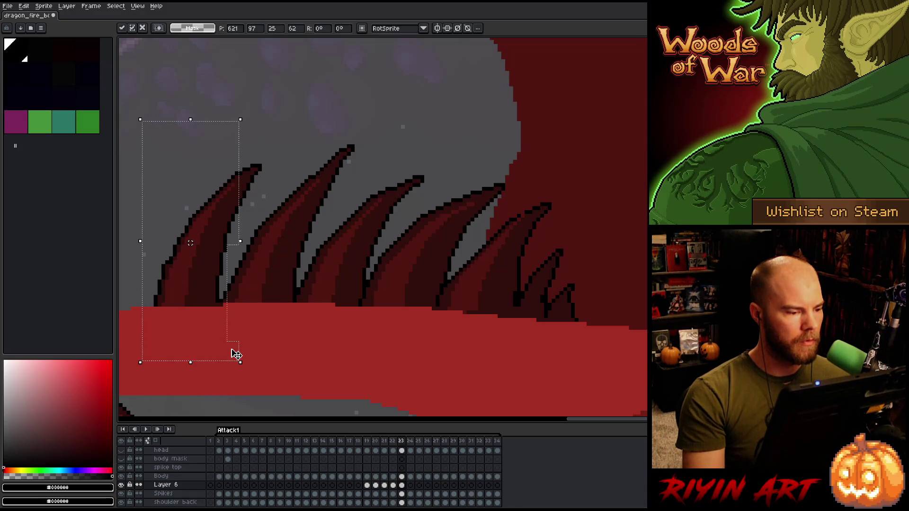
key("Return")
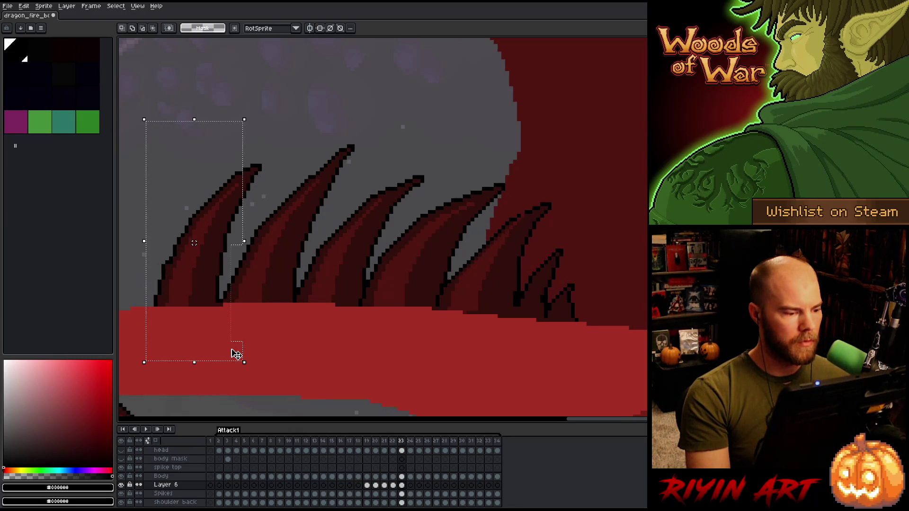
key("comma")
key("period")
key("comma")
key("period")
key("comma")
key("period")
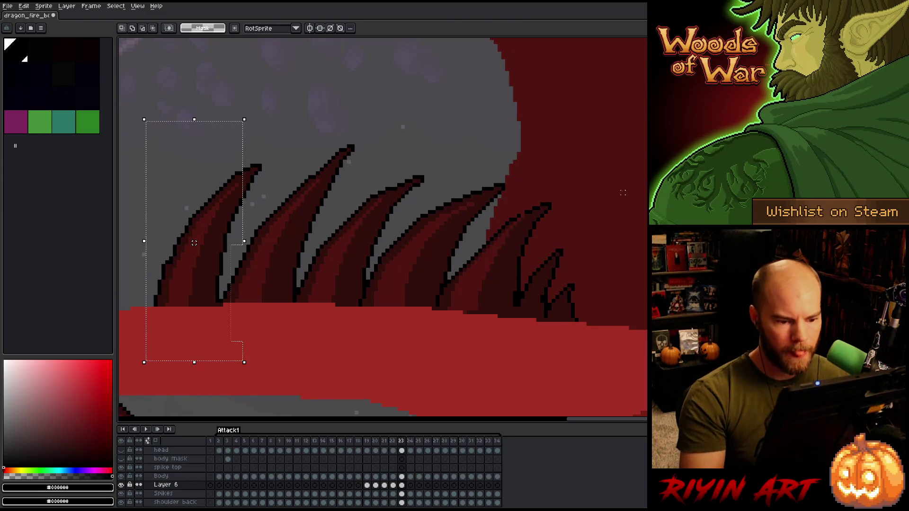
Step: Freehand-select the right-hand spikes, compare frames 22 and 23, then deselect
key("b")
mouse_move(600, 317)
left_mouse_down()
mouse_move(538, 196)
mouse_move(463, 260)
mouse_move(439, 372)
left_mouse_up()
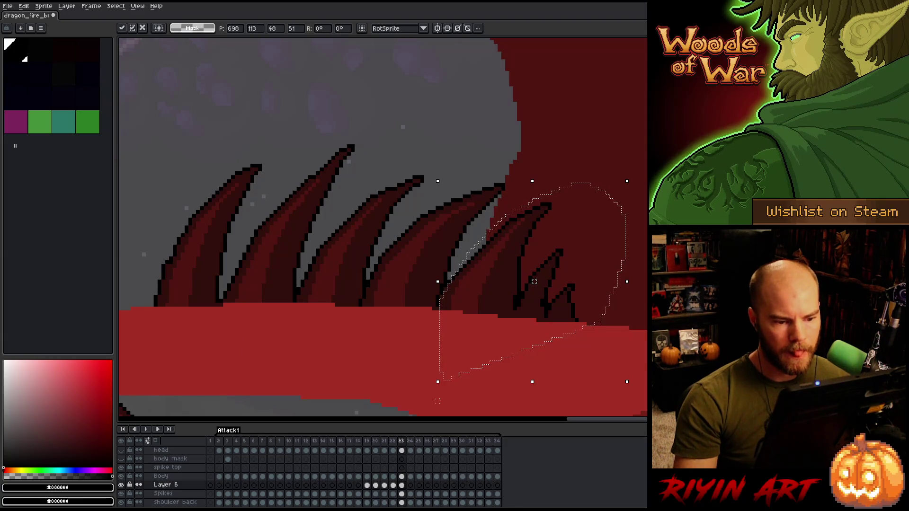
key("period")
key("comma")
key("comma")
key("period")
key("comma")
key("period")
key("comma")
key("period")
key("comma")
key("period")
key("comma")
key("period")
key("comma")
key("period")
key("ctrl+d")
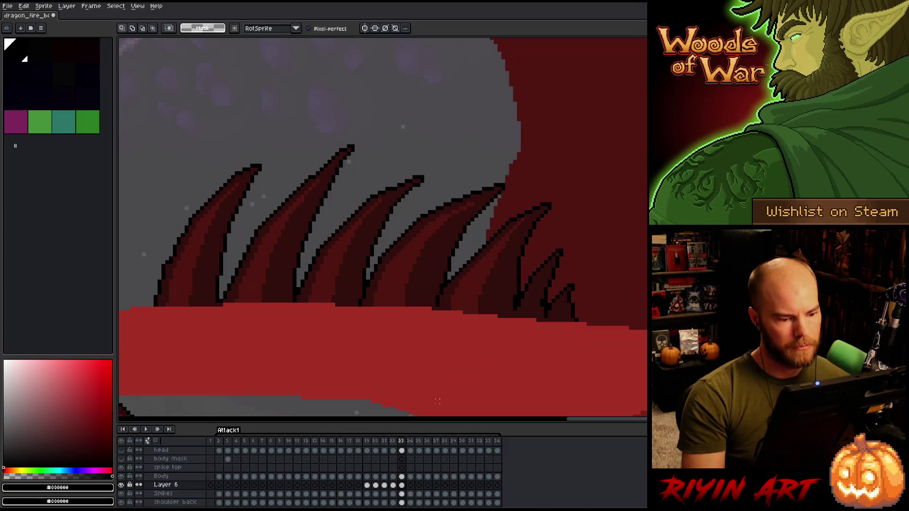
Step: Compare frames 22 and 23, briefly freehand-selecting the lower spike's base, then deselect
key("b")
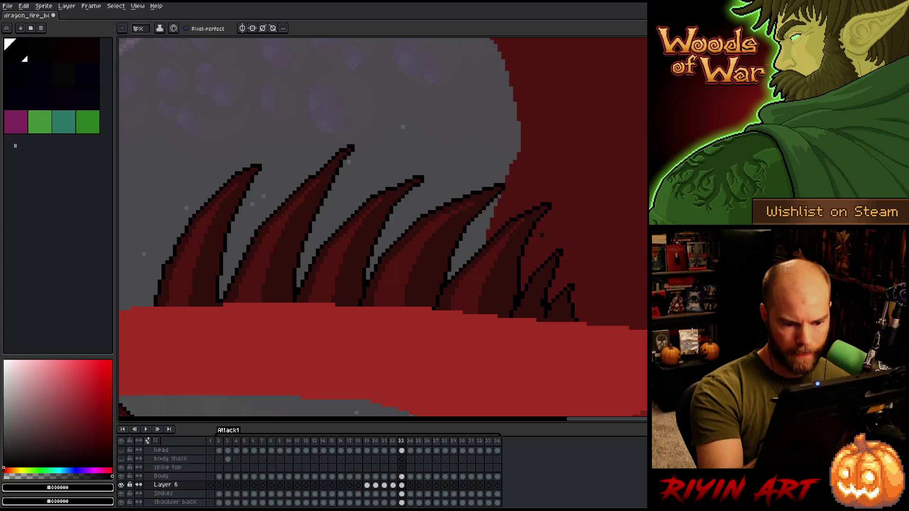
key("Left")
key("Right")
key("Left")
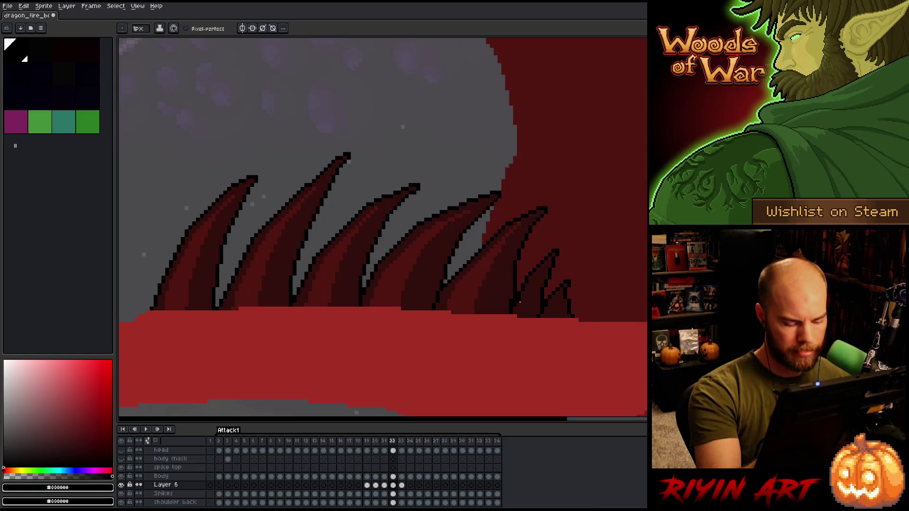
key("q")
mouse_move(511, 337)
left_mouse_down()
mouse_move(528, 282)
mouse_move(497, 350)
left_mouse_up()
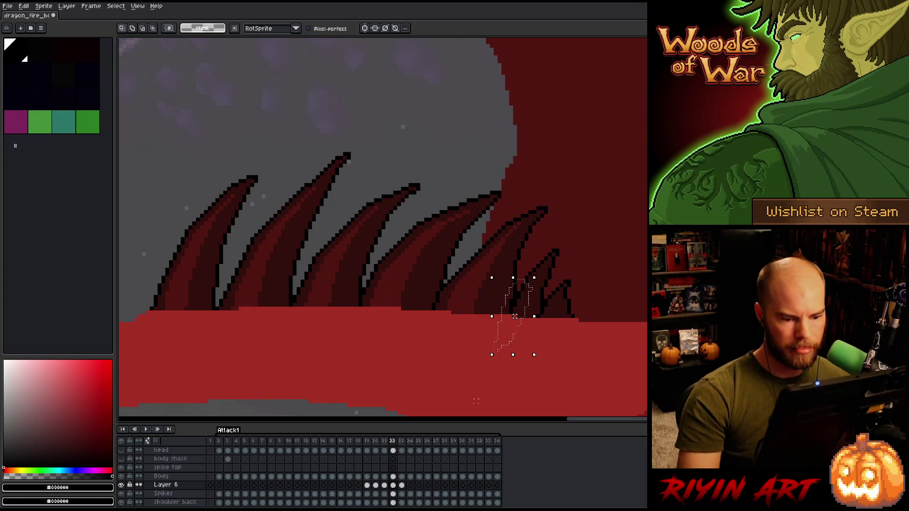
key("ctrl+d")
key("b")
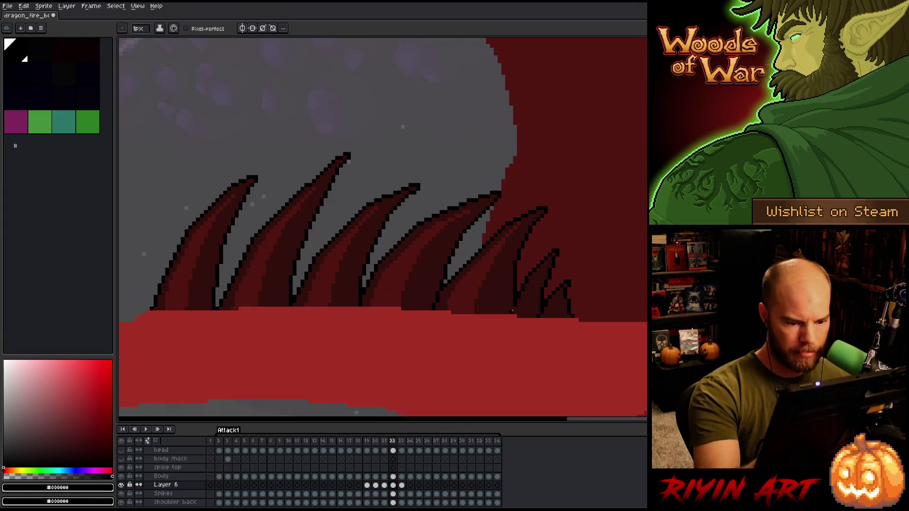